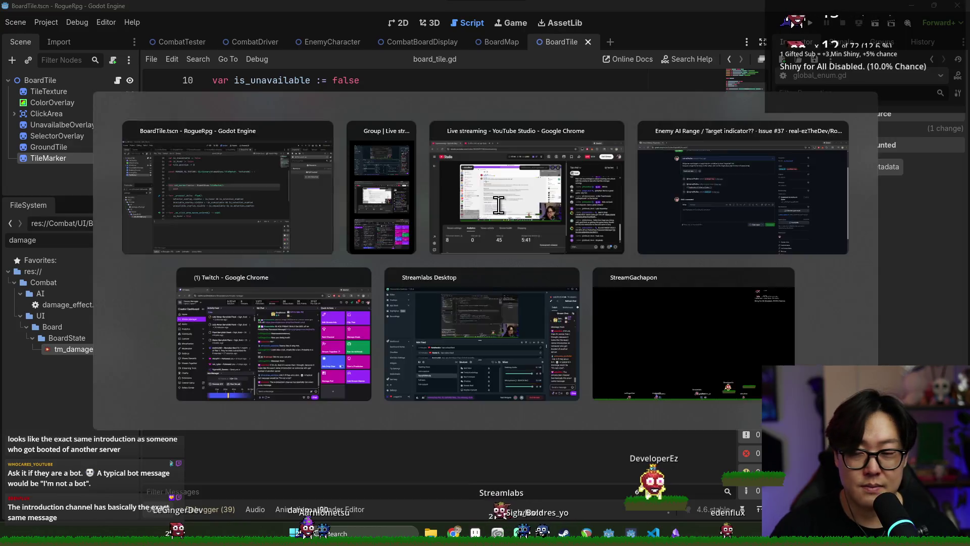
- Look over a message author's profile and options in Discord, then return to Godot
key("alt+Tab")
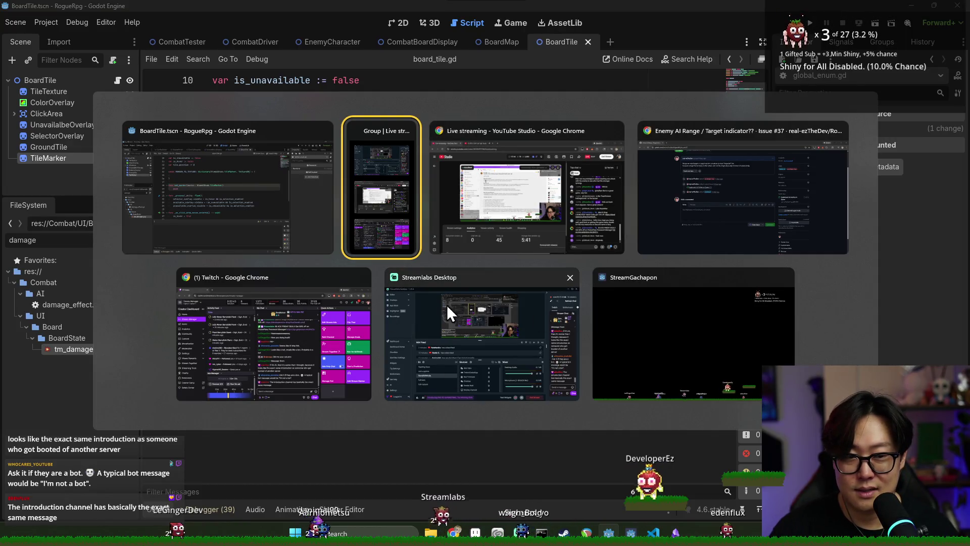
key("Escape")
key("alt+Tab")
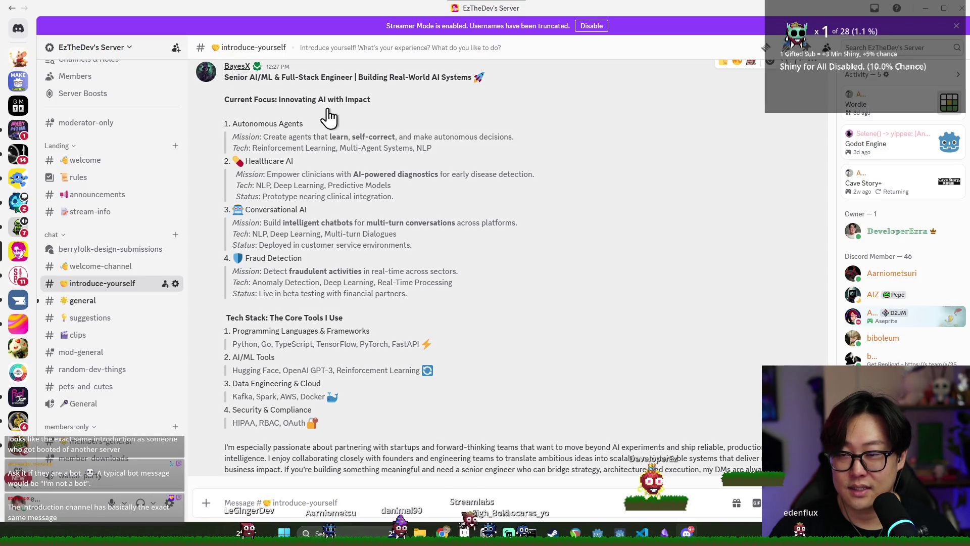
left_click(237, 66)
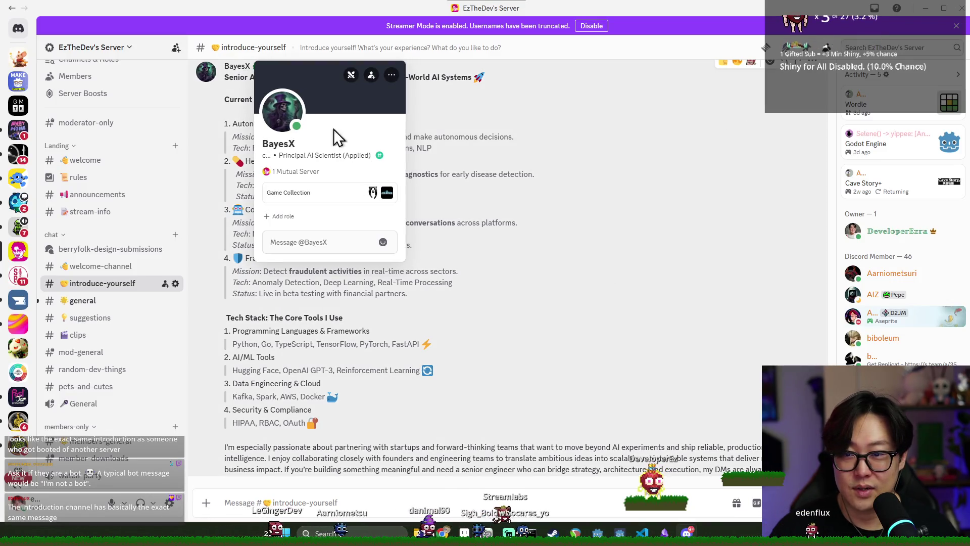
left_click(392, 75)
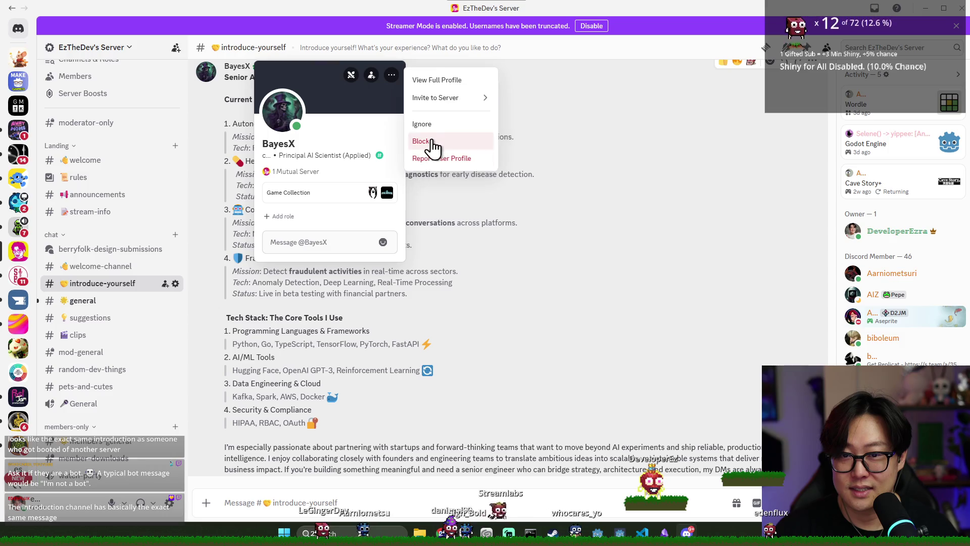
mouse_move(447, 99)
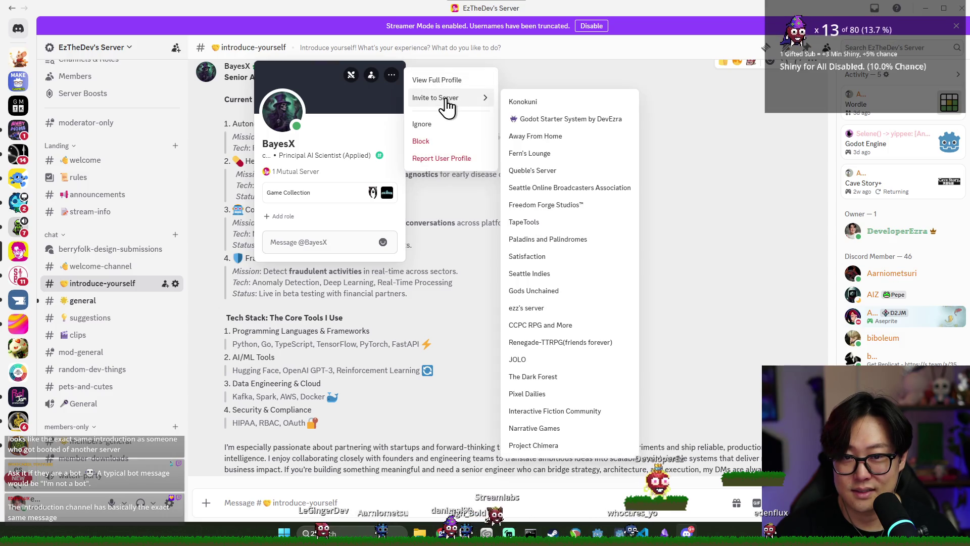
key("Escape")
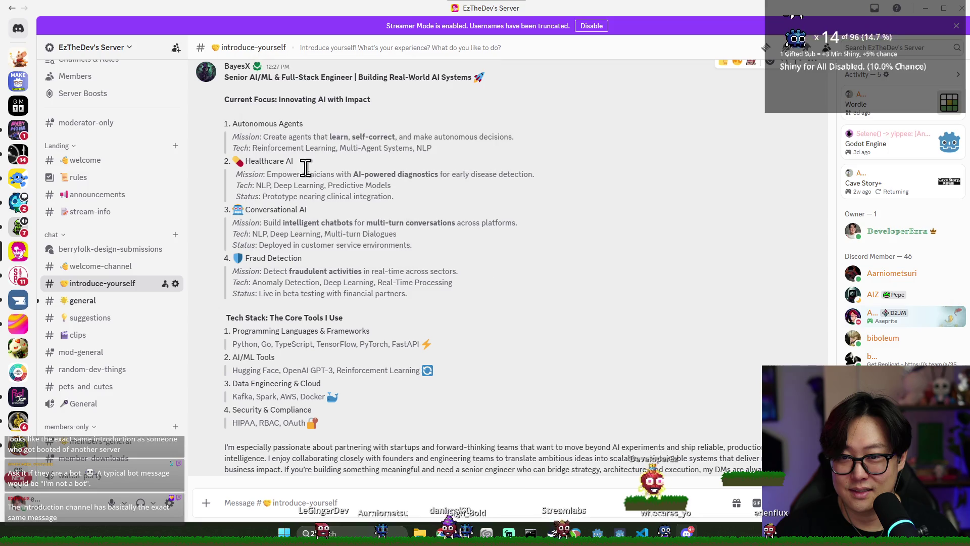
right_click(242, 66)
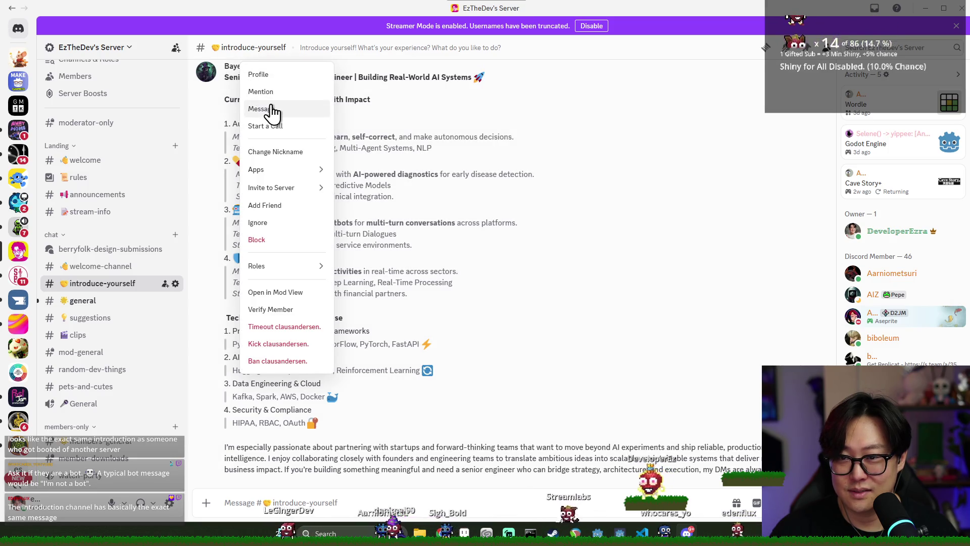
key("Escape")
key("alt+Tab")
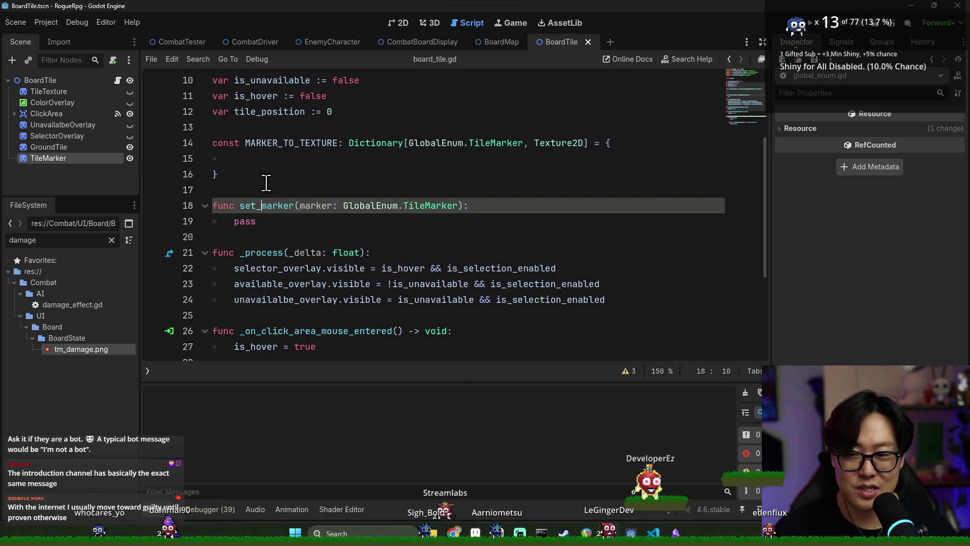
- Start line 15 of MARKER_TO_TEXTURE with a copied GlobalEnum.TileMarker reference
left_click(314, 163)
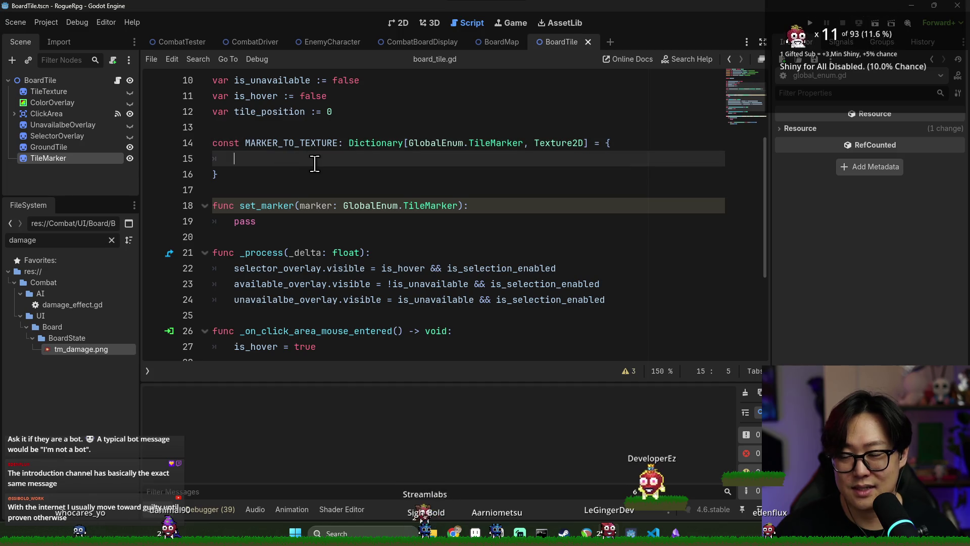
double_click(436, 143)
left_click(523, 143, "shift")
left_click(402, 165)
type("GlobalEnum.TileMarker")
type(".")
key("Return")
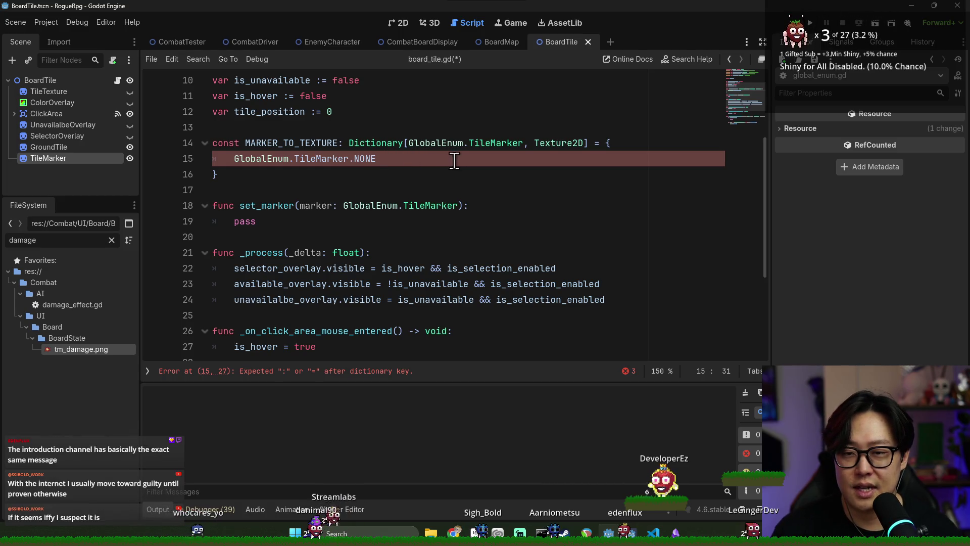
- Complete the DAMAGE entry so it preloads tm_damage.png, ending with a comma
key("Down")
key("Return")
key("BackSpace")
type(": prel")
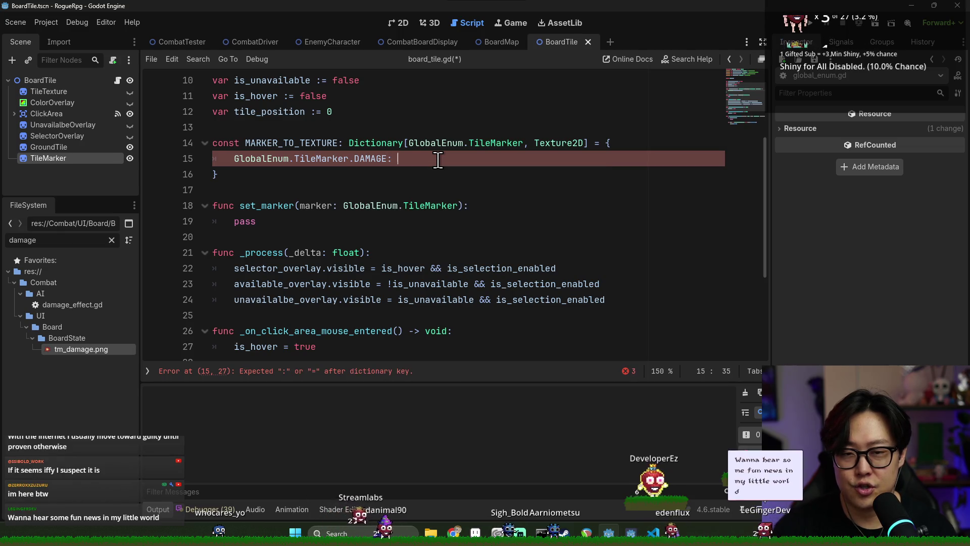
key("Return")
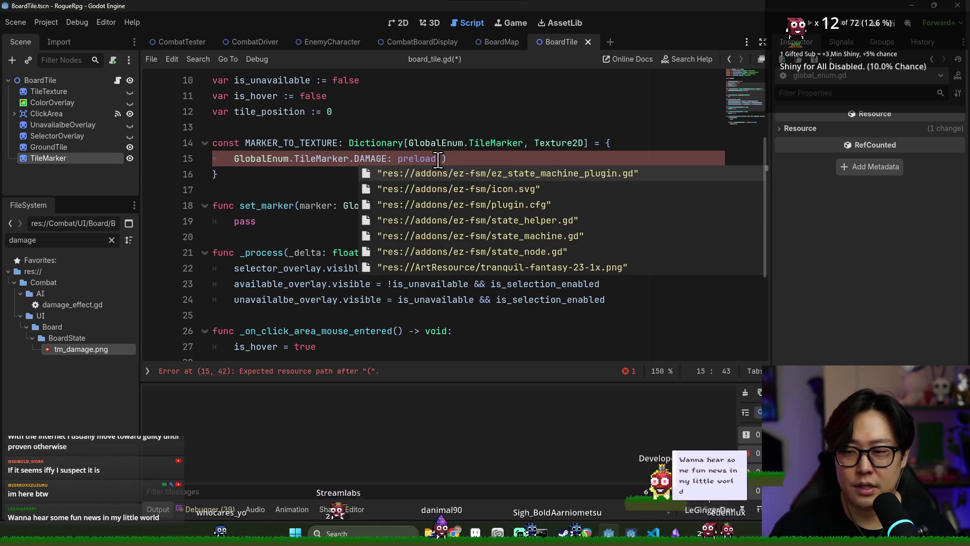
mouse_move(81, 349)
left_mouse_down()
mouse_move(311, 263)
mouse_move(441, 162)
left_mouse_up()
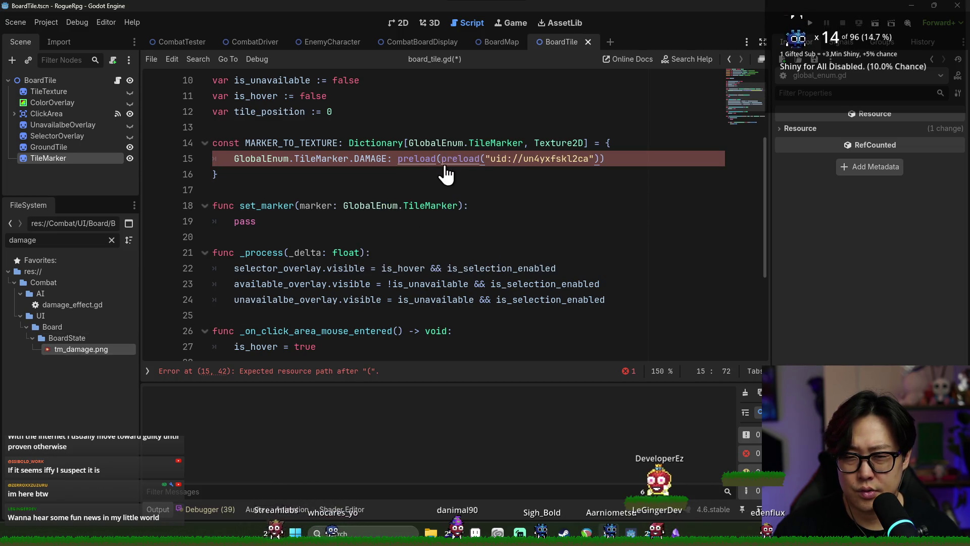
key("Delete")
key("Delete")
key("Delete")
key("End")
key("BackSpace")
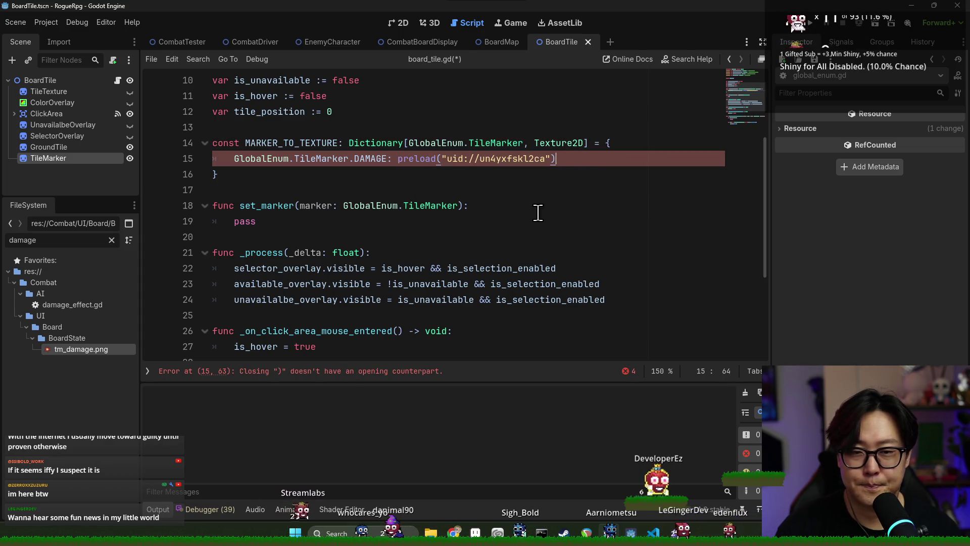
type(",")
key("Return")
- Duplicate the DAMAGE entry twice and rekey the copies to BUFF and PUSH_LEFT
triple_click(367, 160)
key("ctrl+c")
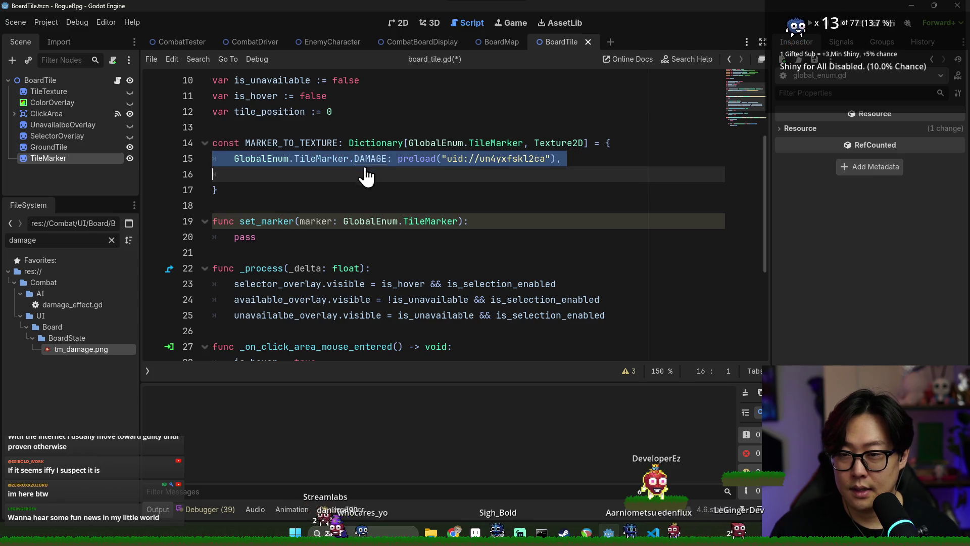
left_click(362, 177)
key("ctrl+v")
key("ctrl+v")
left_click(353, 174)
key("shift+Tab")
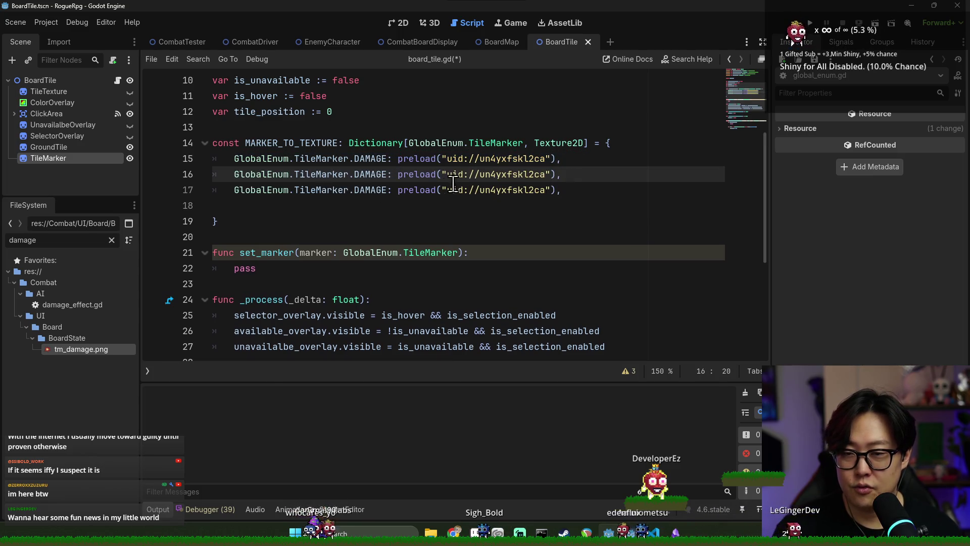
key("BackSpace")
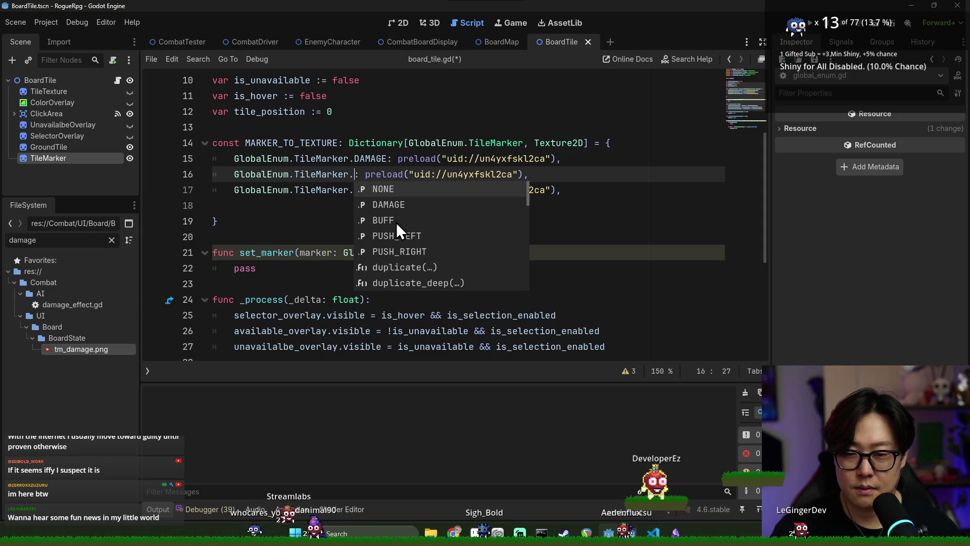
left_click(396, 220)
left_click(370, 190)
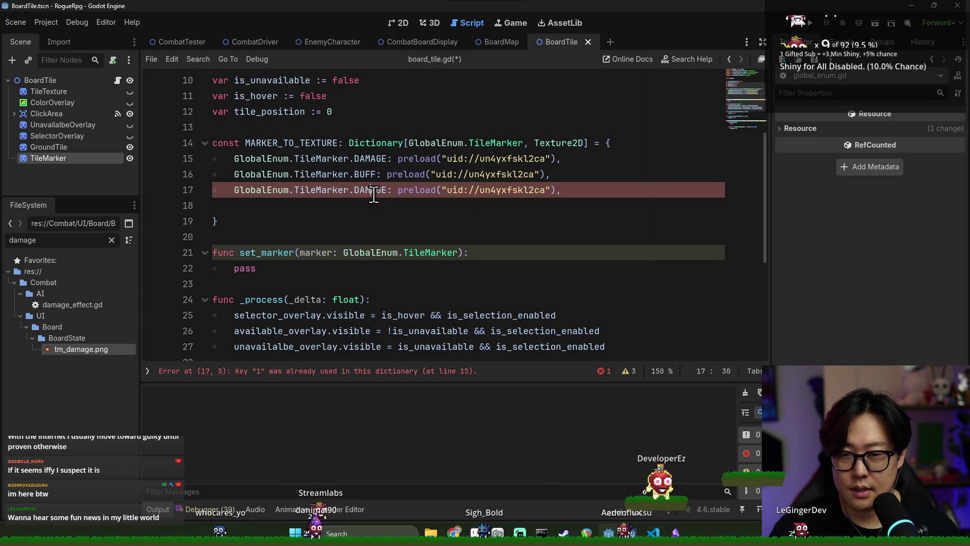
key("BackSpace")
left_click(405, 243)
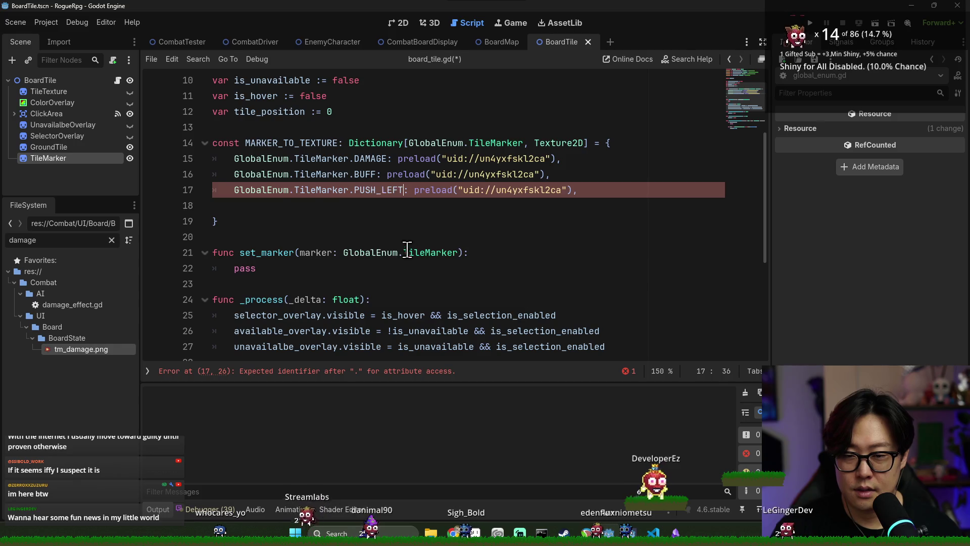
- Add a PUSH_RIGHT entry from a copy of PUSH_LEFT, save, and show all files
triple_click(386, 189)
key("ctrl+c")
left_click(348, 205)
key("ctrl+v")
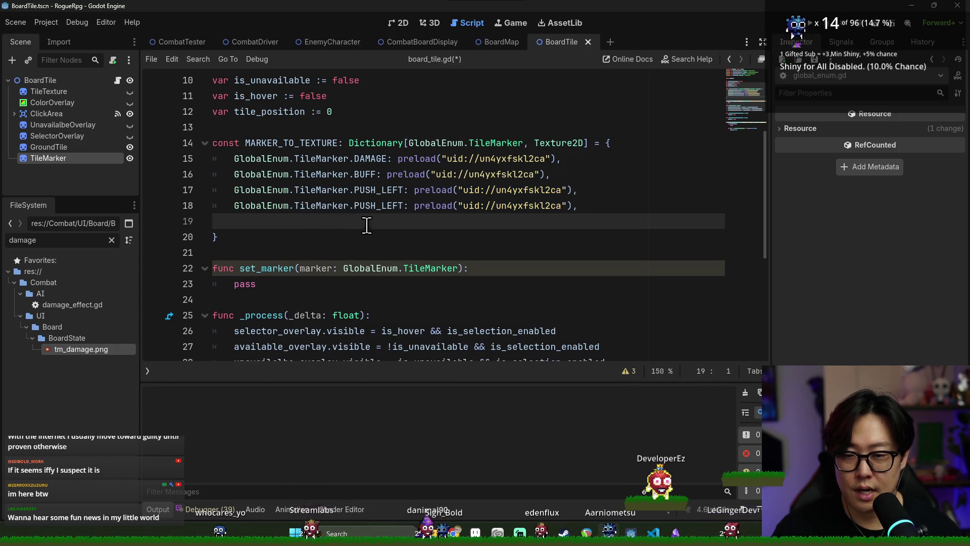
key("BackSpace")
double_click(384, 206)
type("PU")
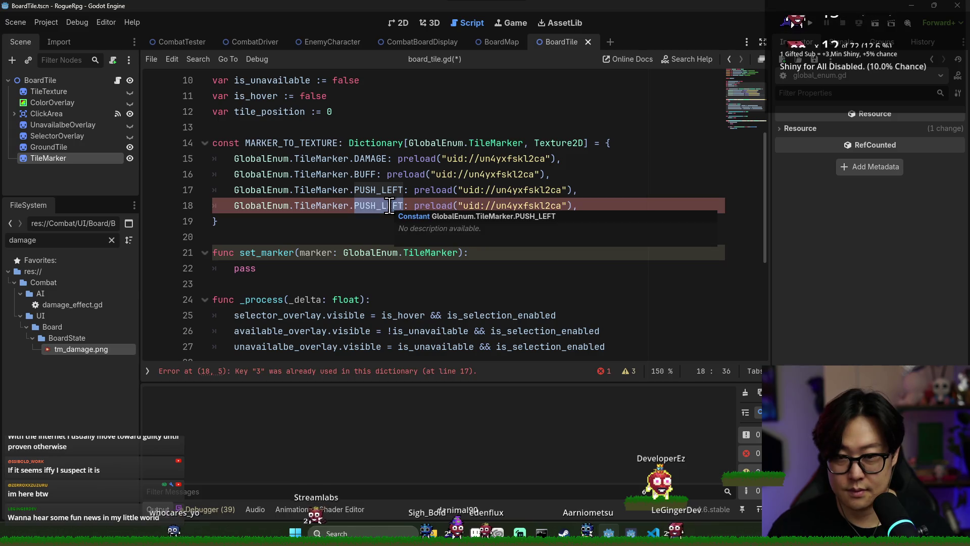
key("Down")
key("Return")
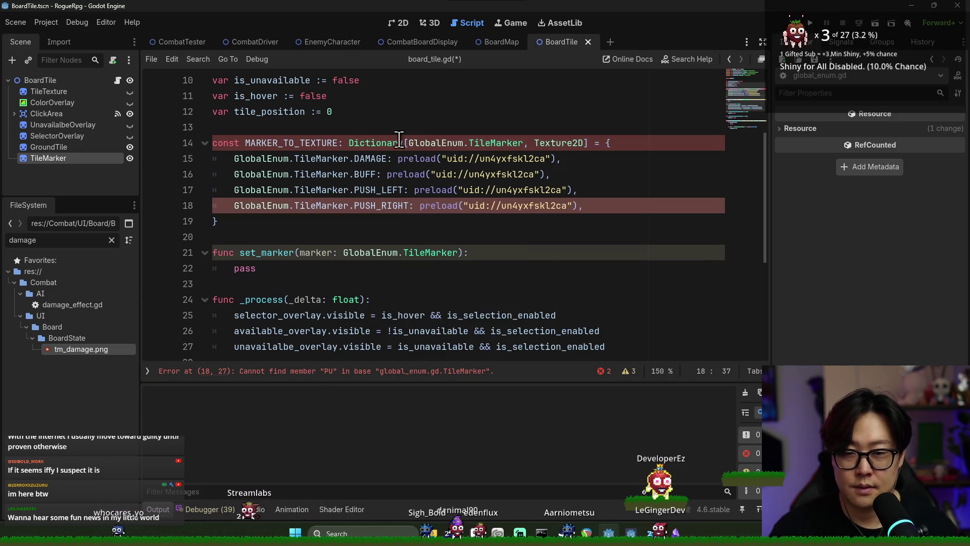
key("ctrl+s")
left_click(111, 241)
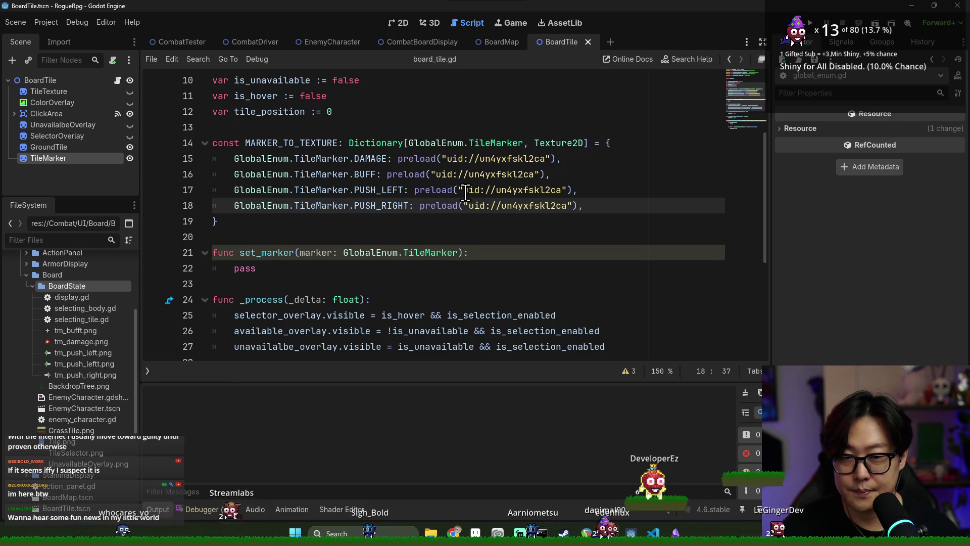
- Point PUSH_LEFT, PUSH_RIGHT and BUFF at tm_push_left.png, tm_push_right.png and tm_bufft.png, then save
left_click_drag(573, 191, 412, 195)
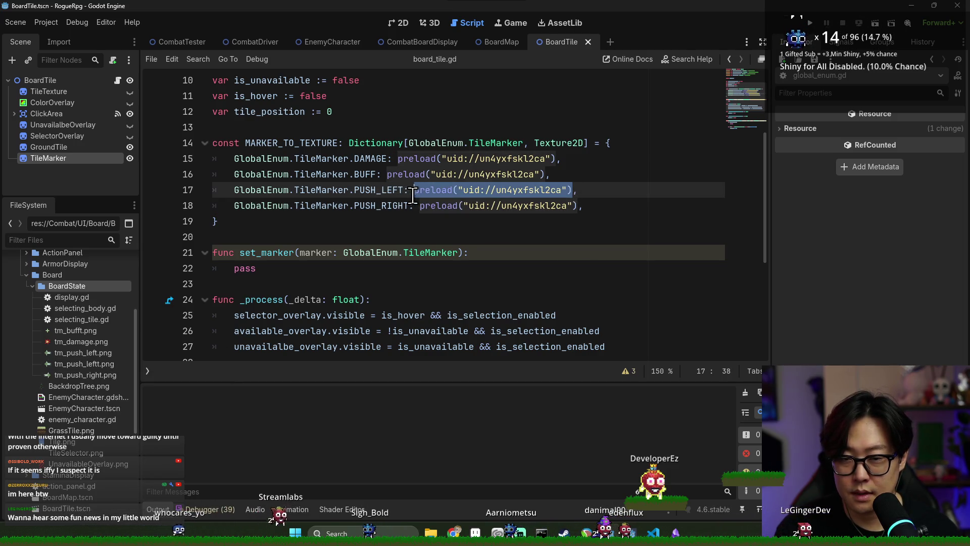
key("BackSpace")
mouse_move(89, 352)
left_mouse_down()
mouse_move(403, 226)
mouse_move(418, 191)
mouse_move(478, 206)
mouse_move(581, 207)
left_mouse_up()
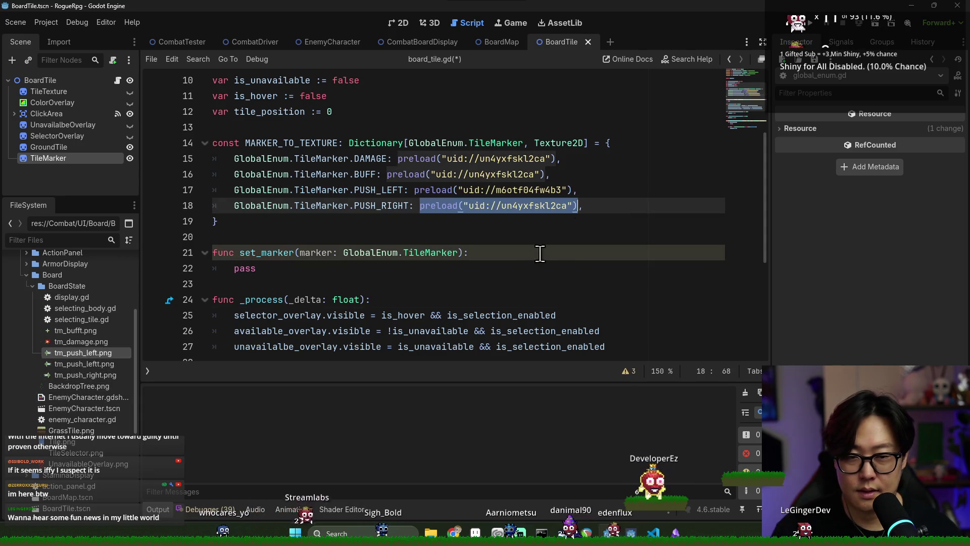
key("BackSpace")
left_click_drag(92, 375, 420, 193)
left_click(387, 163)
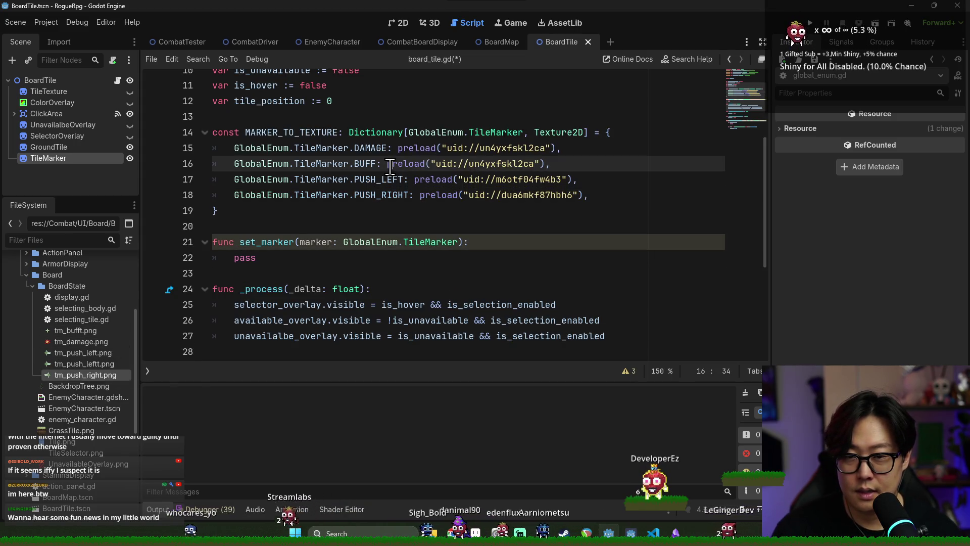
left_click(545, 163, "shift")
key("BackSpace")
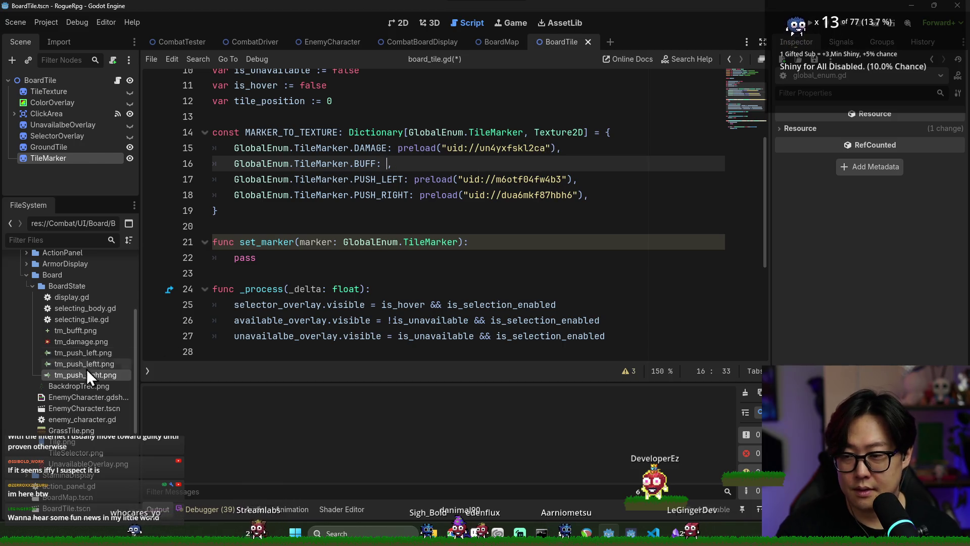
mouse_move(82, 333)
left_mouse_down()
mouse_move(420, 172)
mouse_move(387, 164)
left_mouse_up()
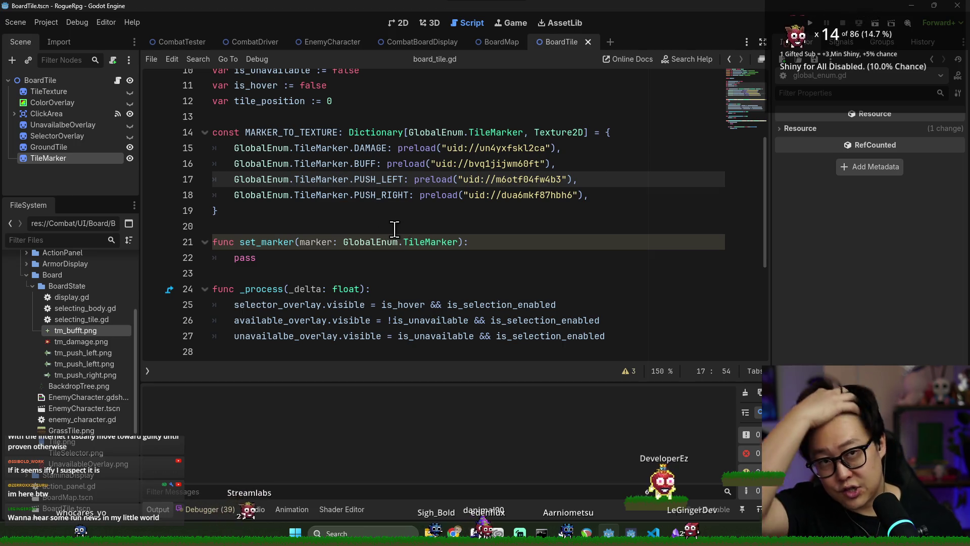
key("ctrl+s")
left_click(287, 133)
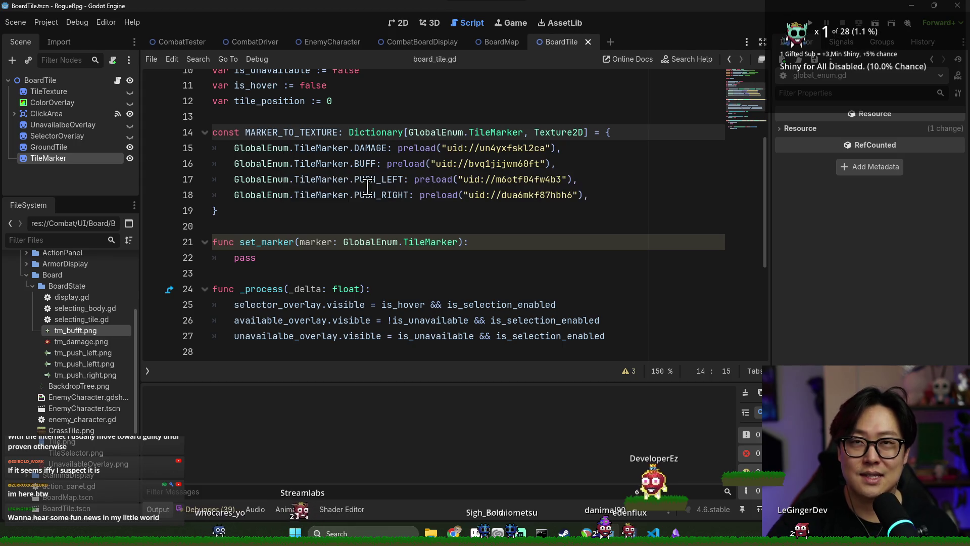
- Replace pass in set_marker with a var line calling get(marker)
mouse_move(389, 151)
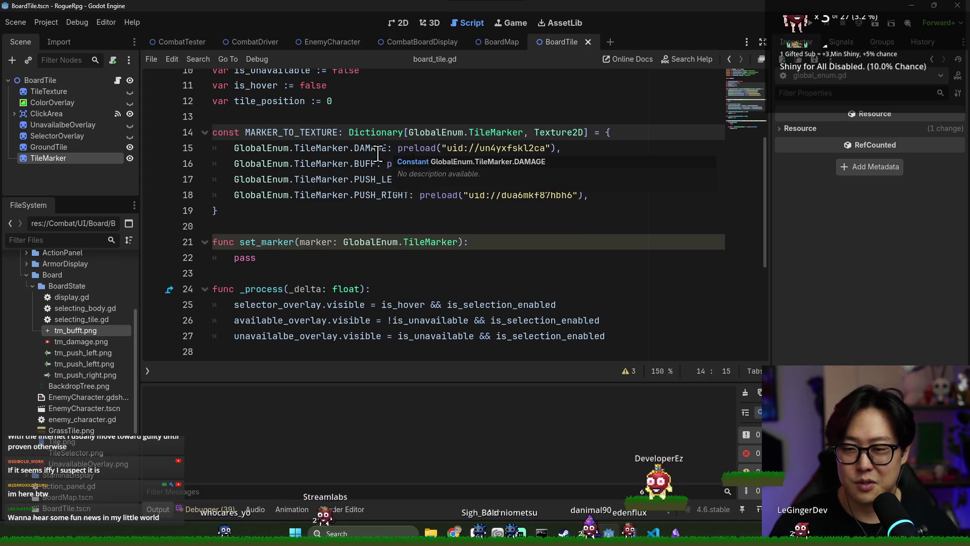
double_click(288, 132)
key("ctrl+s")
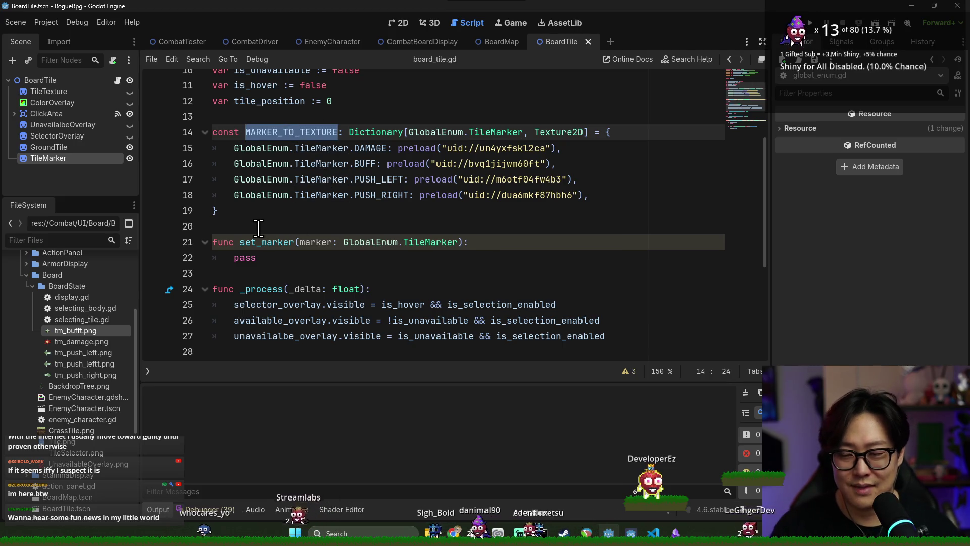
double_click(264, 242)
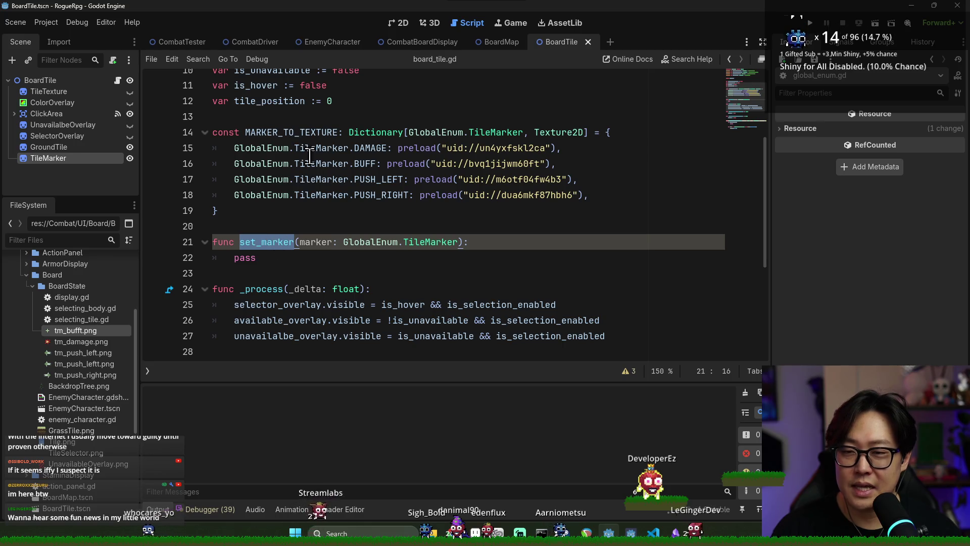
double_click(299, 139)
double_click(243, 258)
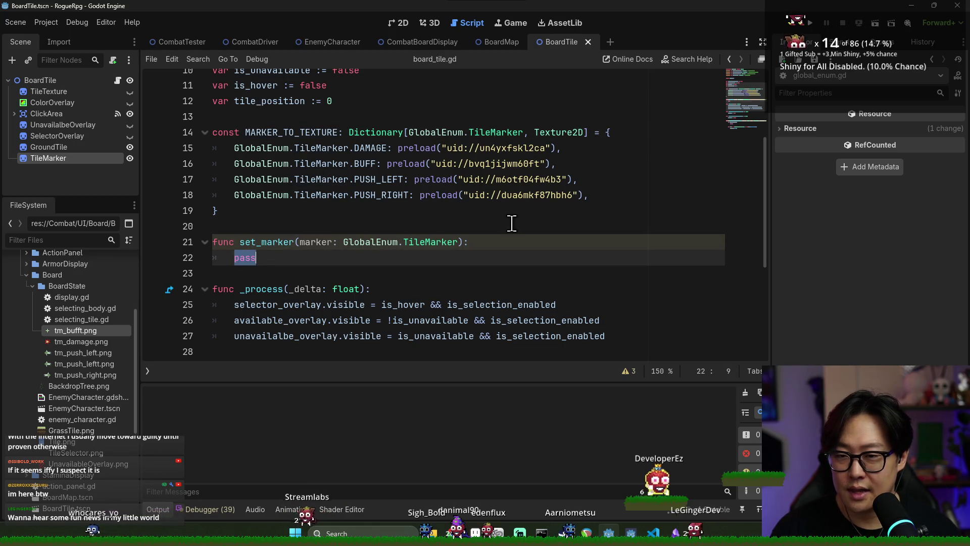
key("Return")
type("var mark")
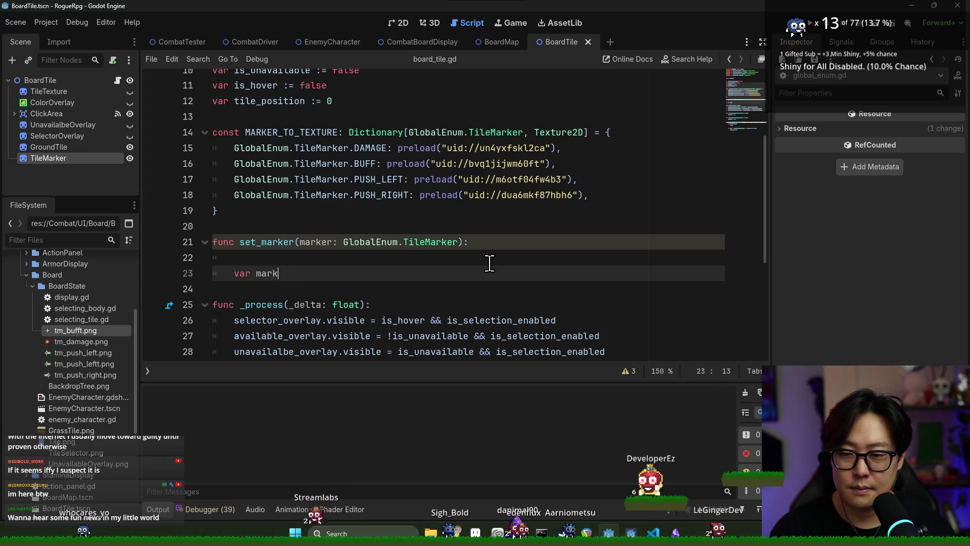
type(".get(")
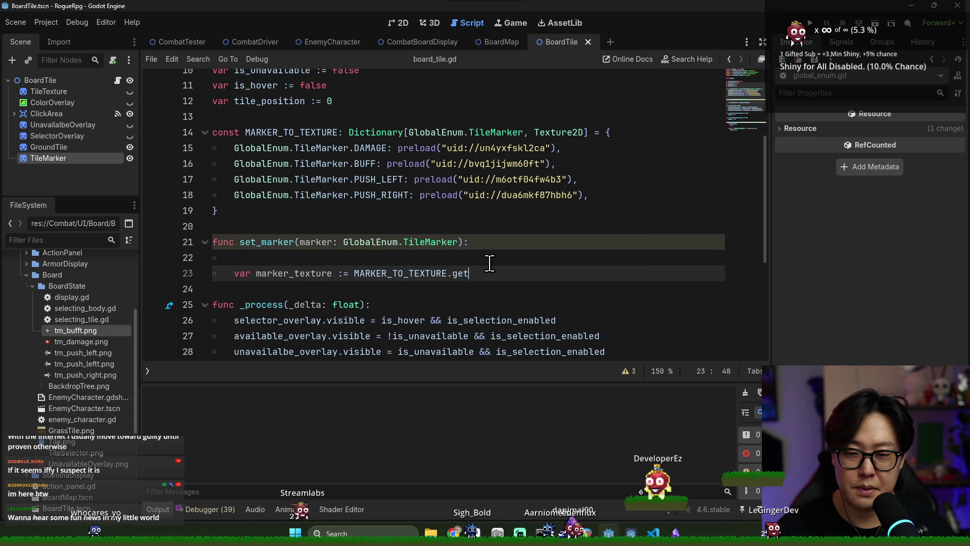
double_click(316, 243)
key("ctrl+c")
left_click(476, 273)
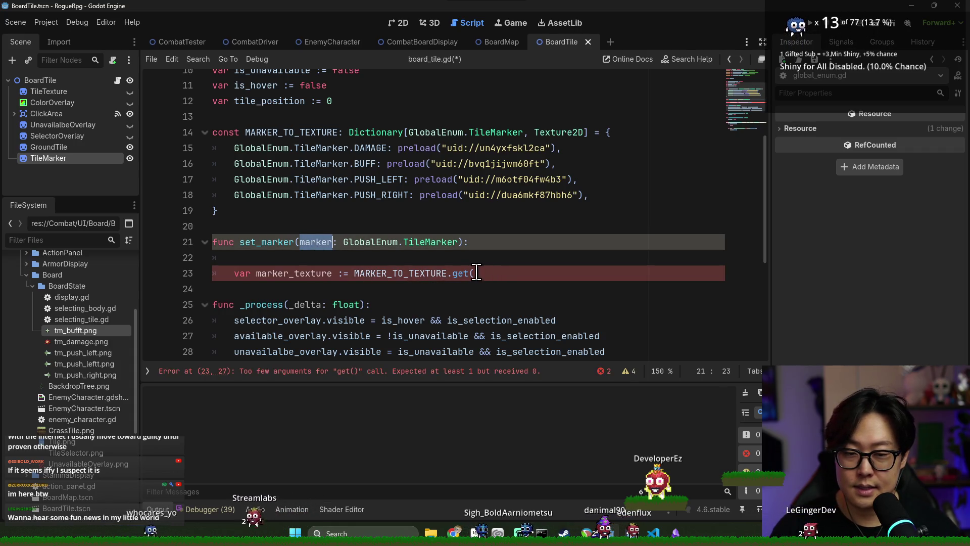
key("ctrl+v")
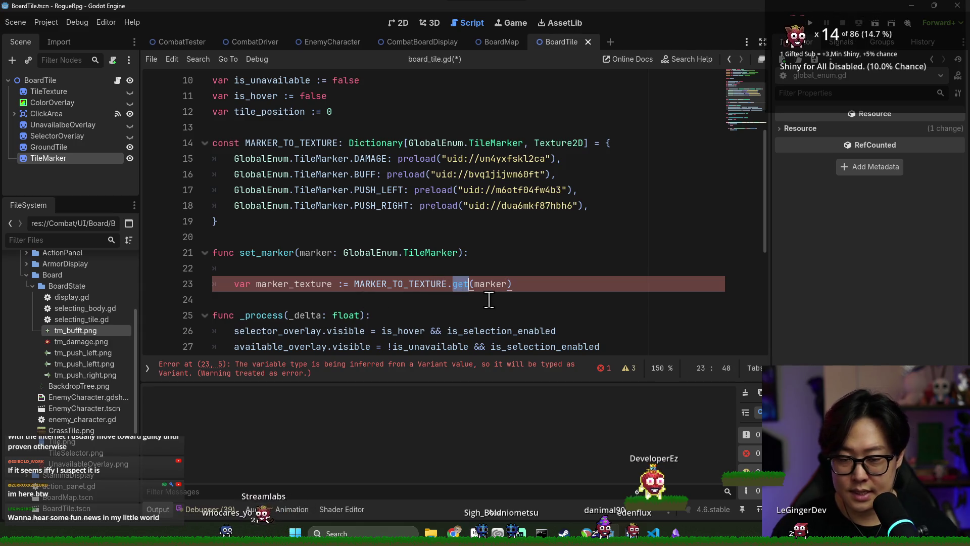
- Turn the lookup into an if MARKER_TO_TEXTURE.has(marker): block
key("BackSpace")
type("has")
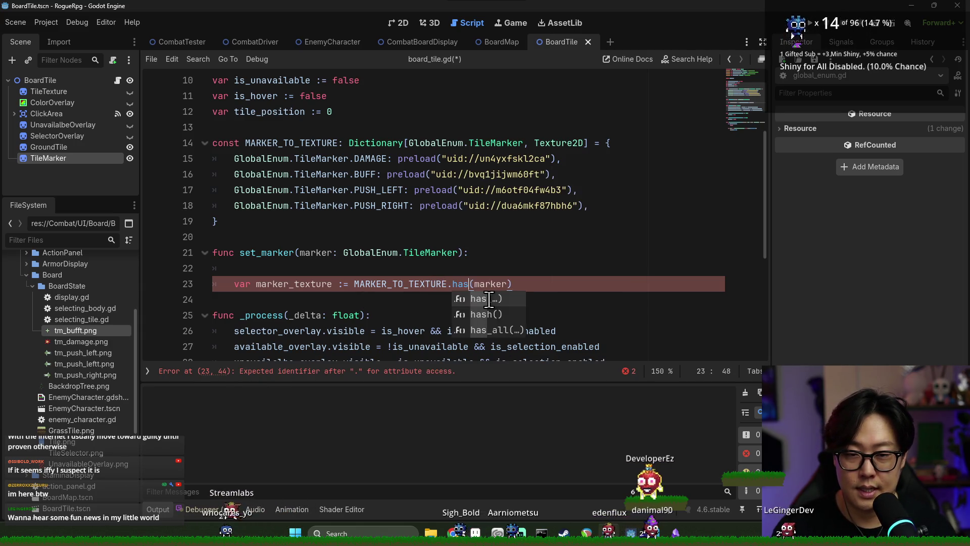
key("Return")
left_click(373, 263)
mouse_move(354, 284)
left_mouse_down()
mouse_move(519, 283)
mouse_move(502, 283)
left_mouse_up()
key("ctrl+x")
left_click(485, 268)
type("if")
key("ctrl+v")
type(":")
key("Return")
key("Tab")
key("Delete")
- Inside the if, assign tile_marker.texture from MARKER_TO_TEXTURE for the marker, and save
scroll(383, 288, "up", 3)
double_click(285, 143)
scroll(363, 279, "down", 1)
scroll(362, 279, "down", 4)
left_click_drag(255, 190, 447, 190)
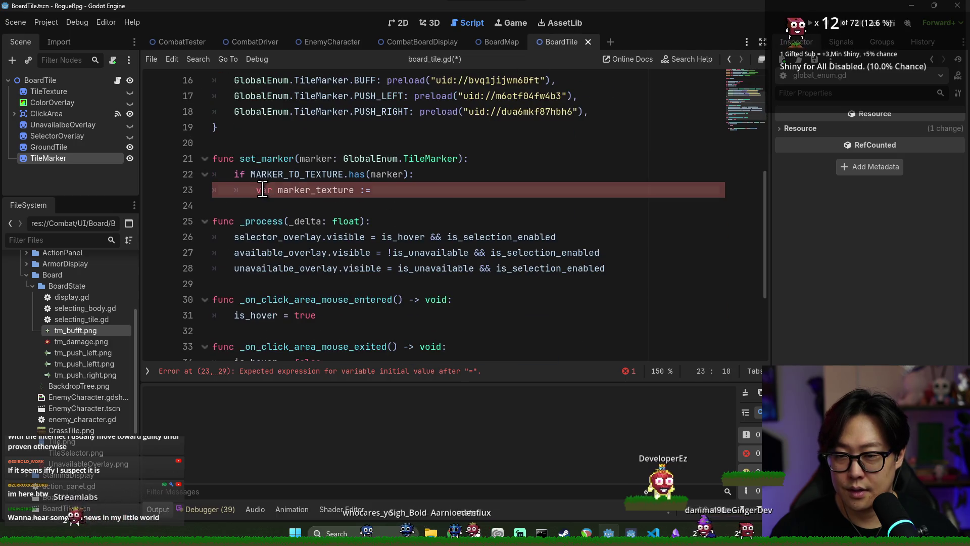
key("ctrl+v")
type(".")
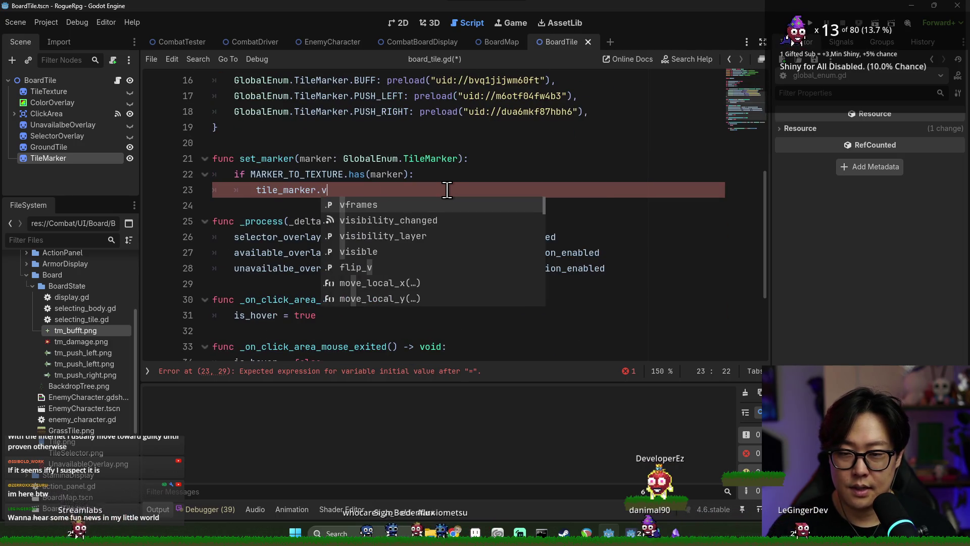
type("texture =")
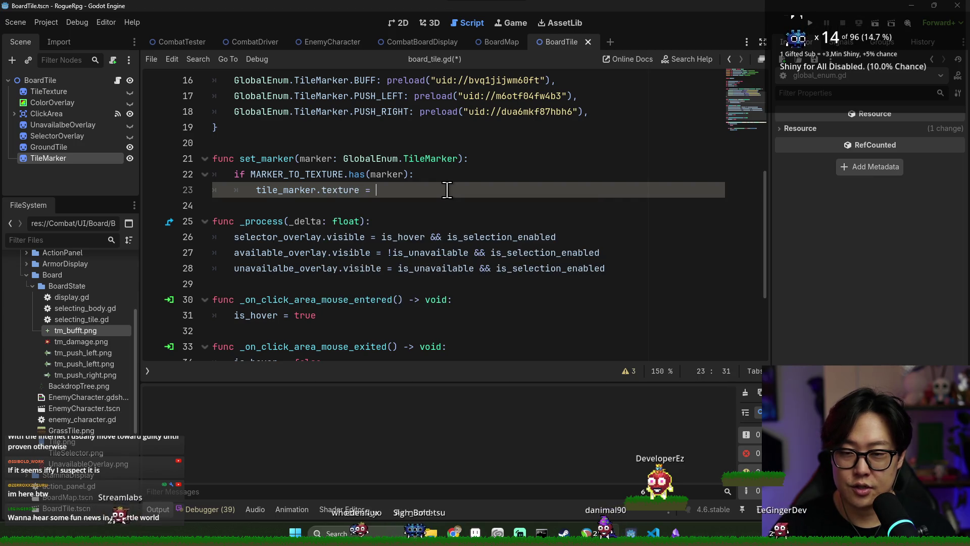
scroll(331, 185, "up", 2)
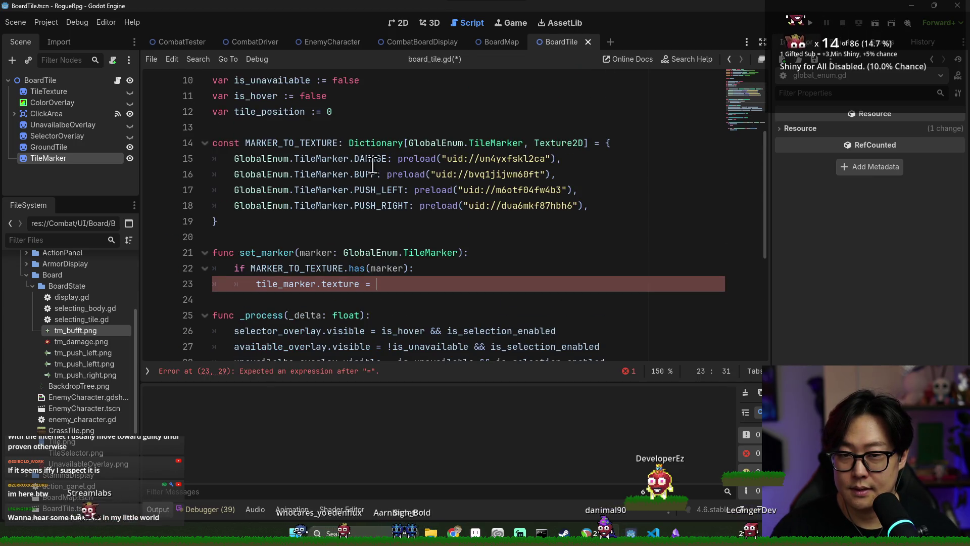
double_click(310, 143)
left_click(414, 287)
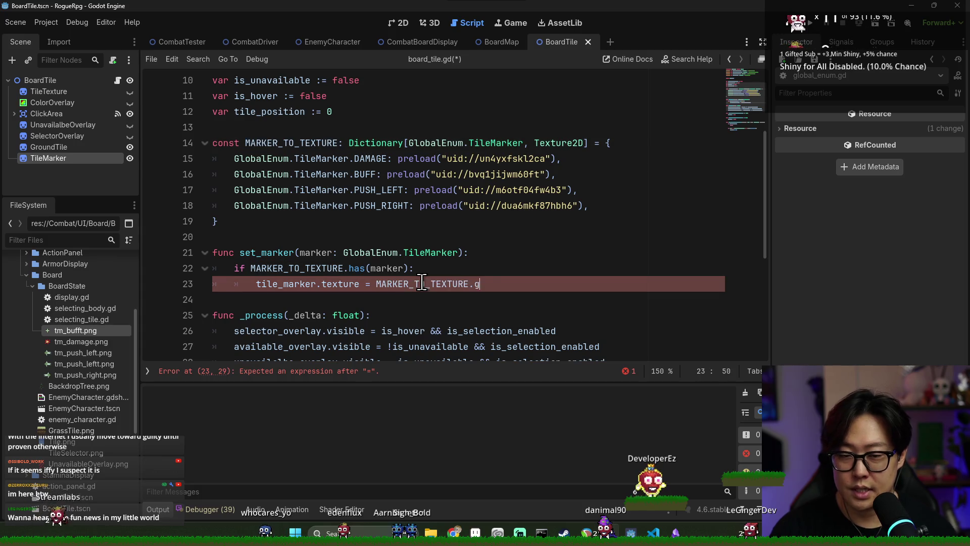
type("marker)")
key("ctrl+s")
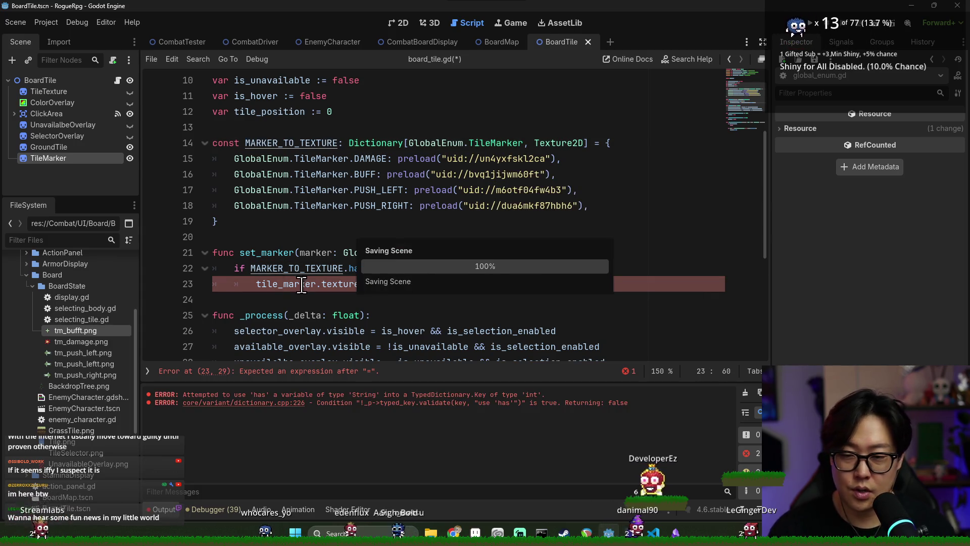
- Try adding an else branch after the texture assignment, then undo it
key("Return")
key("BackSpace")
type("else:")
key("Return")
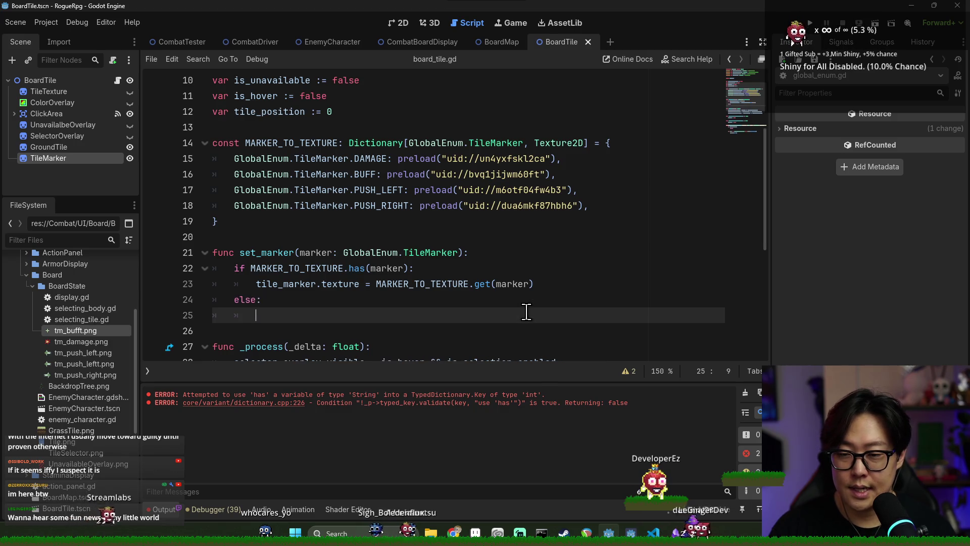
key("ctrl+z")
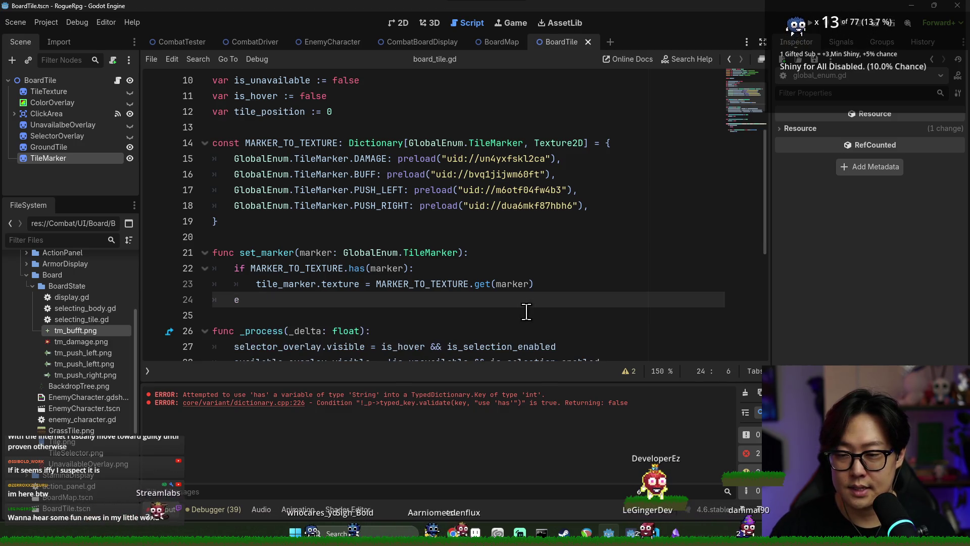
- Add a tile_marker assignment line below the if block
scroll(319, 148, "up", 3)
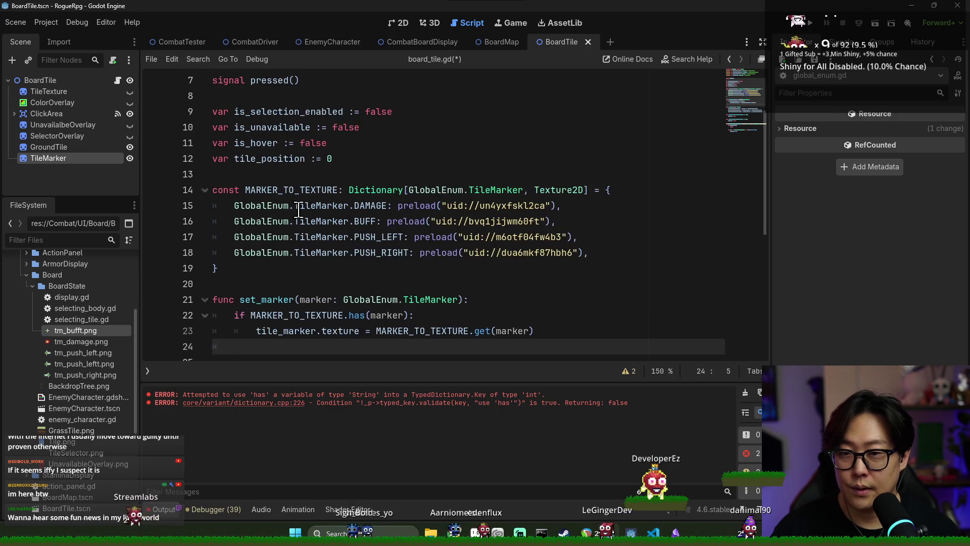
double_click(320, 148)
key("ctrl+c")
scroll(318, 202, "down", 4)
left_click(308, 251)
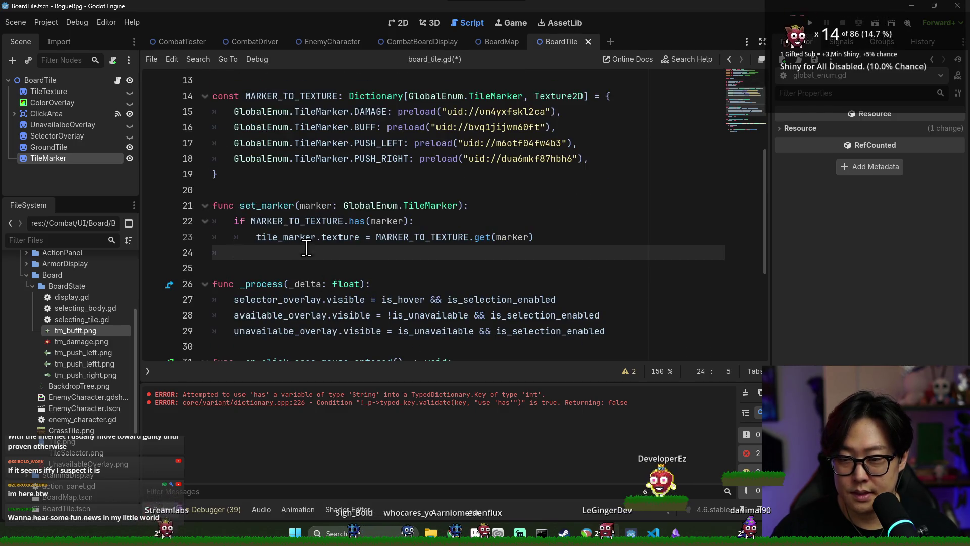
key("Return")
key("ctrl+v")
key("BackSpace")
- Set tile_marker.visible to MARKER_TO_TEXTURE.has(marker) and save
double_click(296, 221)
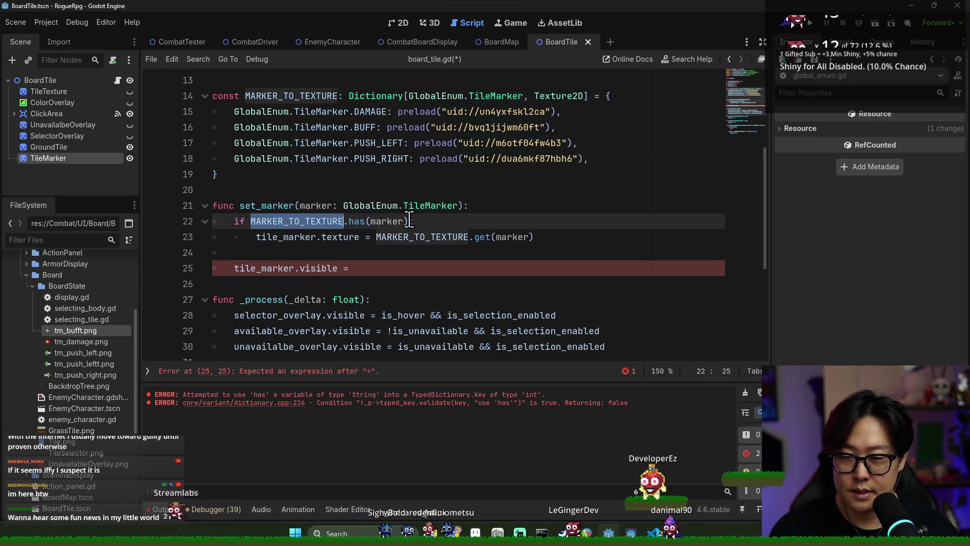
left_click(364, 267)
key("ctrl+v")
double_click(319, 268)
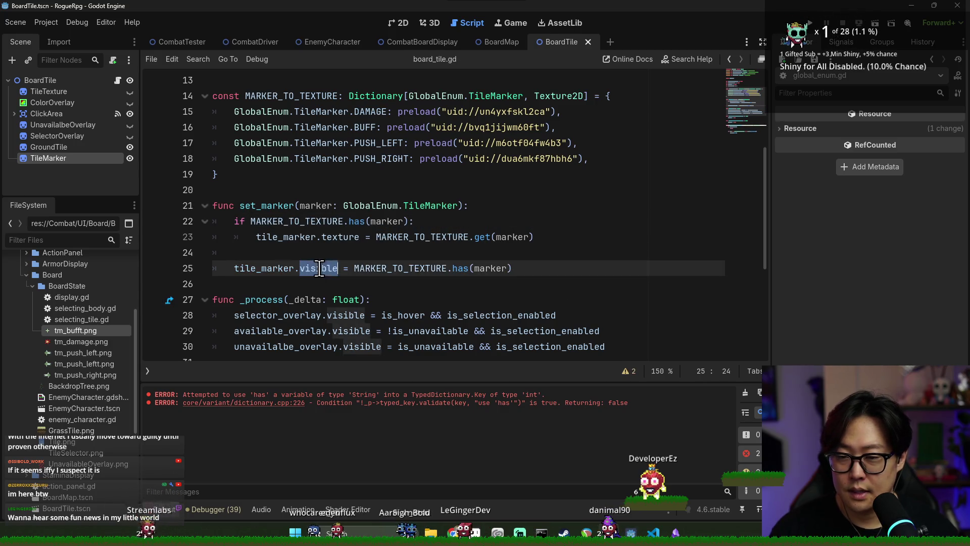
double_click(488, 268)
left_click(347, 267)
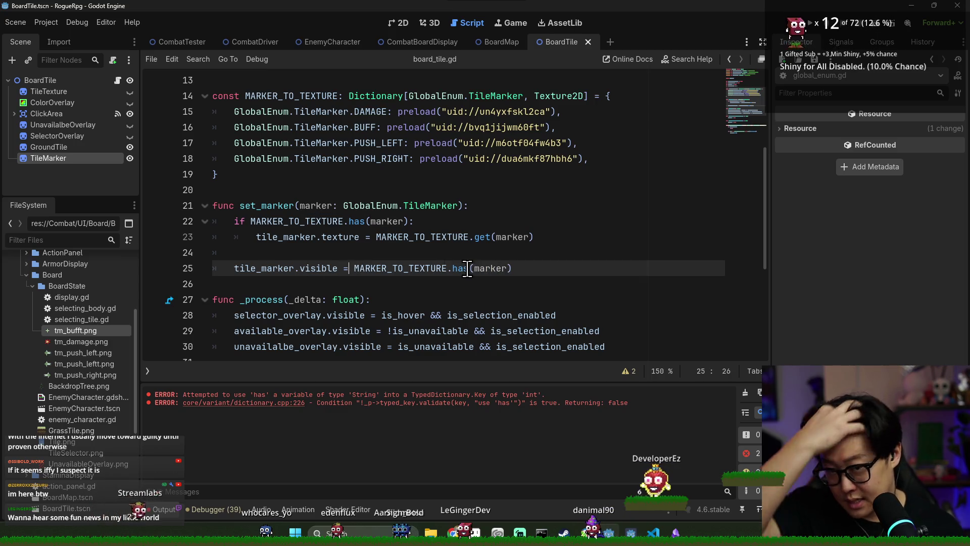
key("ctrl+s")
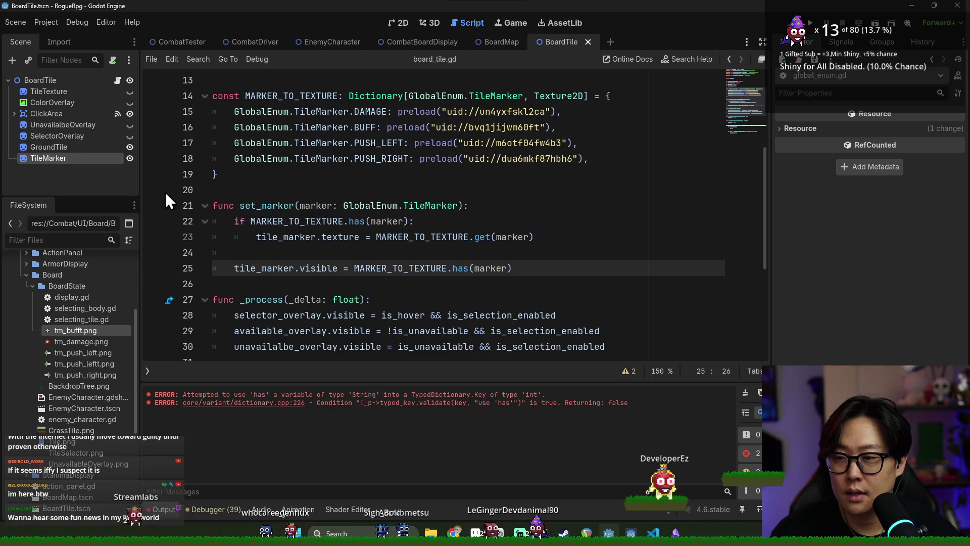
- Hide the TileMarker node by default and save the scene
left_click(130, 157)
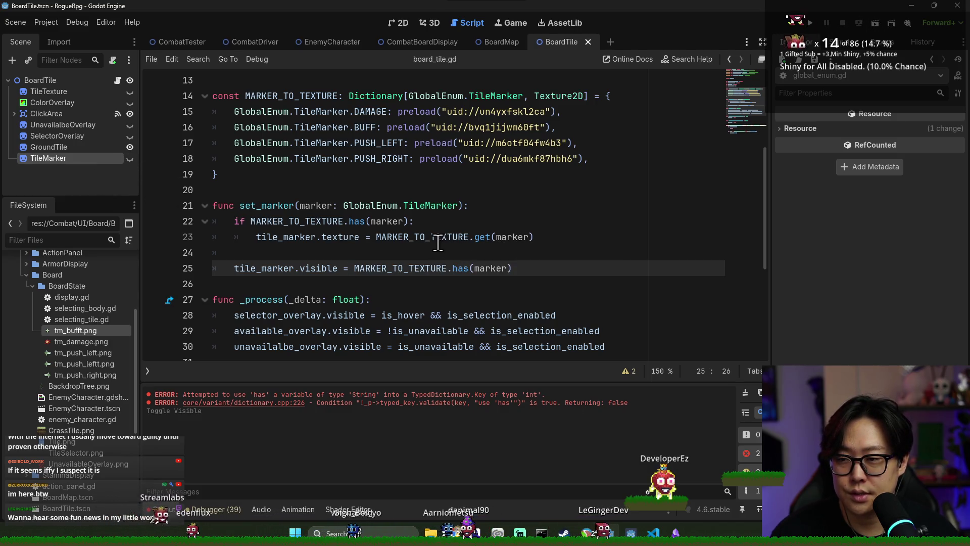
left_click(281, 191)
key("ctrl+s")
double_click(318, 206)
scroll(429, 275, "up", 3)
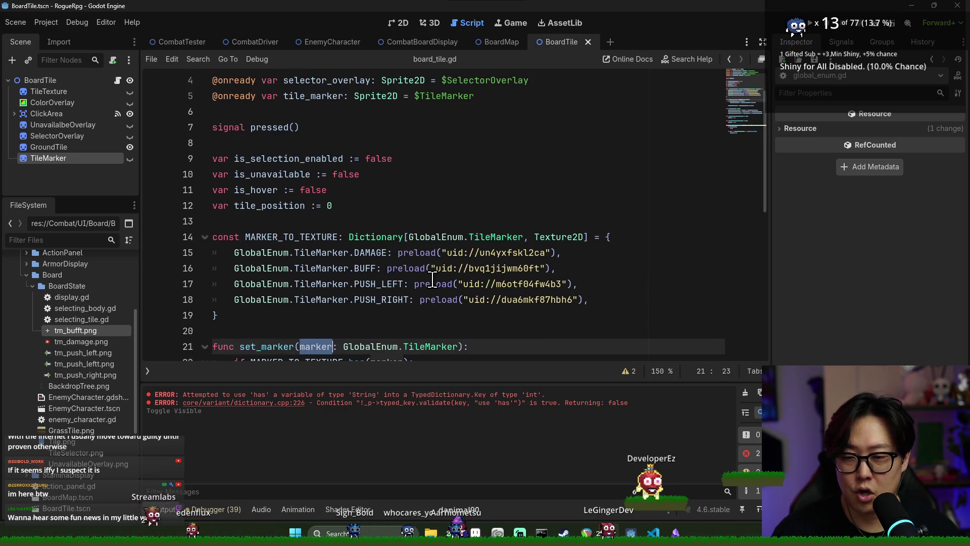
scroll(433, 284, "down", 2)
scroll(339, 309, "up", 2)
key("ctrl+s")
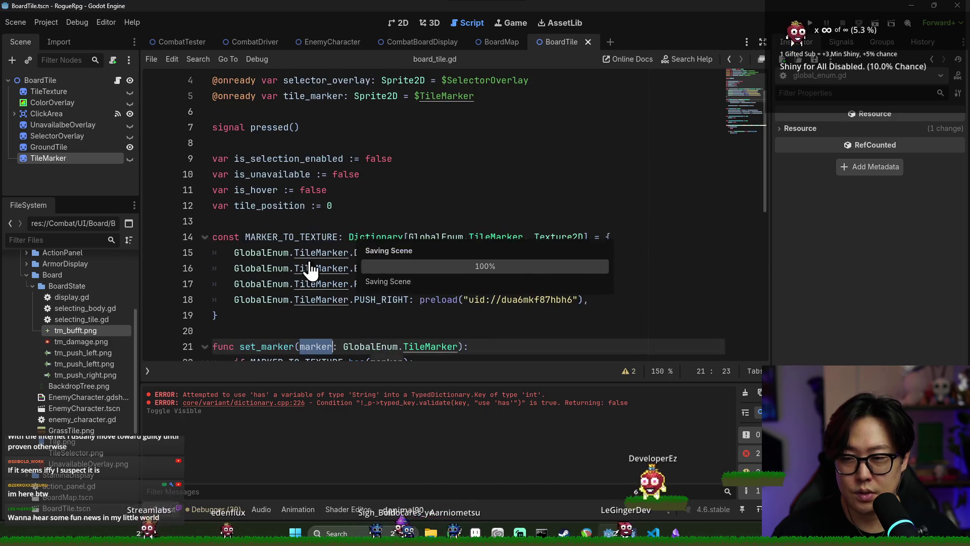
- Declare a current_marker variable typed GlobalEnum.TileMarker below tile_position and save
left_click(354, 208)
key("Return")
type("var current_marker:")
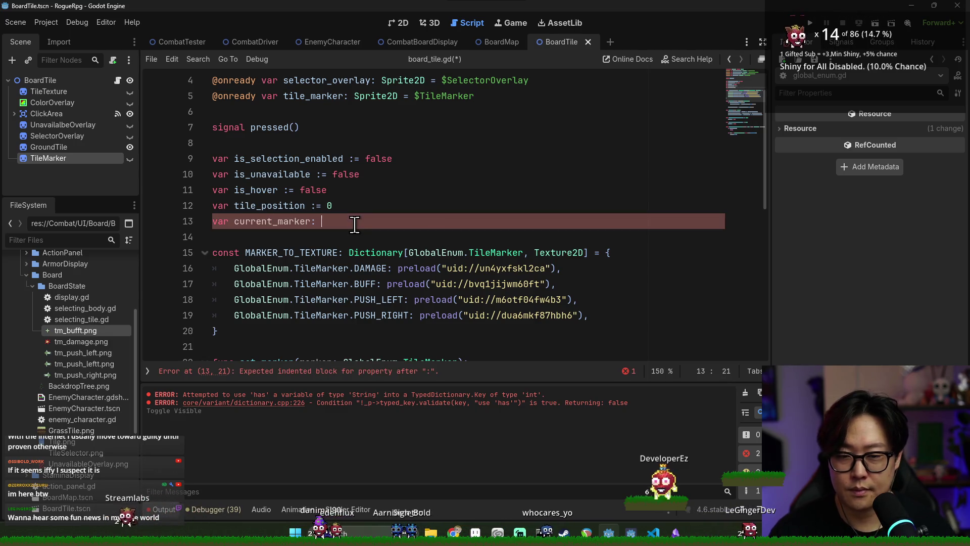
left_click_drag(408, 253, 529, 253)
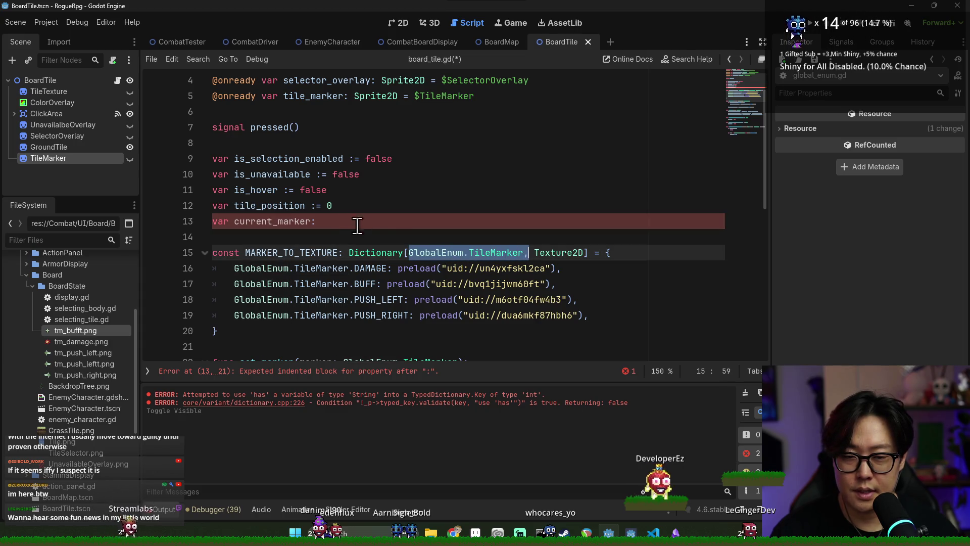
key("ctrl+c")
left_click(365, 223)
key("ctrl+v")
key("ctrl+s")
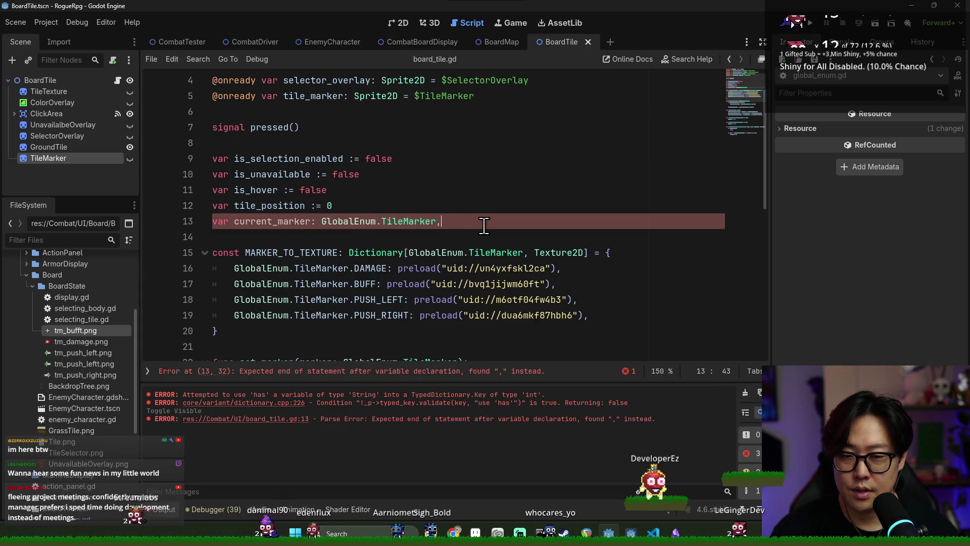
- Give current_marker the default value GlobalEnum.TileMarker.NONE and save
key("BackSpace")
type("=")
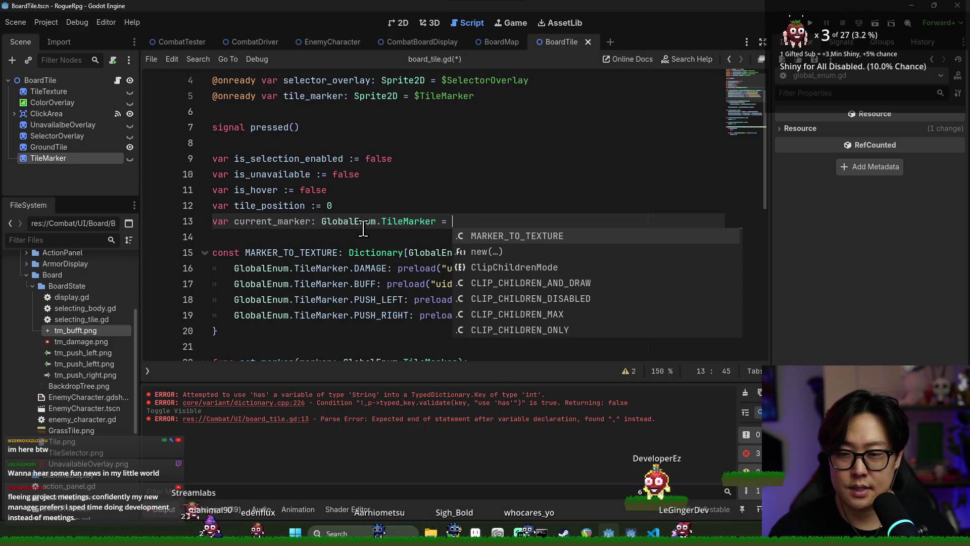
key("Escape")
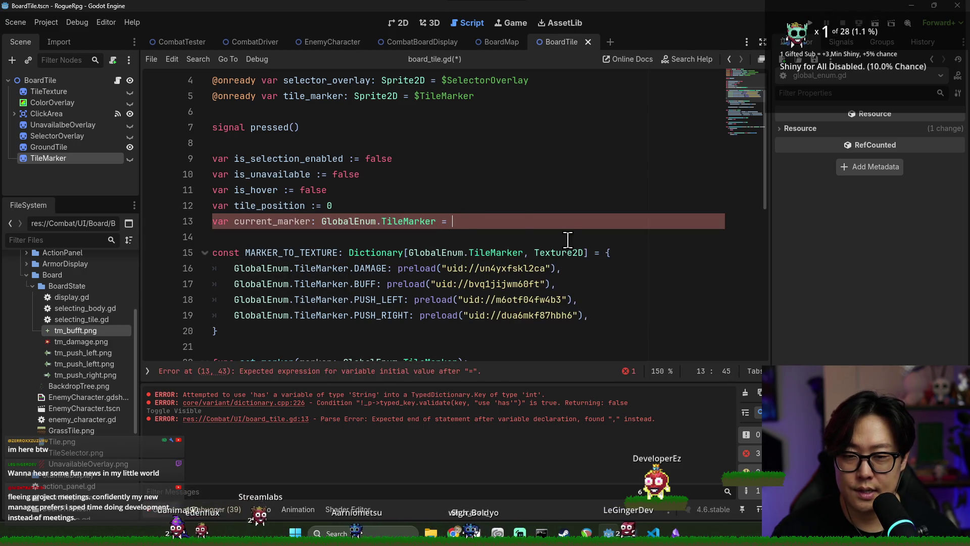
key("ctrl+v")
type(".NONE")
key("ctrl+s")
- After reviewing set_marker and tile_marker, rename the variable to _current_marker
double_click(267, 220)
scroll(268, 222, "down", 4)
key("ctrl+s")
double_click(273, 174)
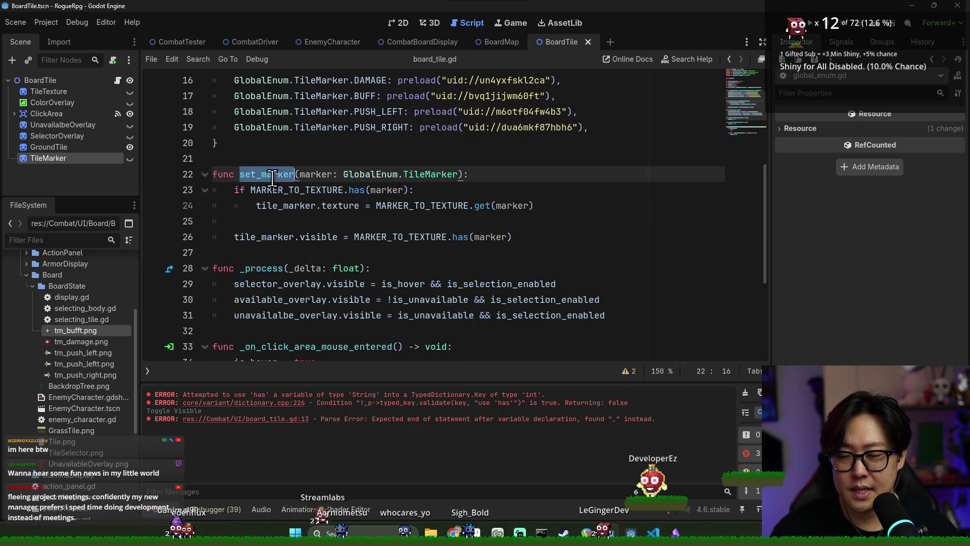
scroll(279, 167, "up", 4)
double_click(291, 94)
scroll(263, 151, "down", 3)
scroll(253, 131, "up", 3)
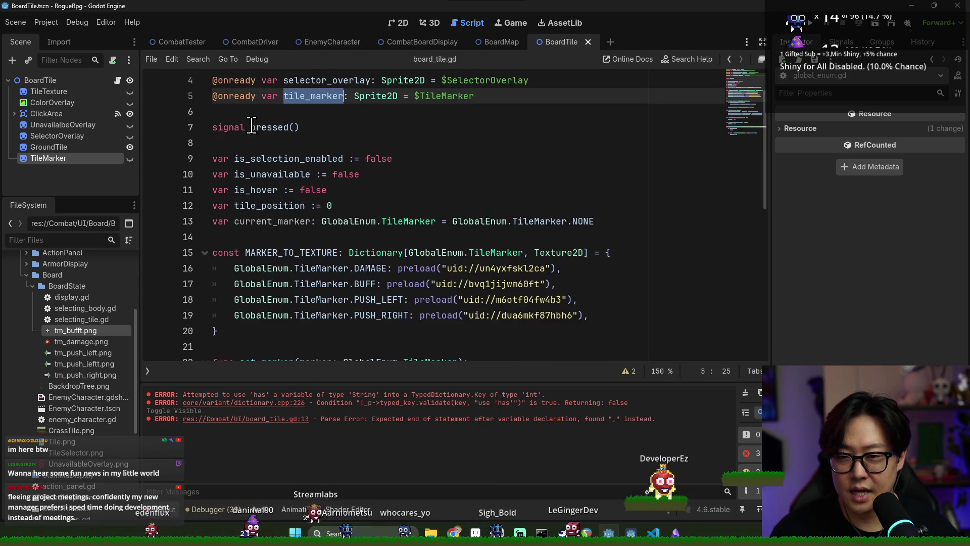
left_click(283, 96)
scroll(273, 187, "up", 1)
scroll(242, 209, "down", 1)
left_click(233, 219)
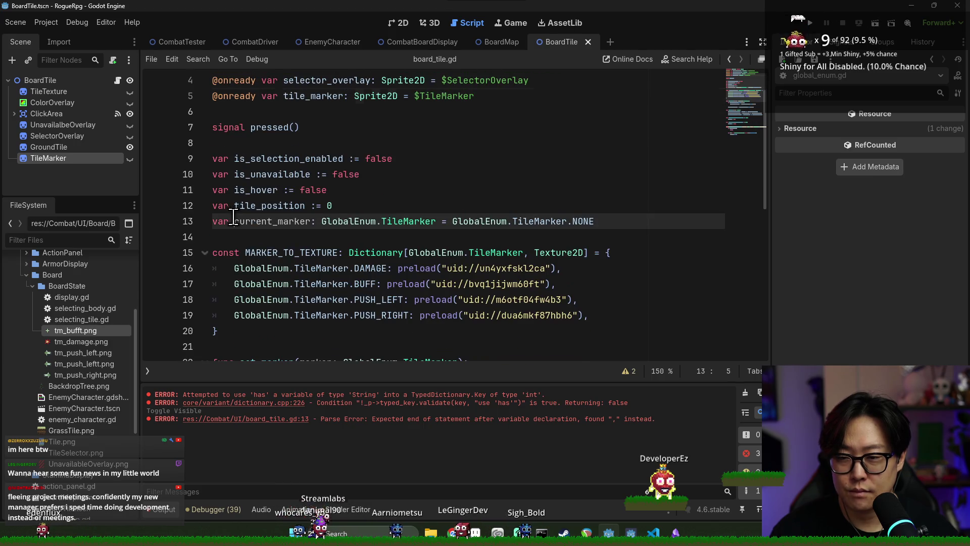
type("_")
- Add '_current_marker = marker' inside set_marker's body and save
double_click(260, 221)
scroll(272, 227, "down", 4)
left_click(291, 241)
left_click(308, 253)
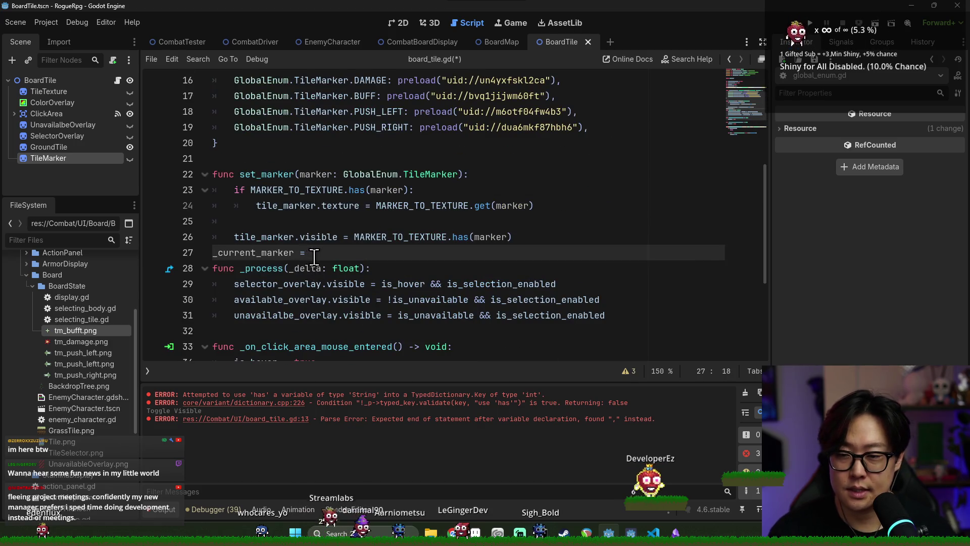
key("Home")
key("Tab")
double_click(326, 174)
left_click_drag(329, 176, 360, 253)
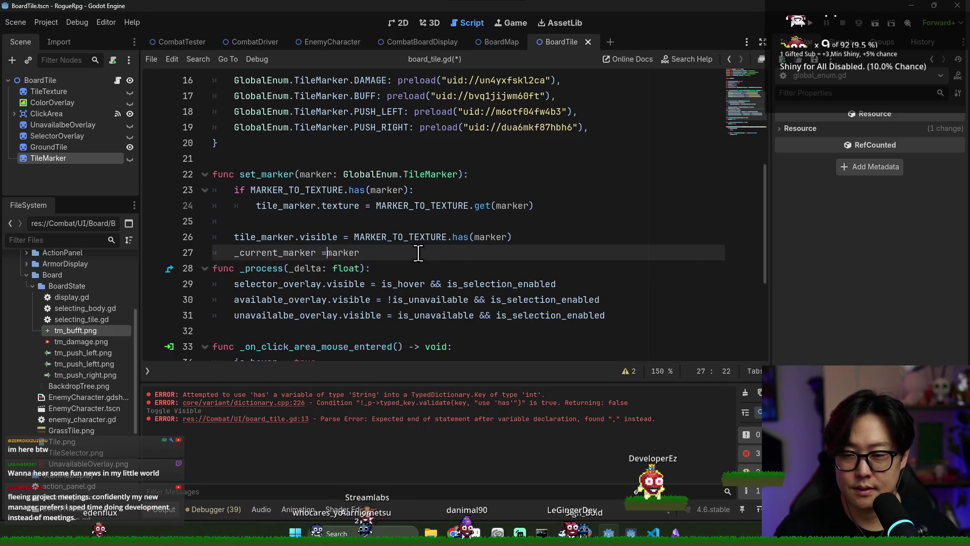
left_click(429, 253)
key("Return")
key("ctrl+s")
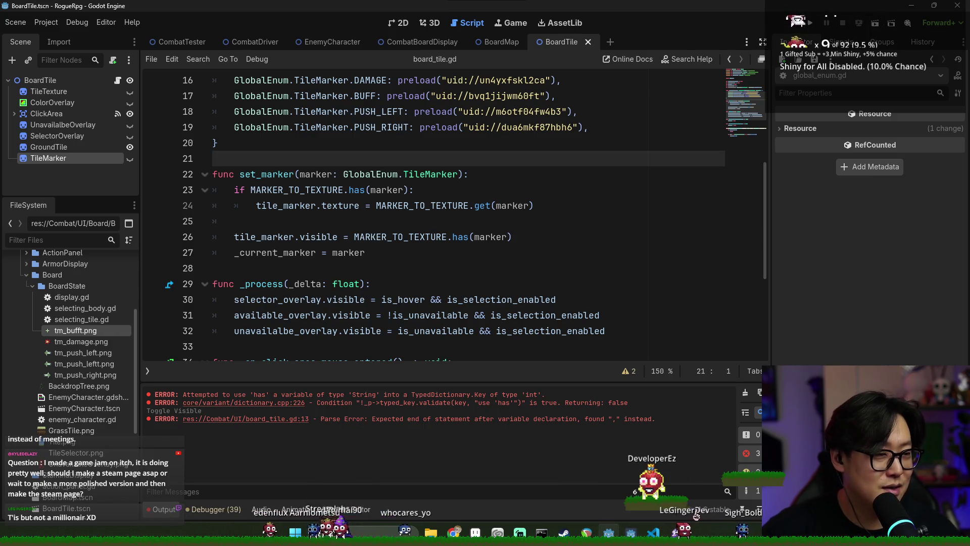
- Bring up the Windows window switcher with Alt+Tab
key("alt+Tab")
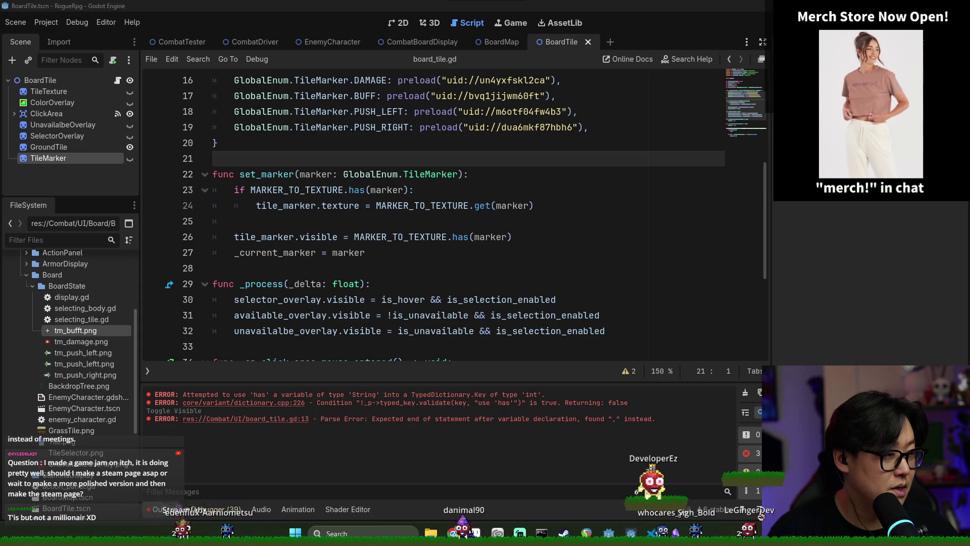
key("alt+Tab")
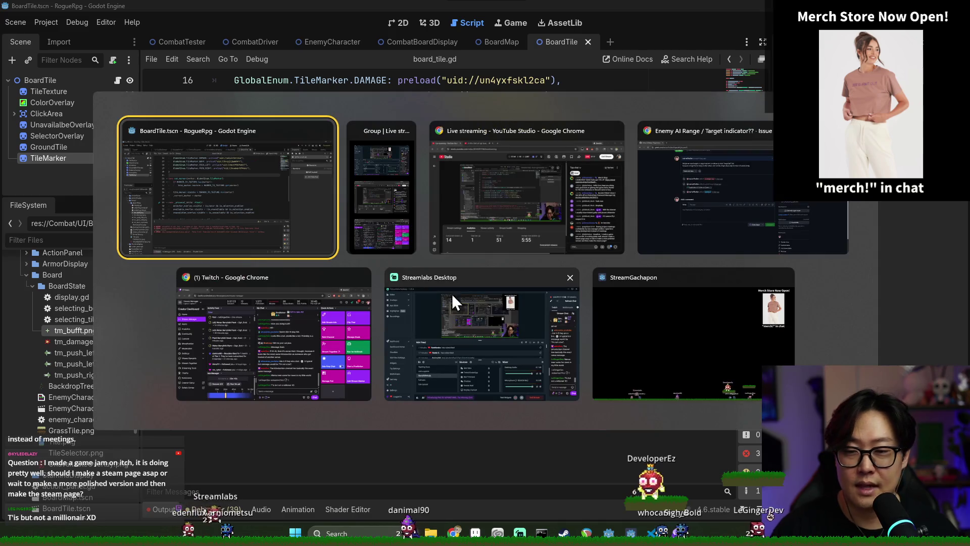
- Switch to the BEACN mixer, unmute the Mic for the audience, and close the mixer
left_click(256, 207)
key("alt+Tab")
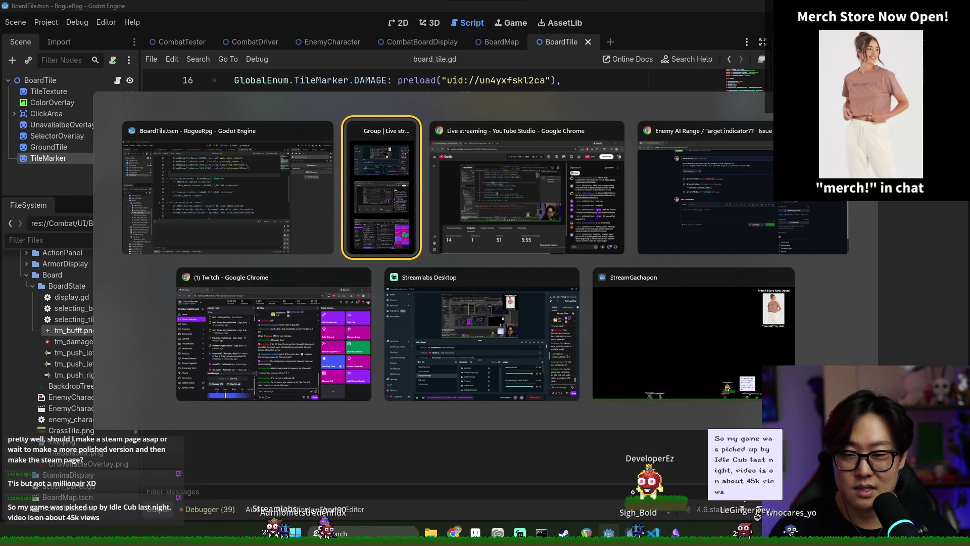
key("Escape")
key("alt+Tab")
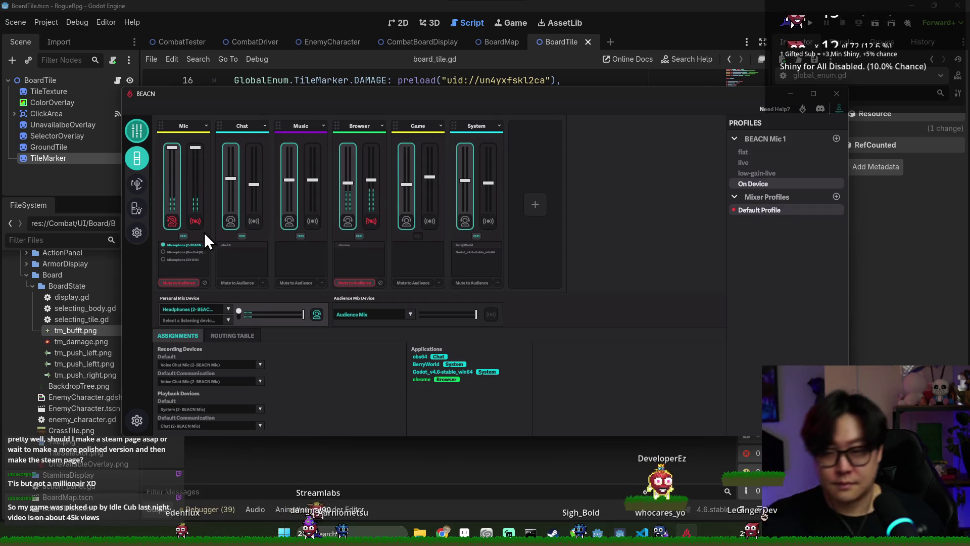
left_click(197, 222)
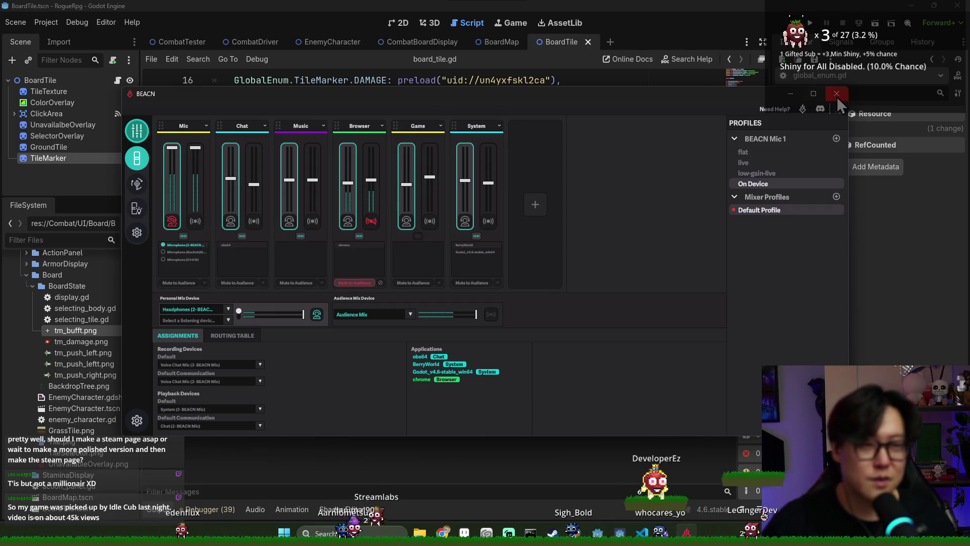
left_click(836, 94)
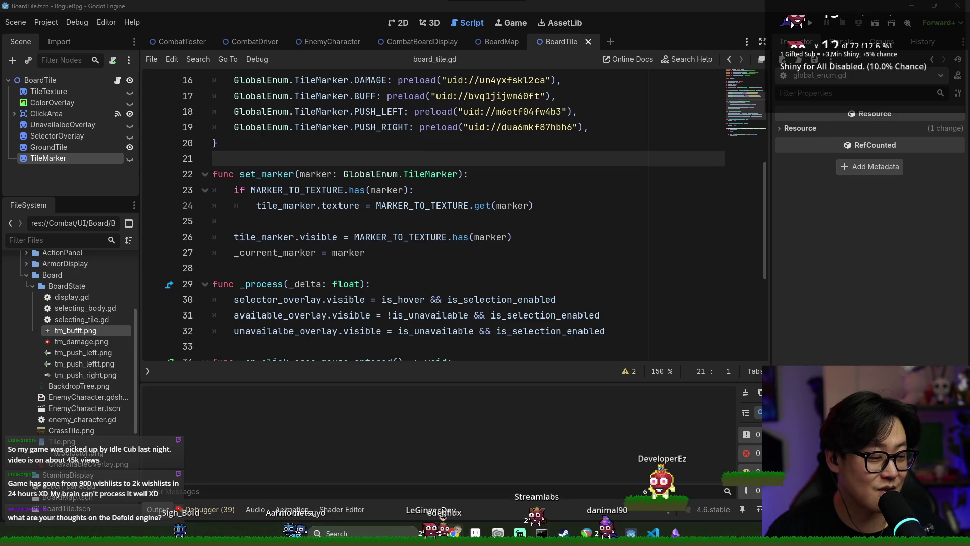
key("alt+Tab")
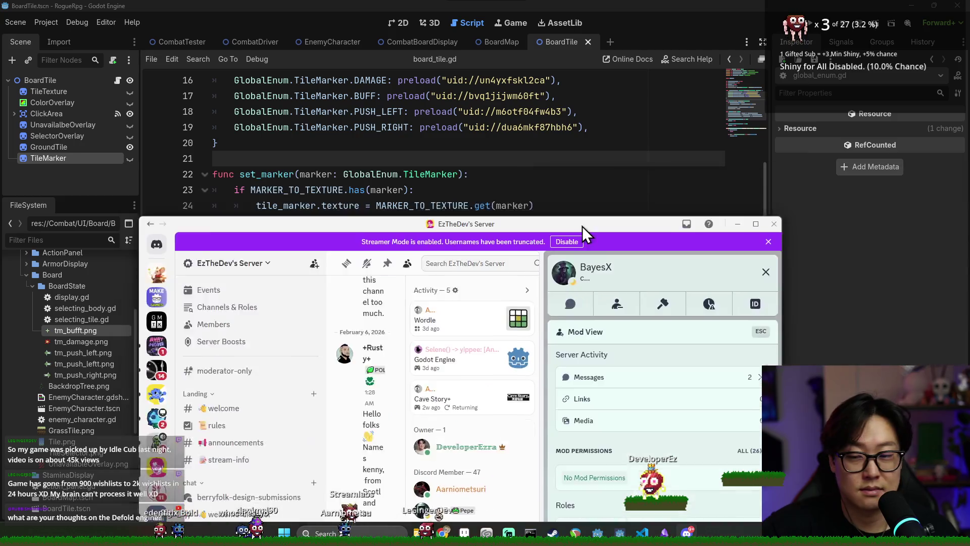
left_click_drag(582, 226, 543, 89)
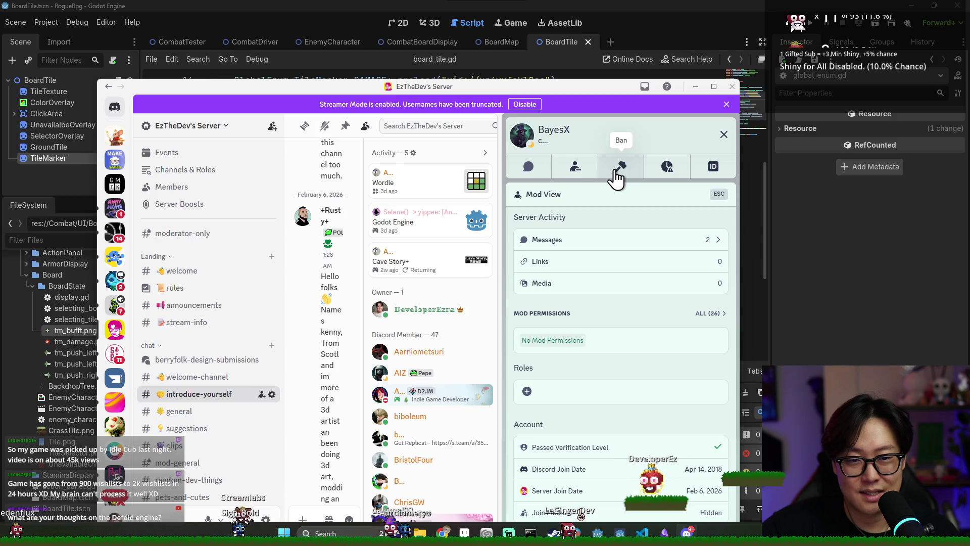
- Ban the member with reason 'Suspicious or spam account', then switch back to Godot
left_click(616, 170)
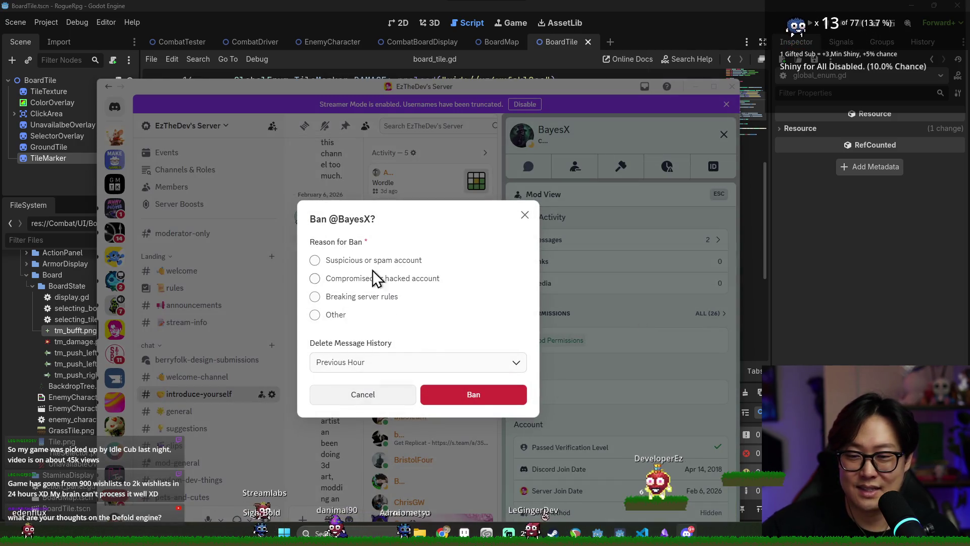
left_click(392, 261)
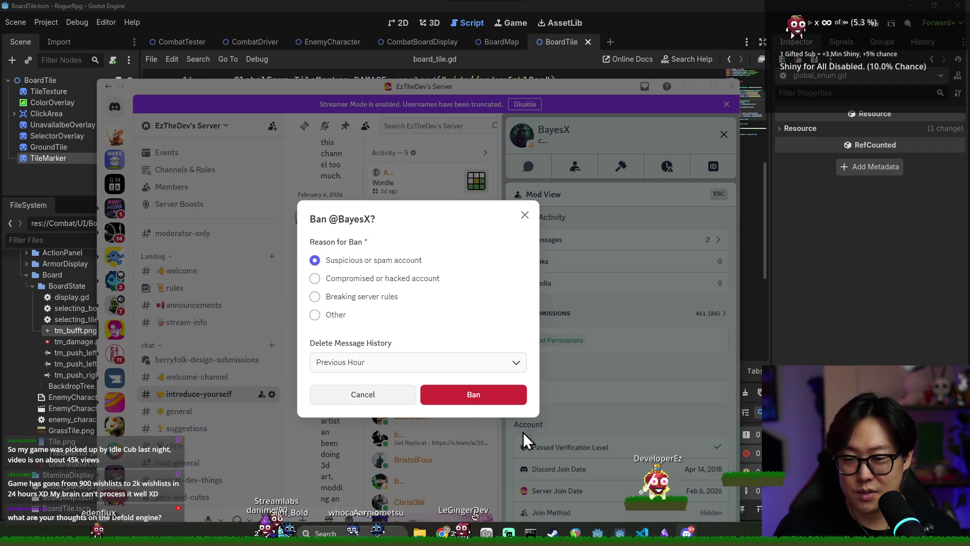
left_click(468, 402)
key("alt+Tab")
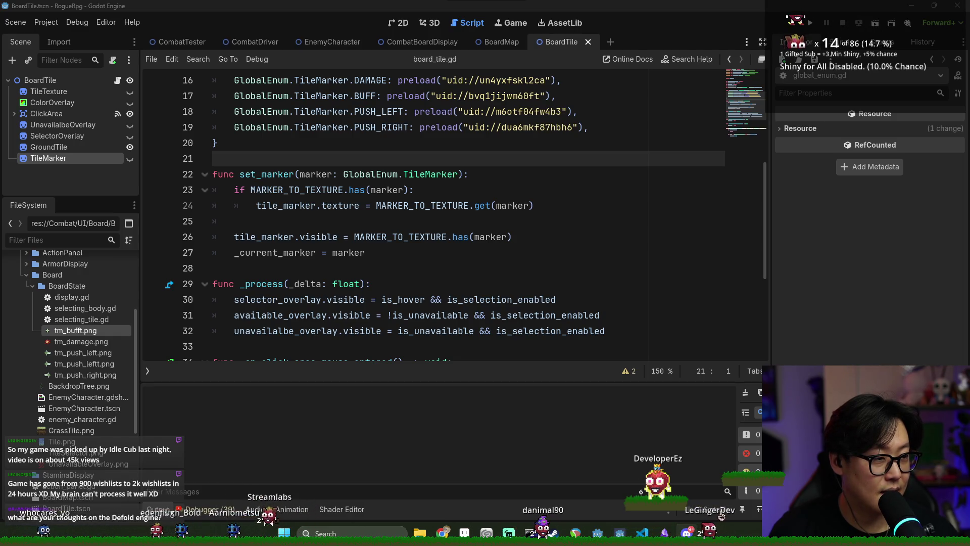
left_click(686, 532)
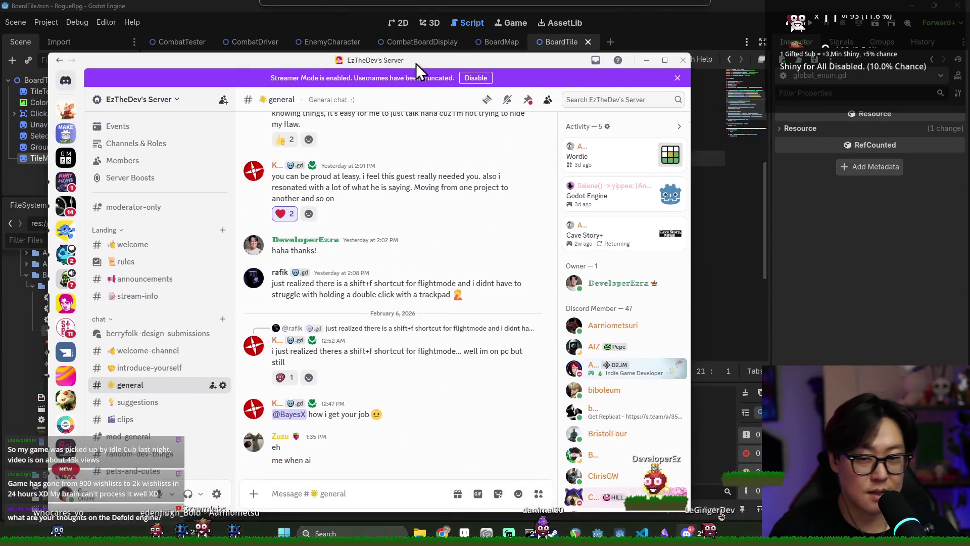
left_click(684, 61)
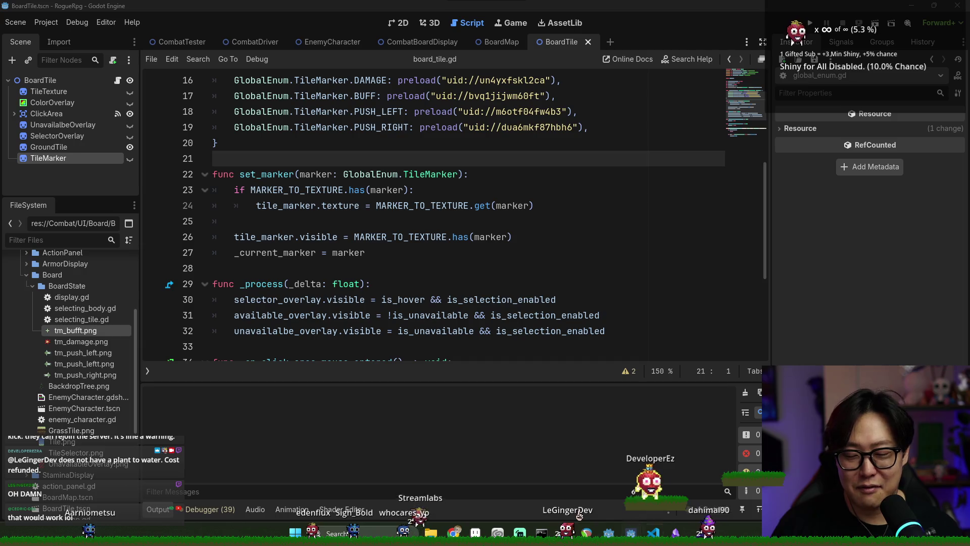
- Bring the Discord server's #general channel in front of Godot with Alt+Tab
key("alt+Tab")
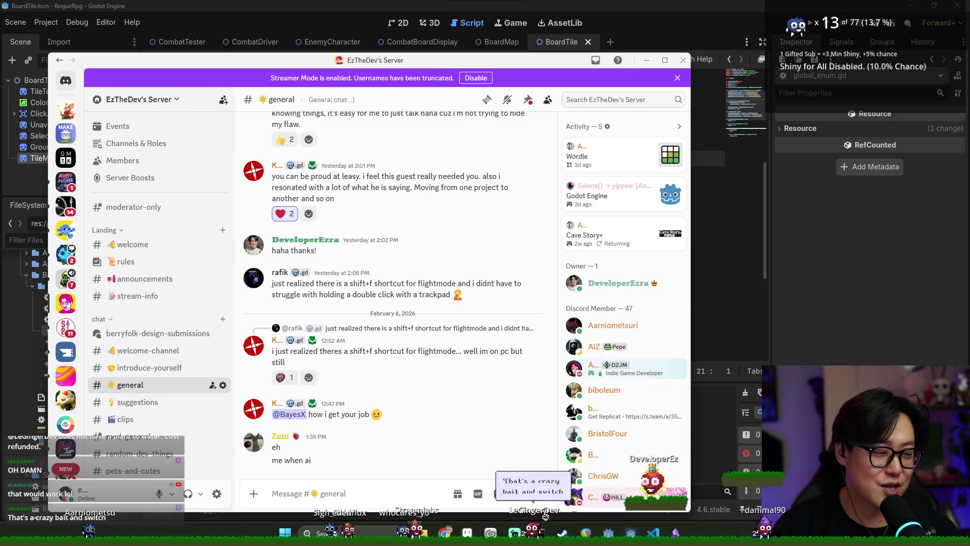
- Dismiss the Discord chat window to reveal board_tile.gd in Godot
left_click(646, 60)
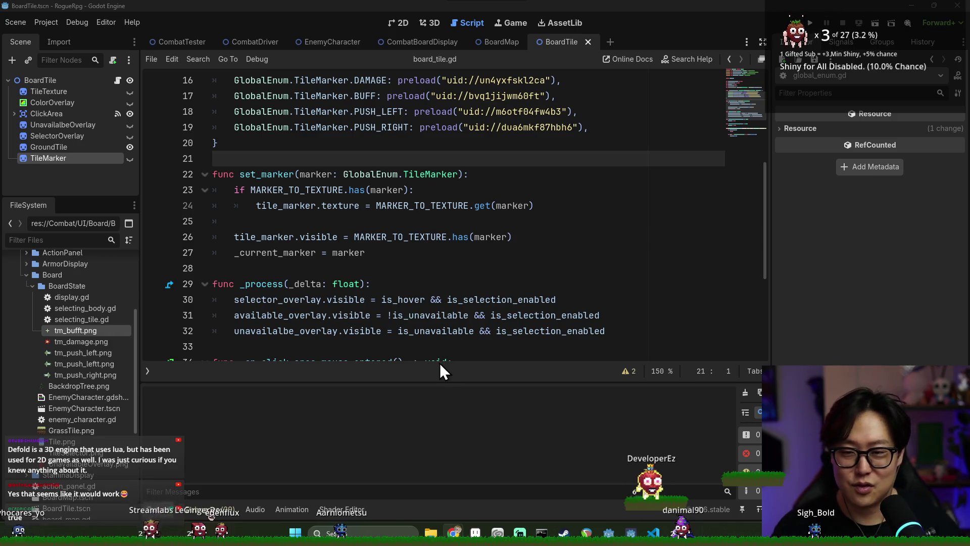
left_click(461, 298)
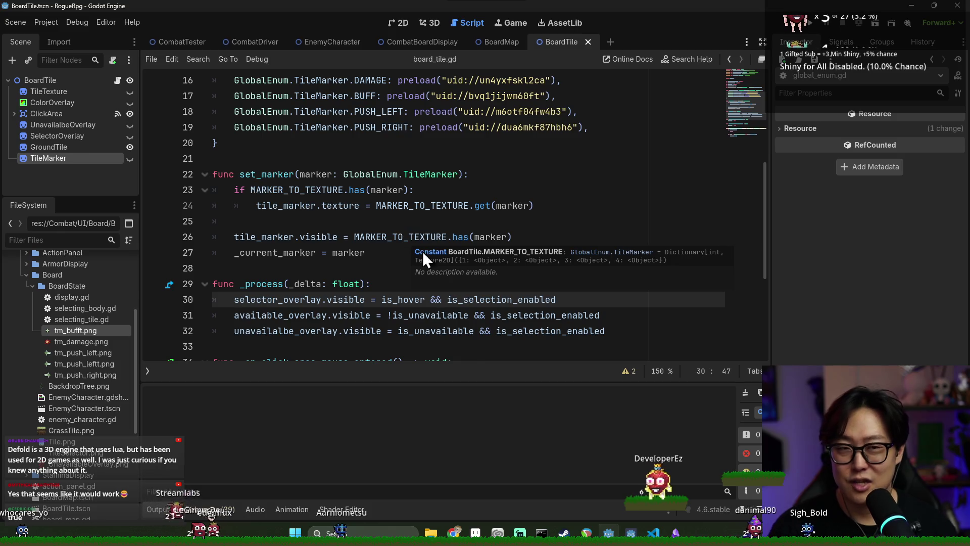
scroll(423, 212, "down", 3)
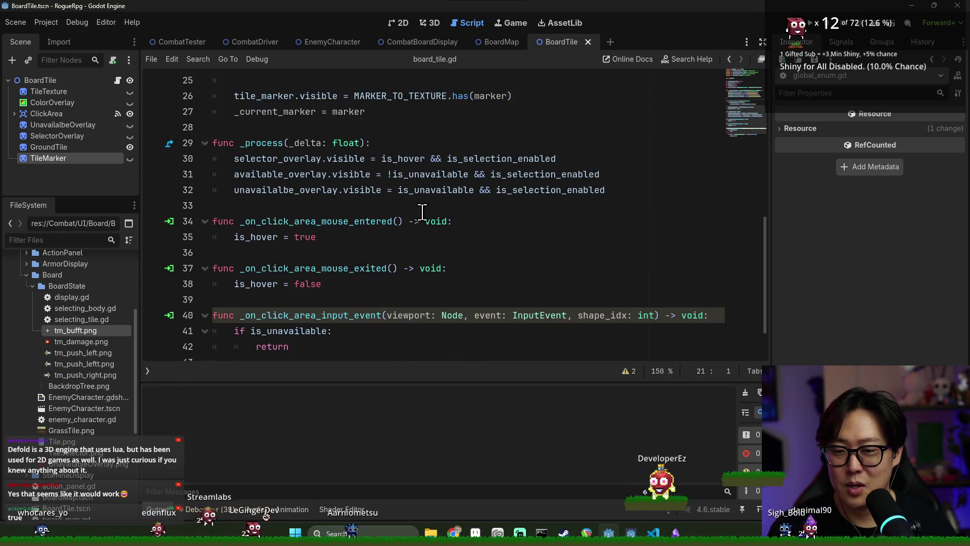
scroll(411, 260, "down", 1)
scroll(404, 273, "up", 2)
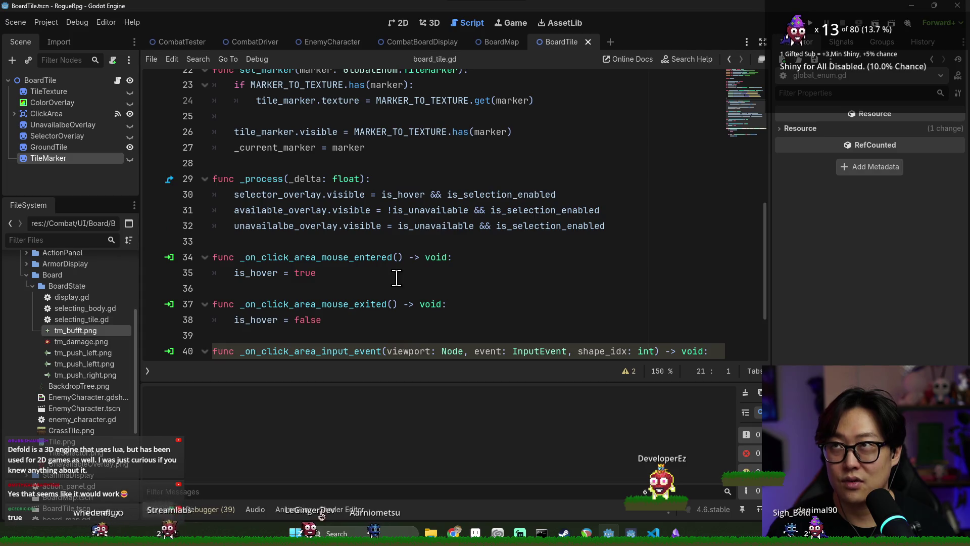
scroll(414, 308, "down", 2)
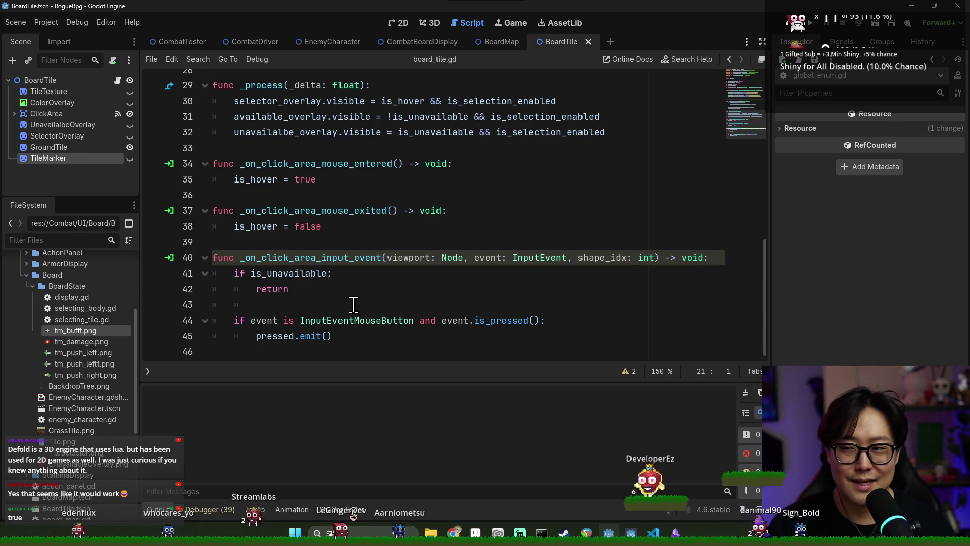
scroll(353, 304, "up", 1)
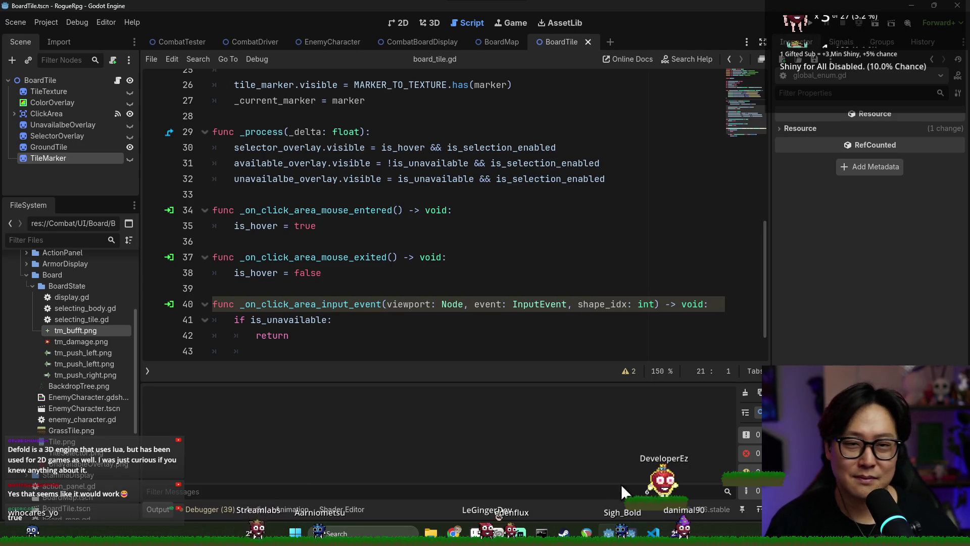
scroll(476, 244, "down", 1)
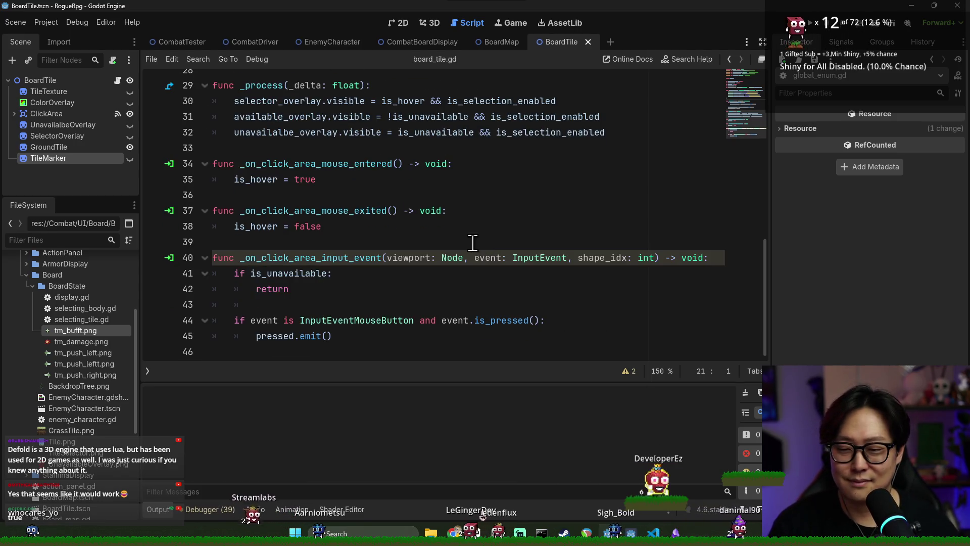
left_click(321, 259)
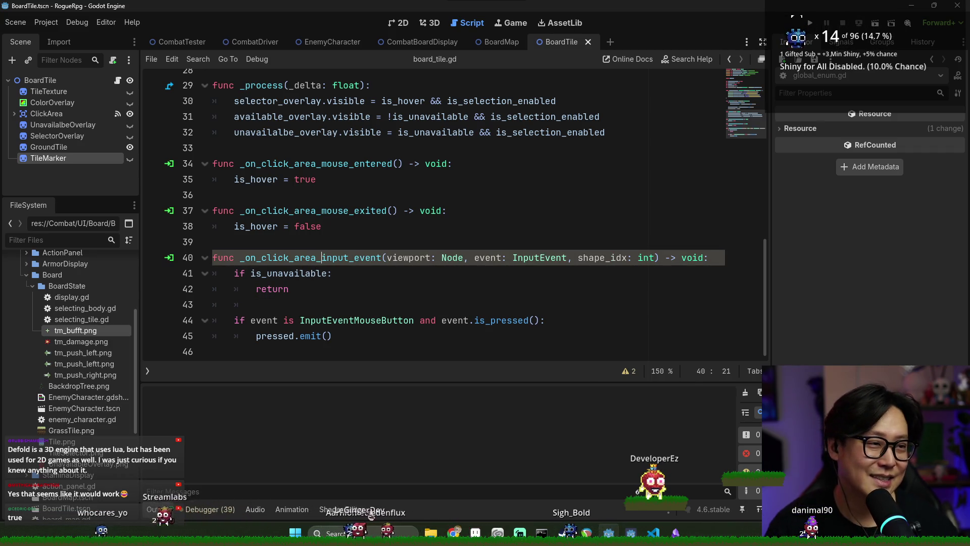
left_click(385, 286)
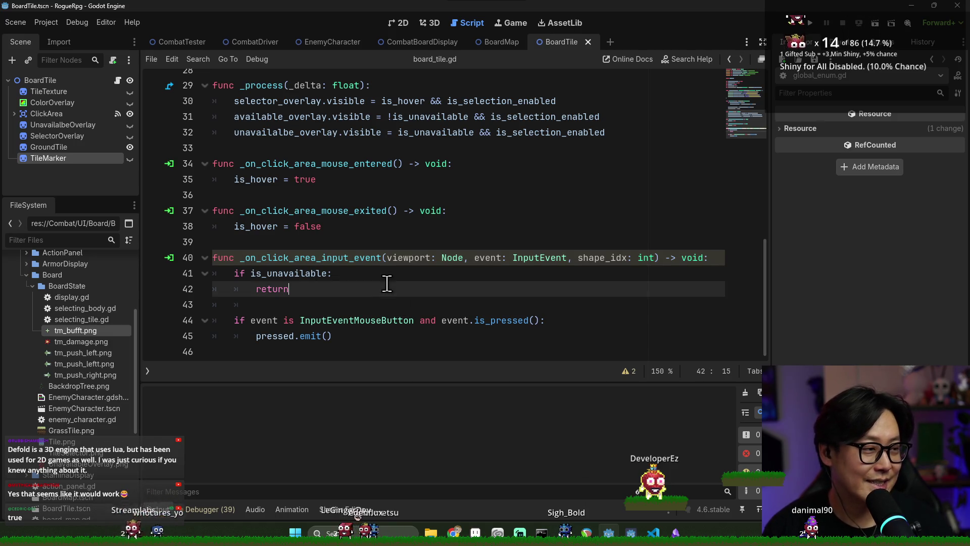
scroll(260, 242, "up", 3)
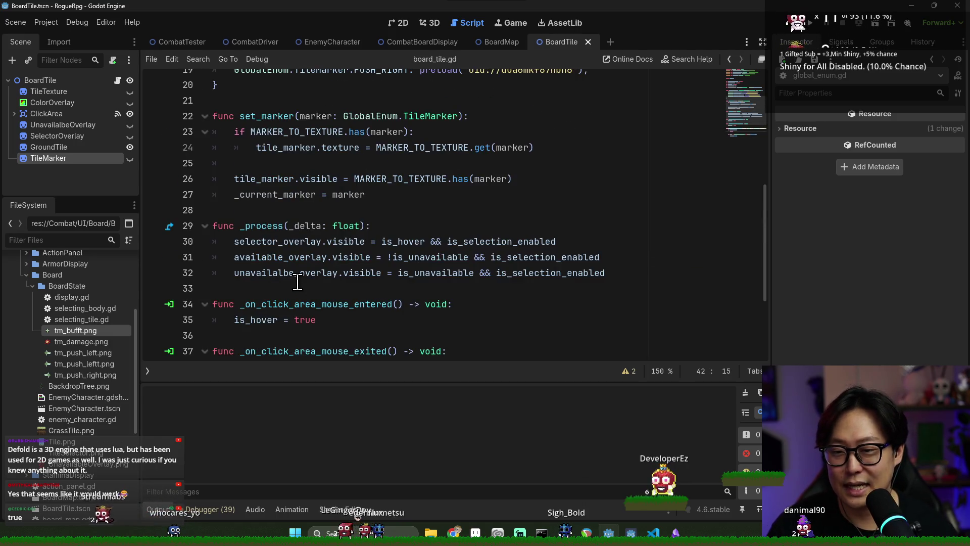
scroll(298, 281, "up", 3)
scroll(253, 212, "down", 3)
left_click(249, 151)
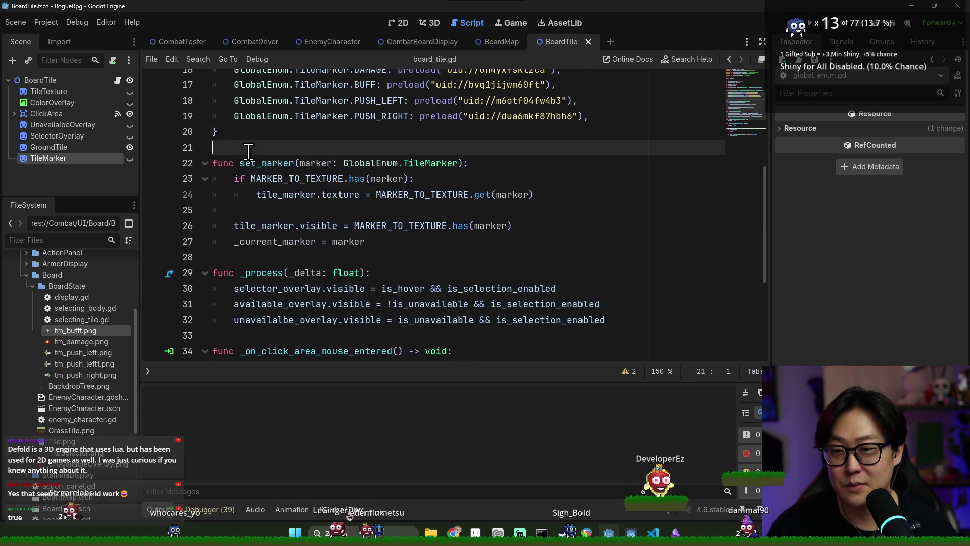
double_click(262, 162)
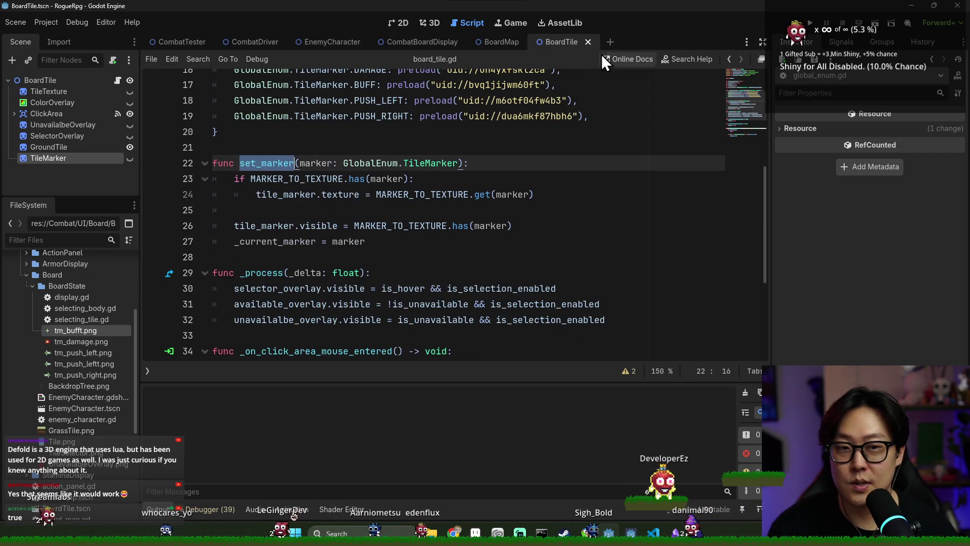
left_click(588, 41)
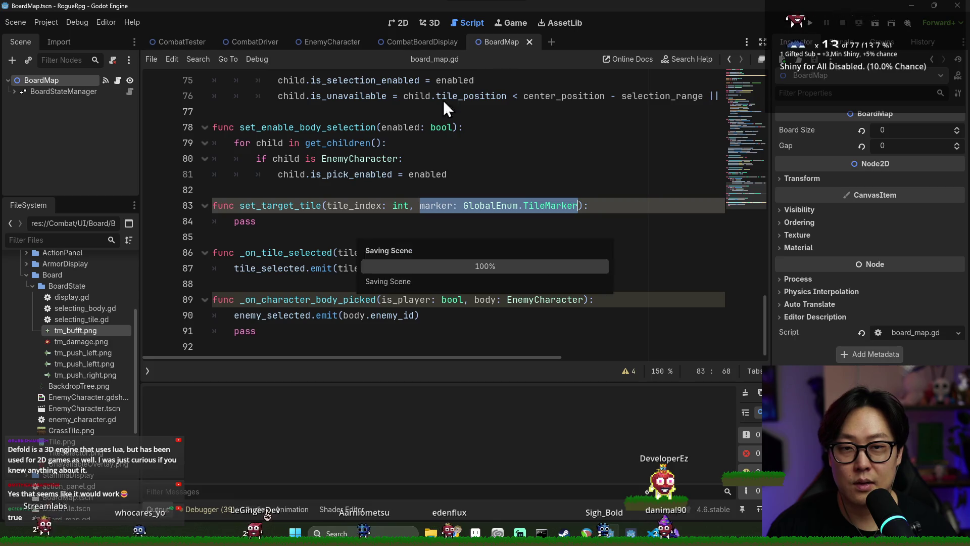
- Insert a blank line inside set_target_tile below its signature
double_click(244, 205)
left_click(639, 206)
key("Return")
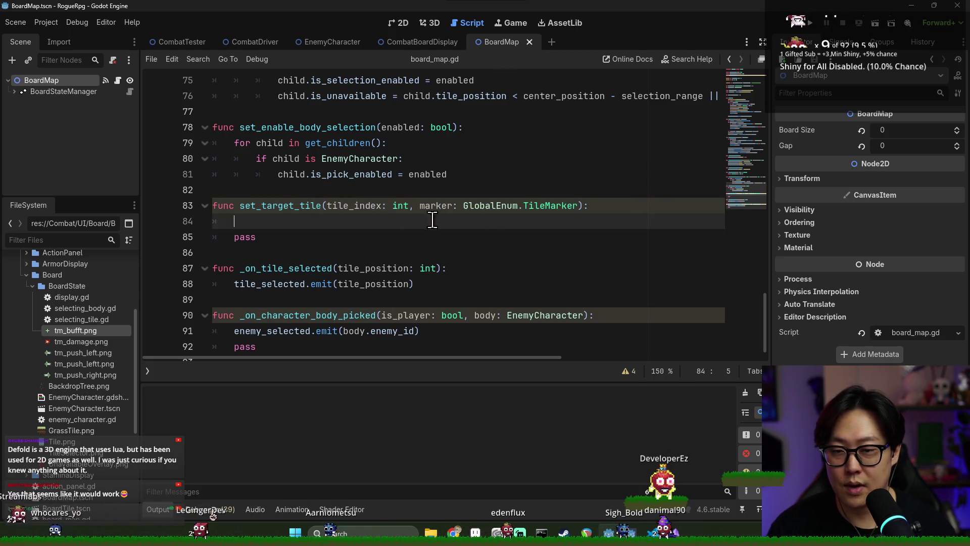
key("BackSpace")
key("BackSpace")
- Review the parameters of set_target_tile and start_tile_selection_mode (center_position, selection_range)
double_click(348, 205)
scroll(459, 207, "up", 6)
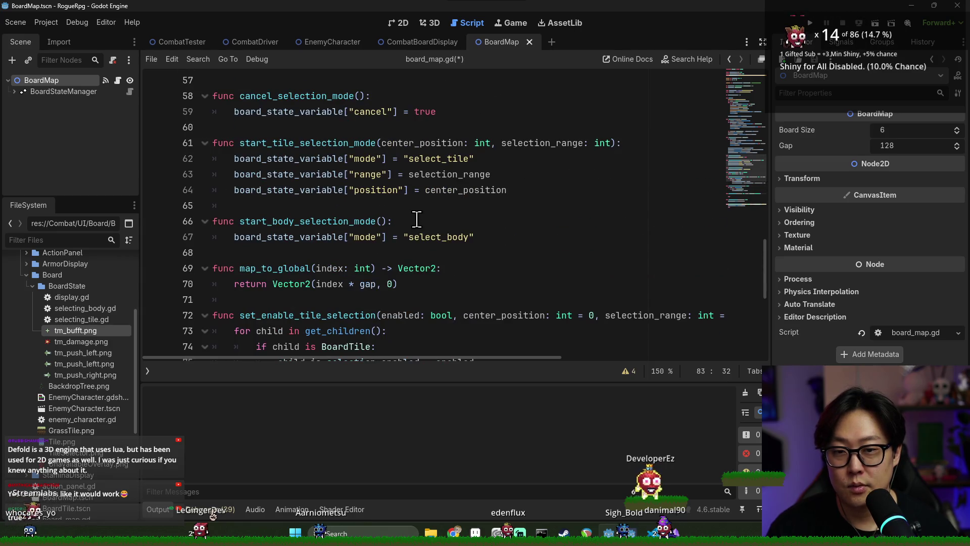
scroll(417, 219, "down", 2)
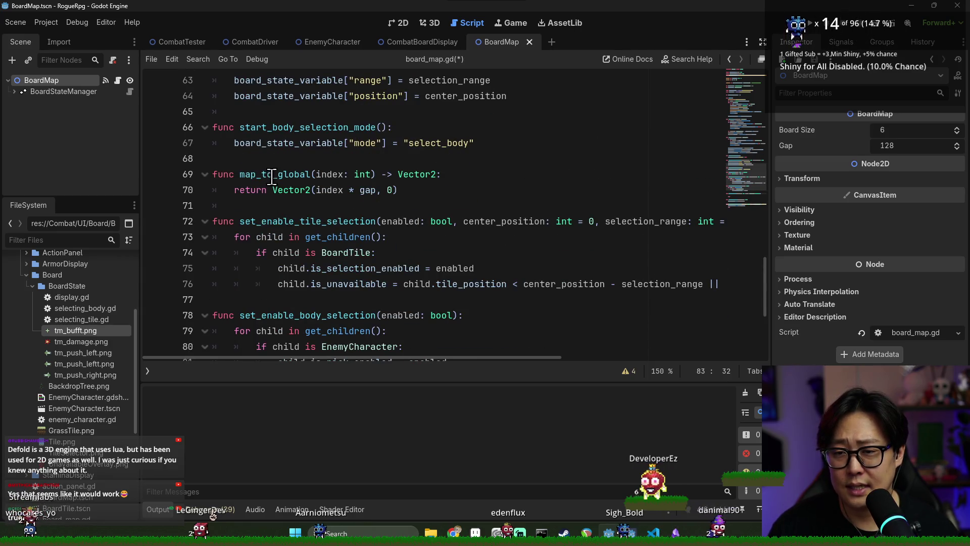
scroll(272, 178, "up", 2)
left_click(290, 143)
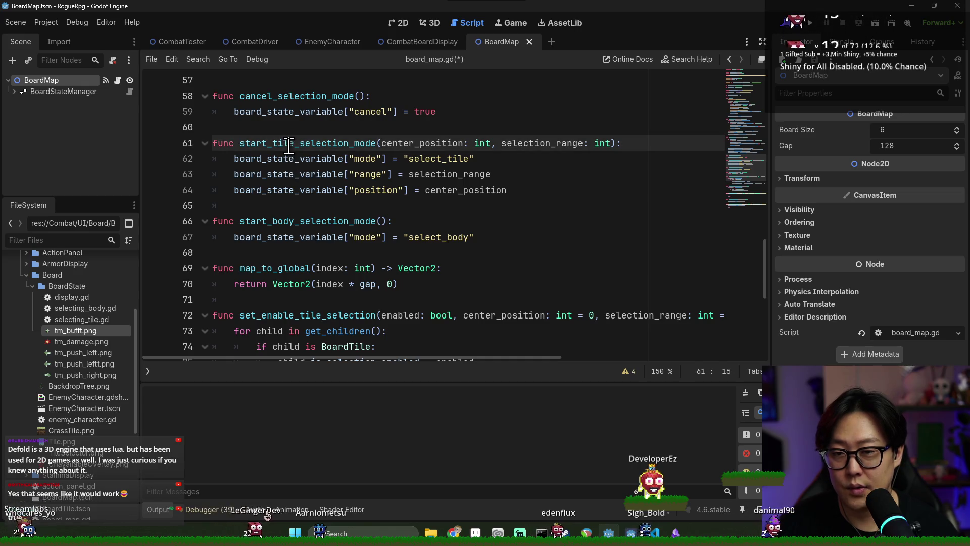
double_click(289, 143)
double_click(427, 143)
double_click(546, 144)
scroll(545, 146, "up", 2)
left_click_drag(234, 253, 292, 254)
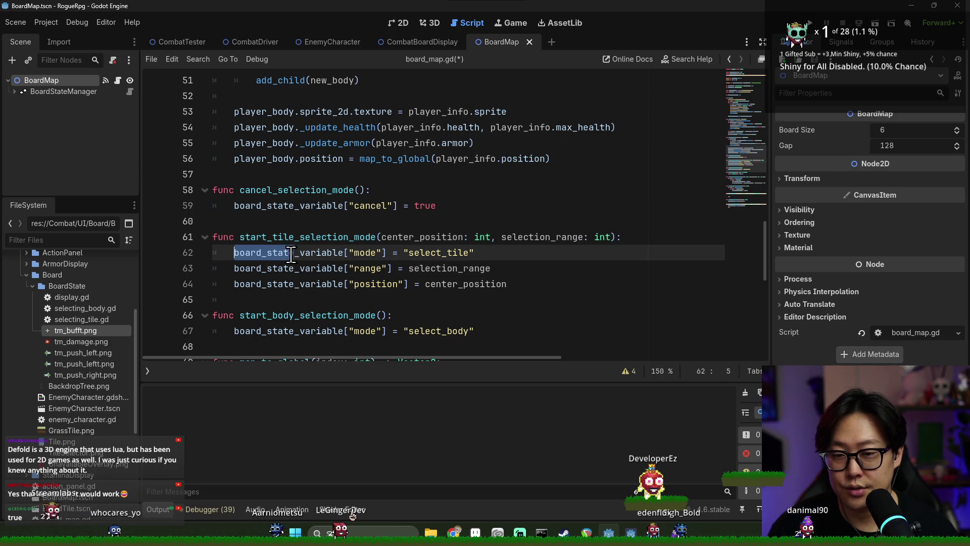
scroll(381, 291, "up", 2)
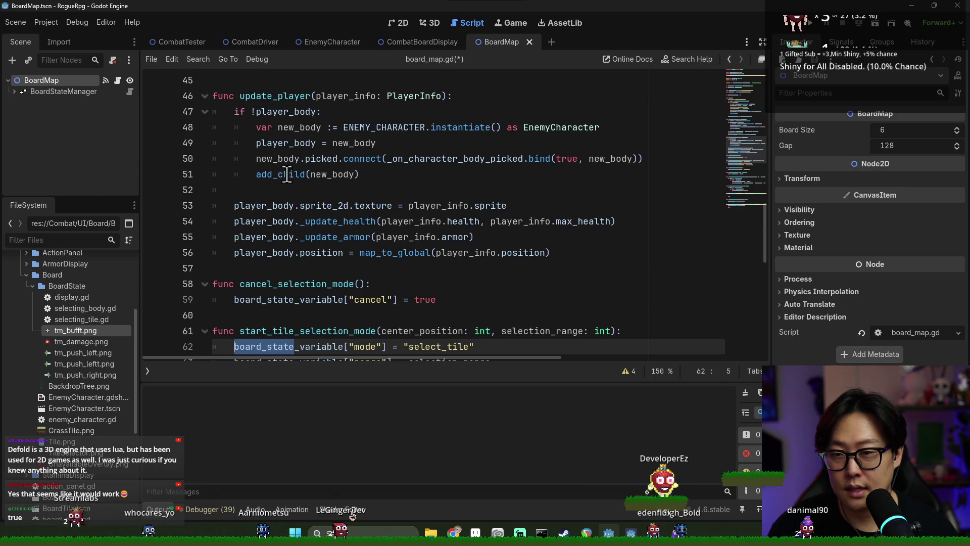
scroll(288, 184, "up", 3)
- Review update_player, update_enemy and the selection handlers, then add a line for a new function
double_click(275, 219)
scroll(312, 186, "up", 2)
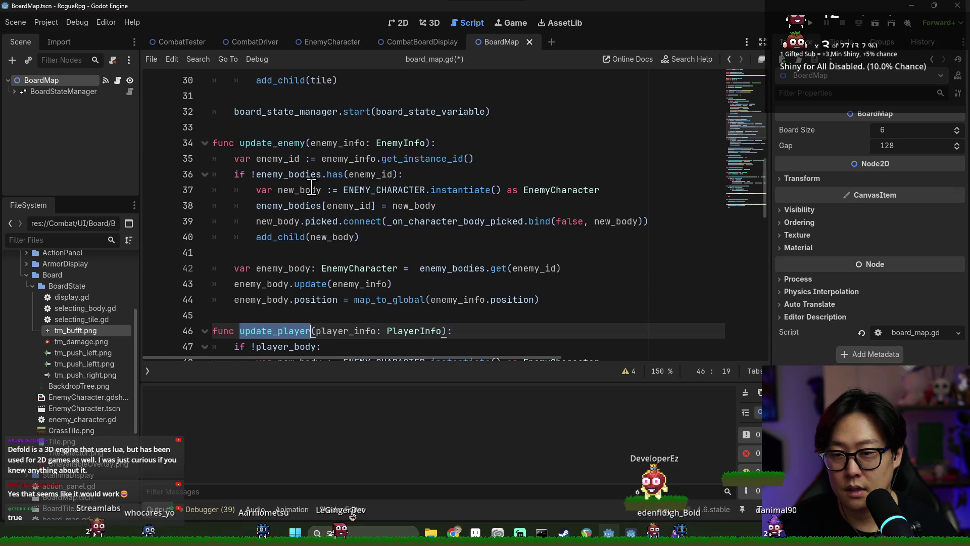
double_click(270, 139)
scroll(271, 140, "up", 3)
scroll(368, 189, "down", 5)
scroll(372, 191, "up", 6)
scroll(371, 191, "down", 12)
scroll(299, 223, "down", 3)
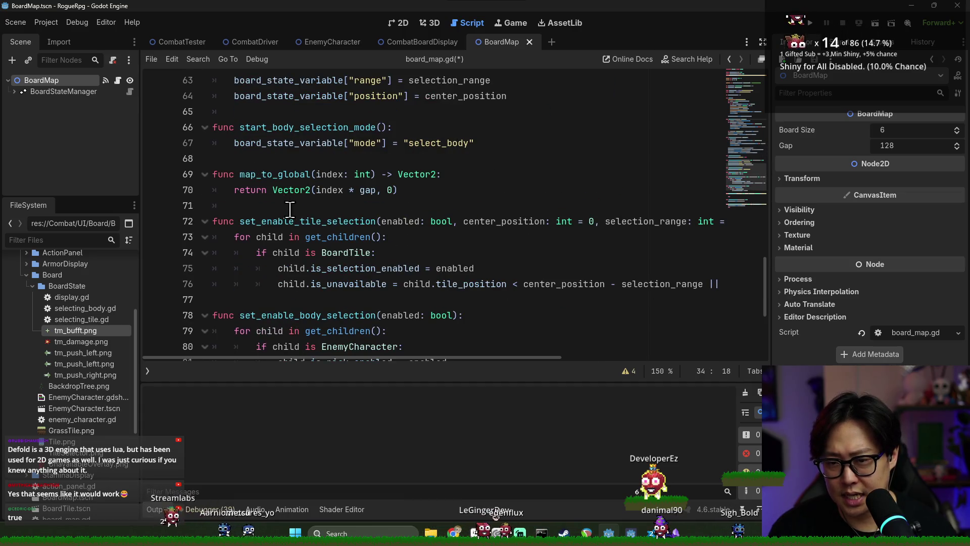
double_click(299, 223)
scroll(295, 230, "down", 4)
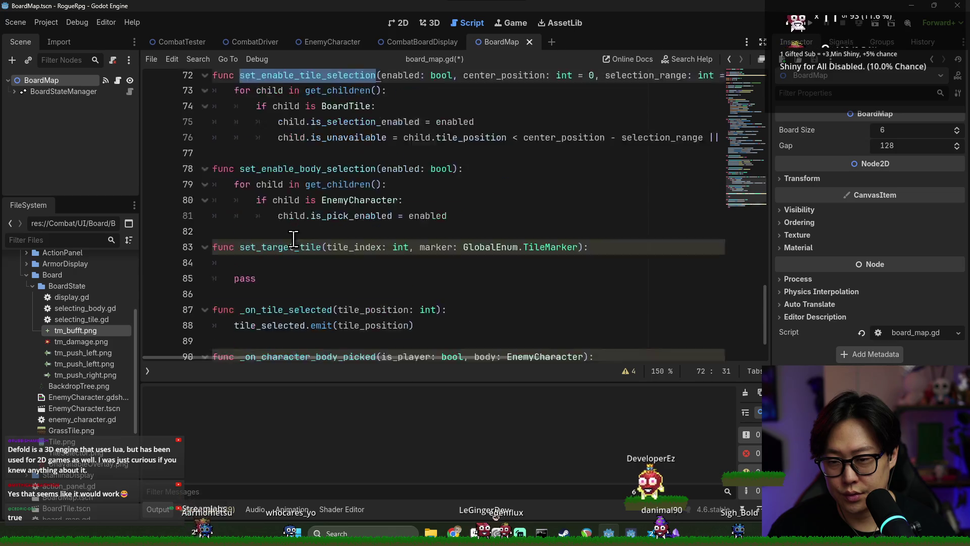
double_click(292, 255)
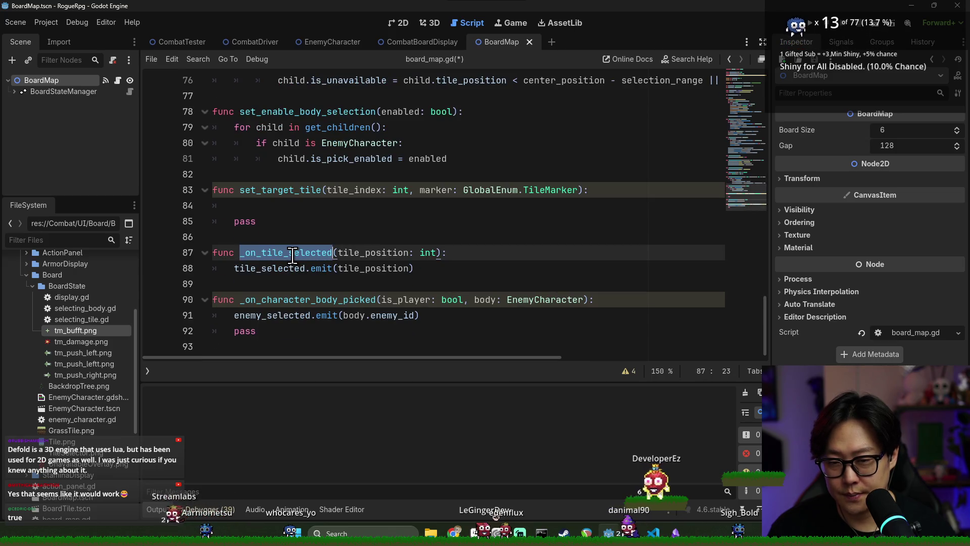
double_click(296, 268)
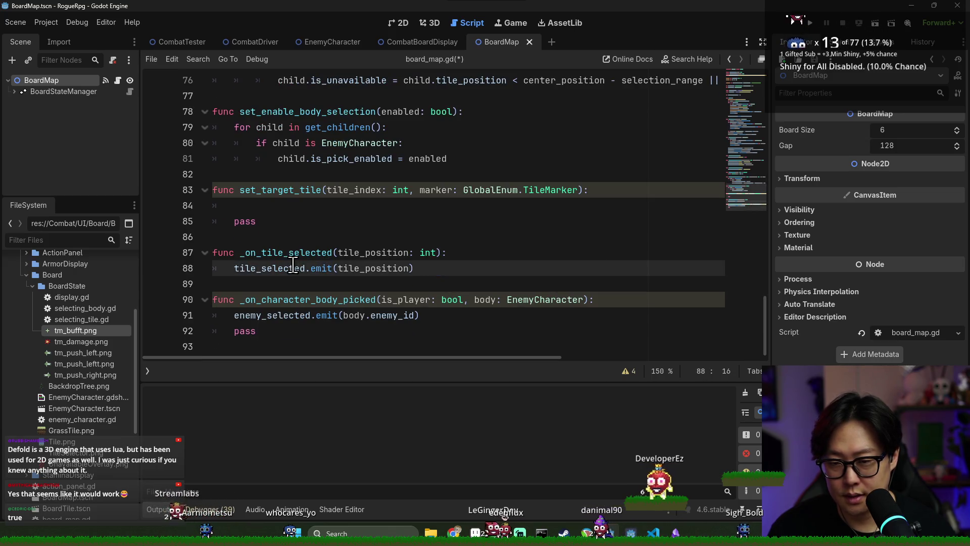
double_click(276, 300)
left_click(299, 233)
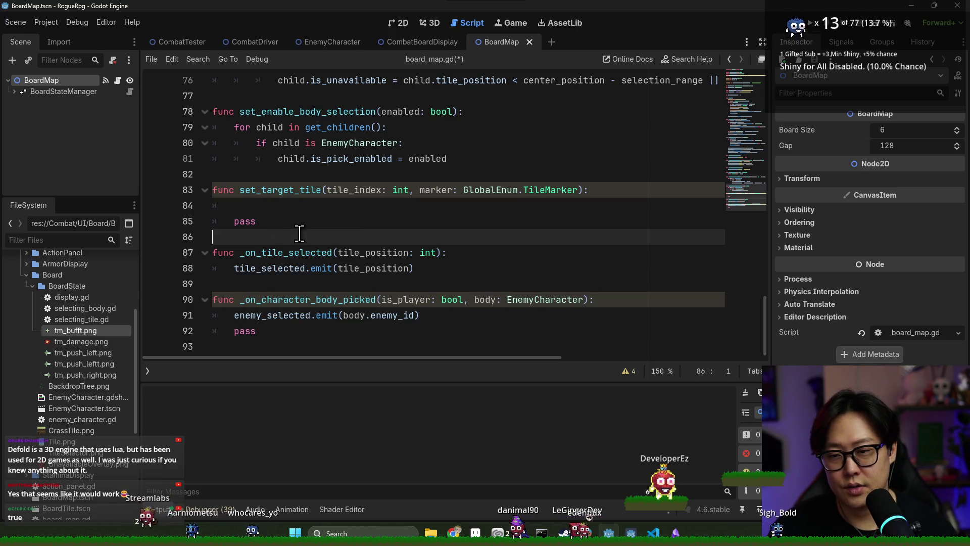
key("Return")
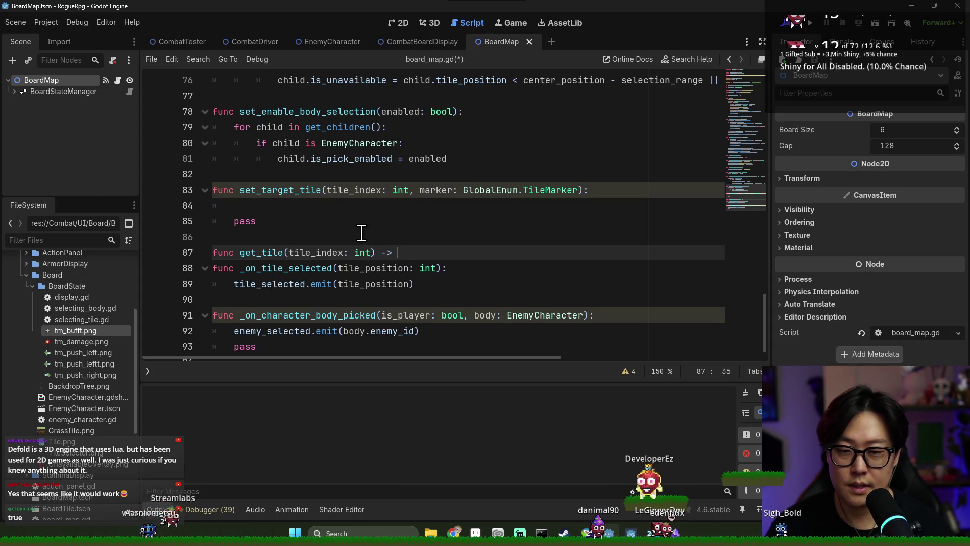
- Finish the get_tile signature with a Tile return type, start its body, and save
type("Tile")
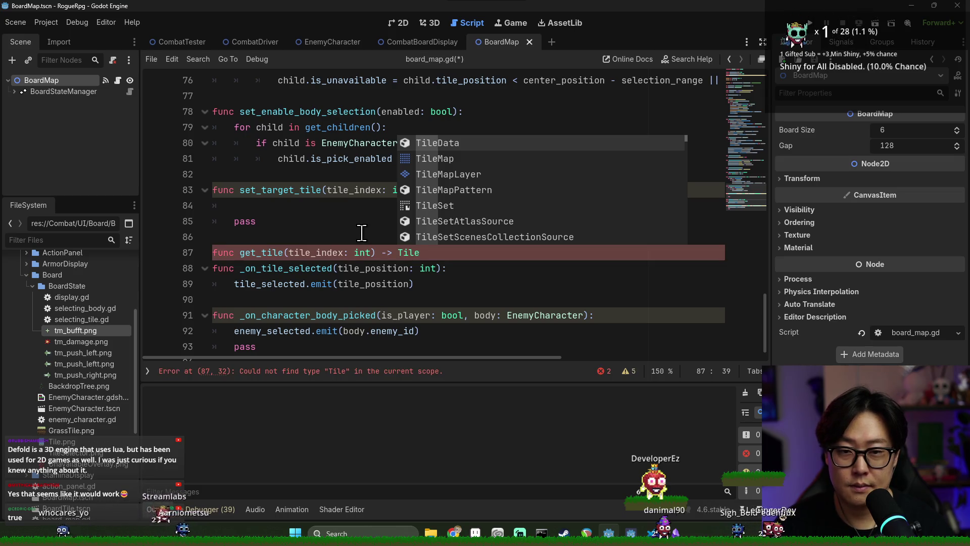
key("BackSpace")
key("BackSpace")
key("BackSpace")
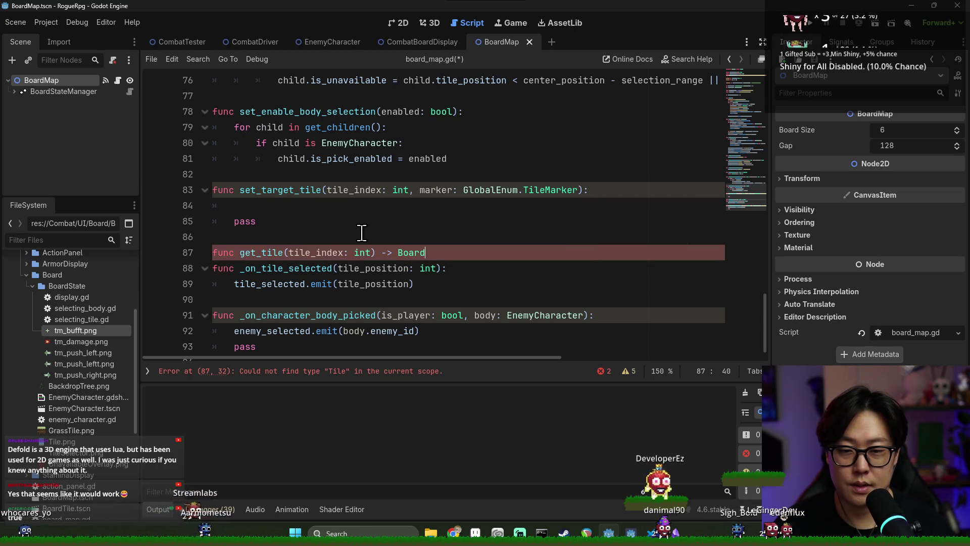
type("Tile")
key("Return")
key("Return")
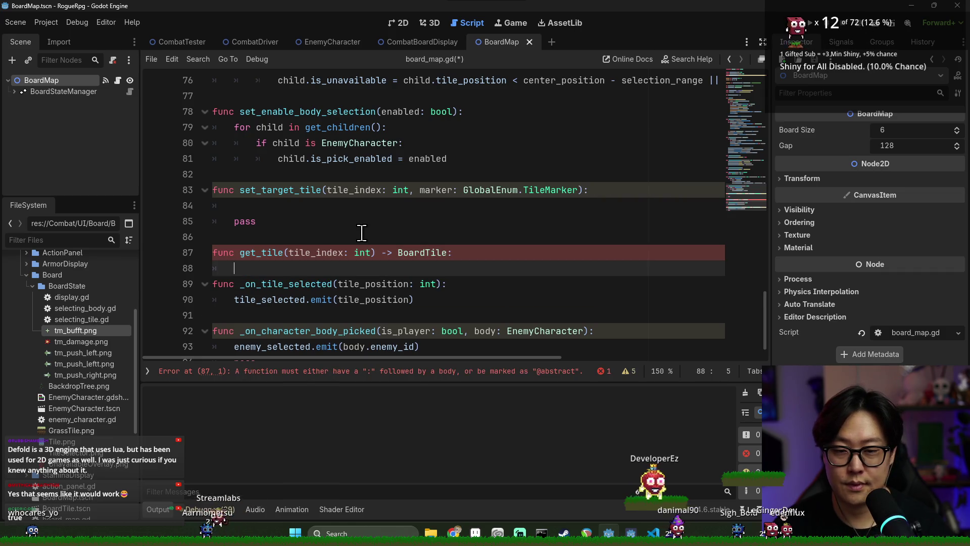
key("ctrl+s")
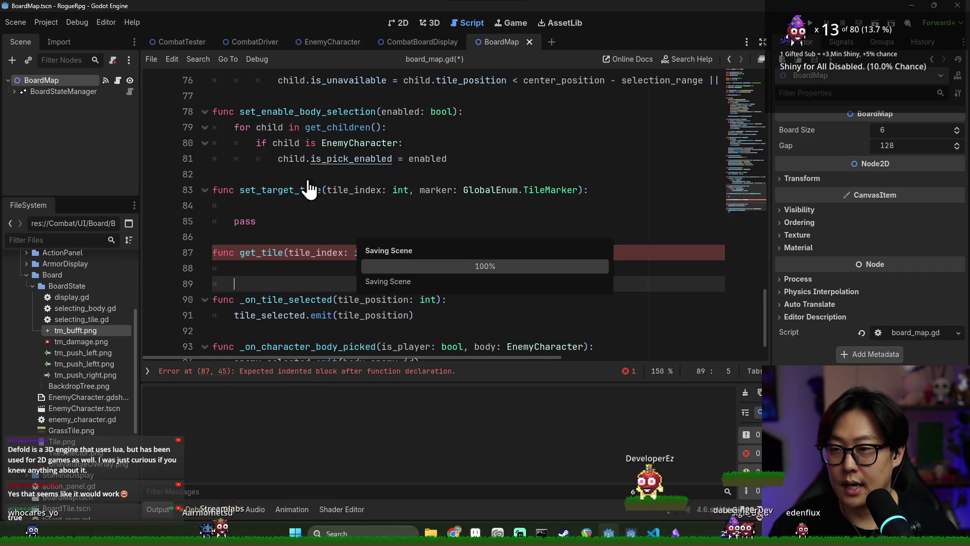
- Copy the BoardTile for-loop from the selection function into get_tile
scroll(318, 202, "up", 1)
double_click(335, 174)
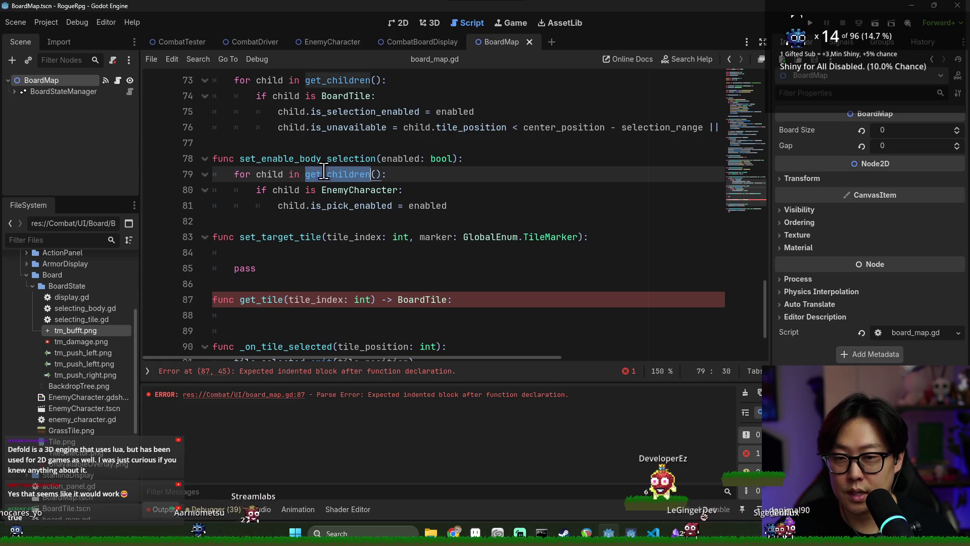
scroll(352, 284, "up", 2)
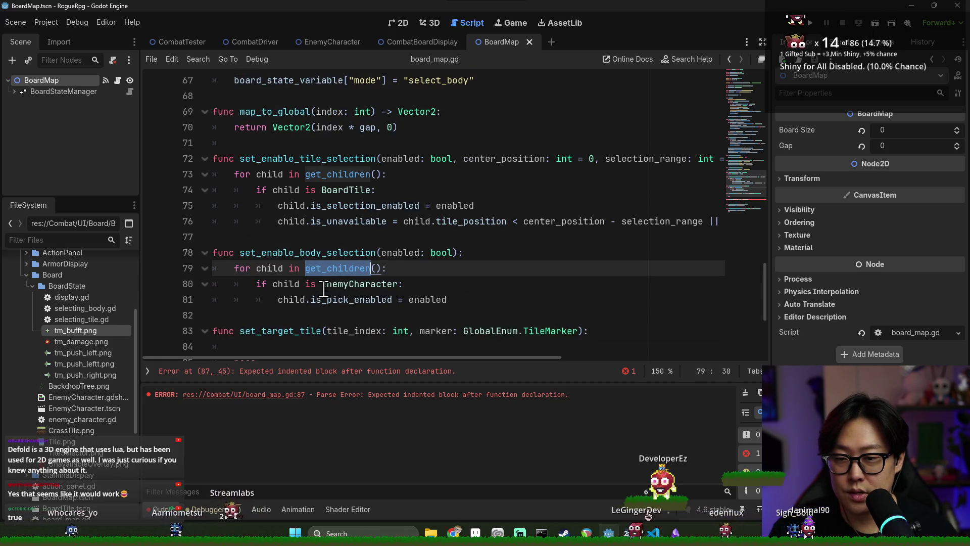
scroll(325, 285, "up", 1)
double_click(333, 238)
mouse_move(214, 221)
left_mouse_down()
mouse_move(222, 236)
mouse_move(214, 284)
left_mouse_up()
key("ctrl+c")
scroll(310, 281, "down", 3)
left_click(217, 292)
key("ctrl+v")
- Inspect the pasted loop's BoardTile, is_selection_enabled, center_position and child references
scroll(324, 292, "down", 2)
double_click(333, 193)
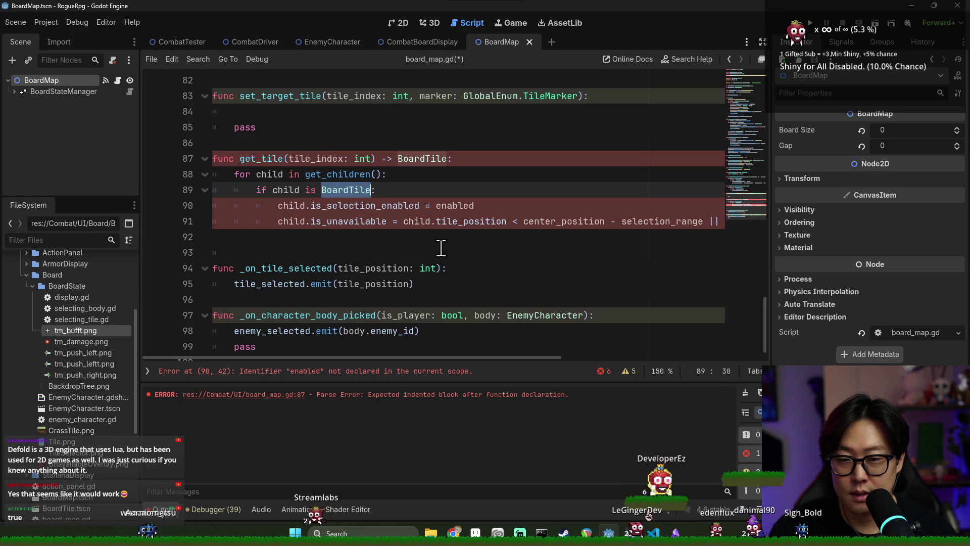
double_click(369, 206)
double_click(527, 222)
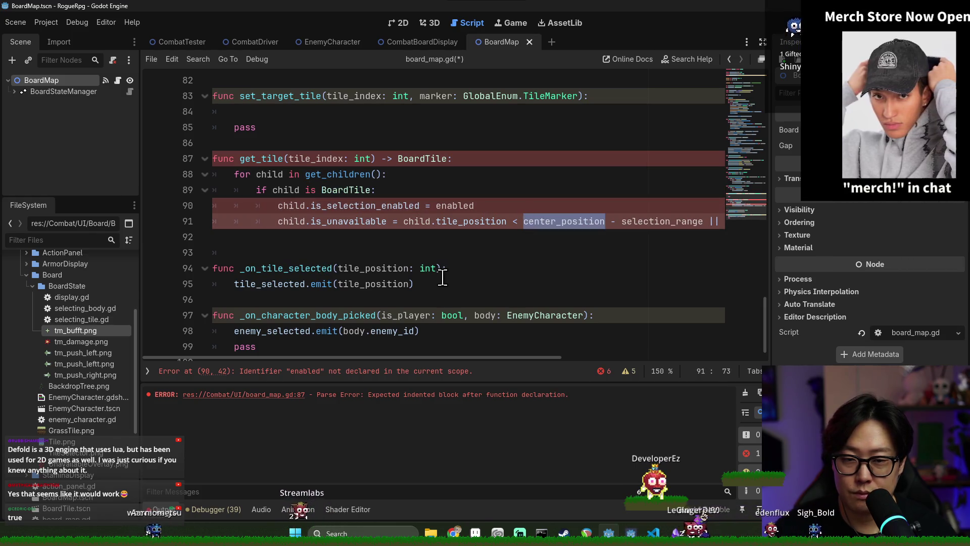
double_click(417, 221)
scroll(371, 256, "up", 4)
scroll(372, 256, "up", 1)
left_click(327, 205)
scroll(354, 274, "down", 5)
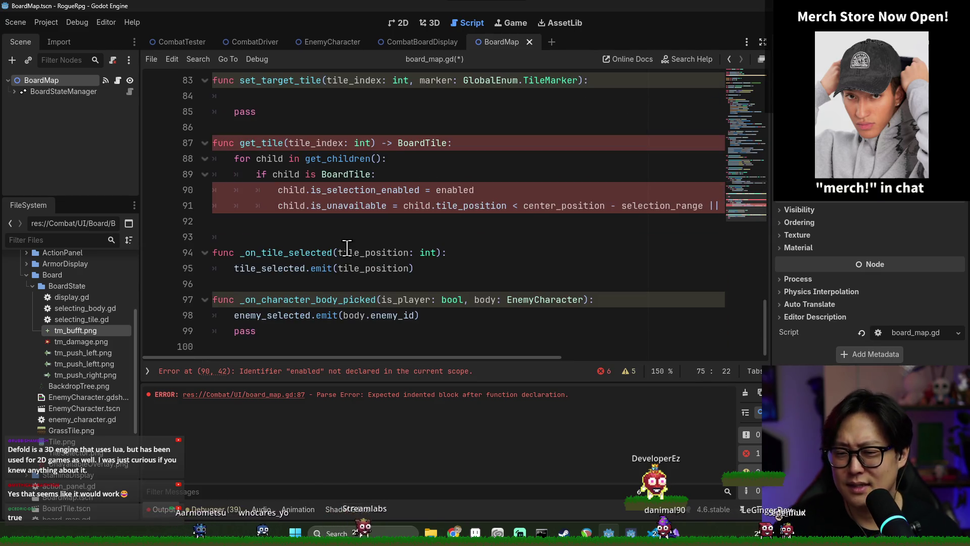
left_click(347, 243)
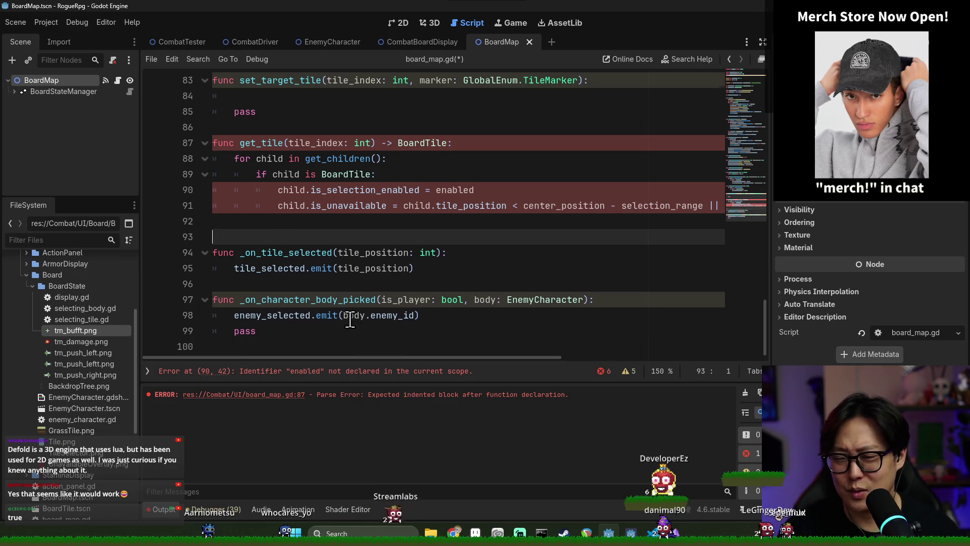
- Review set_enable_tile_selection's parameters and its child.tile_position check in the original loop
scroll(352, 323, "up", 6)
double_click(303, 203)
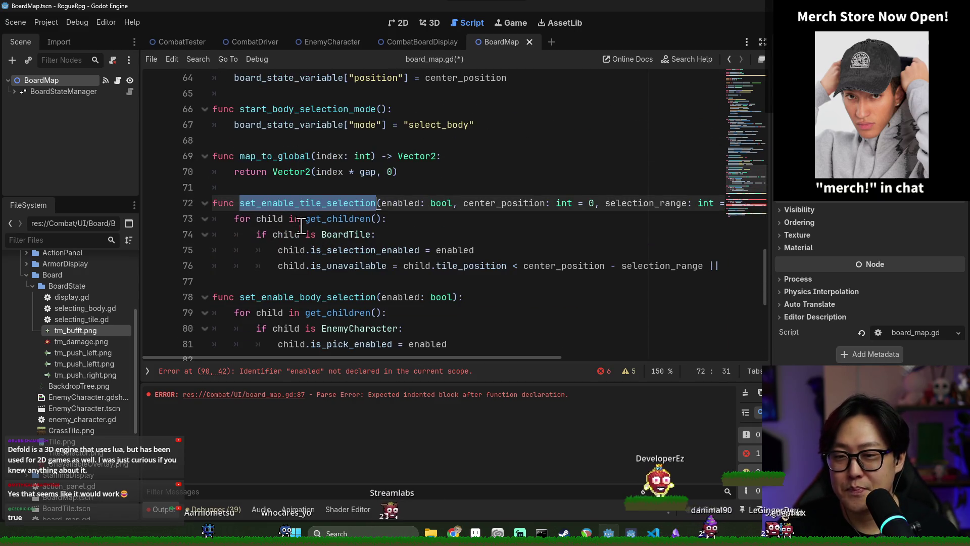
double_click(400, 204)
double_click(498, 203)
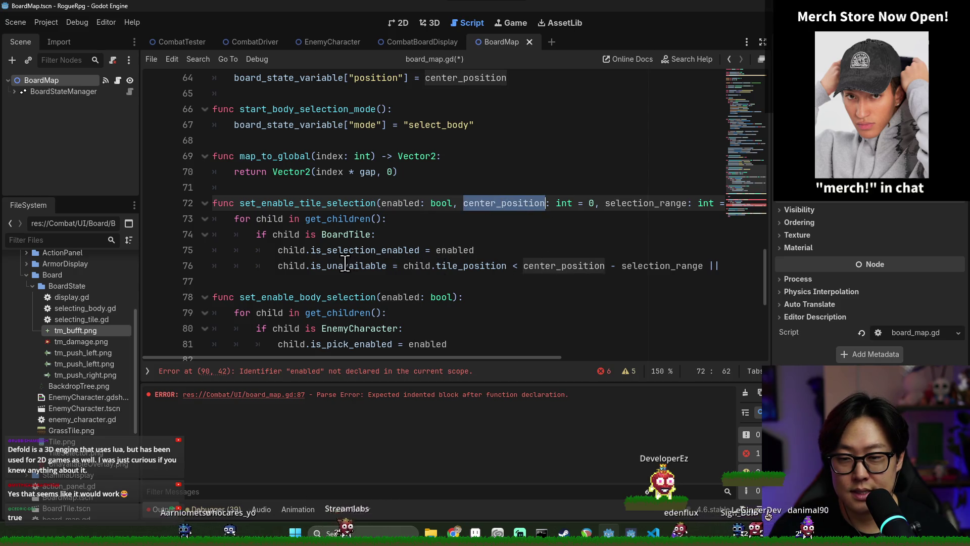
double_click(416, 265)
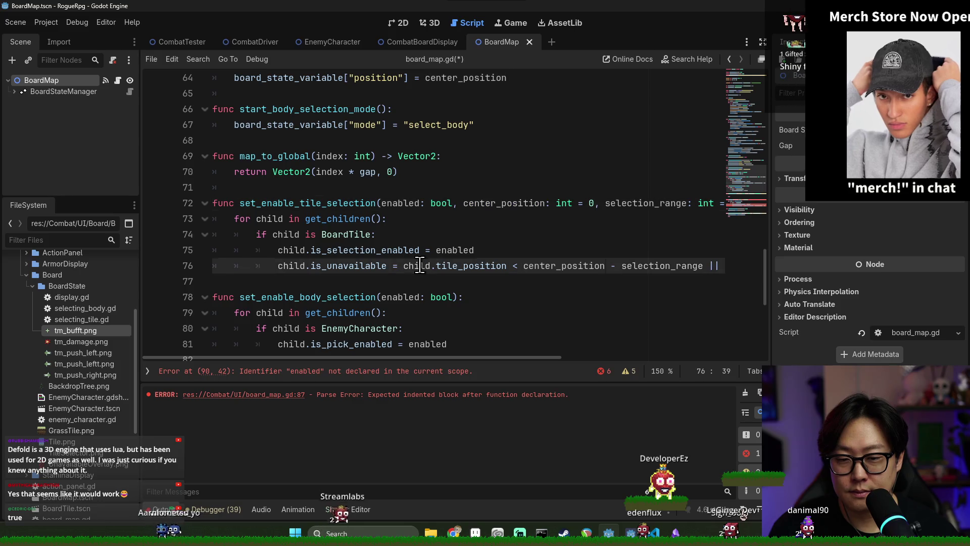
double_click(465, 266)
scroll(477, 266, "down", 3)
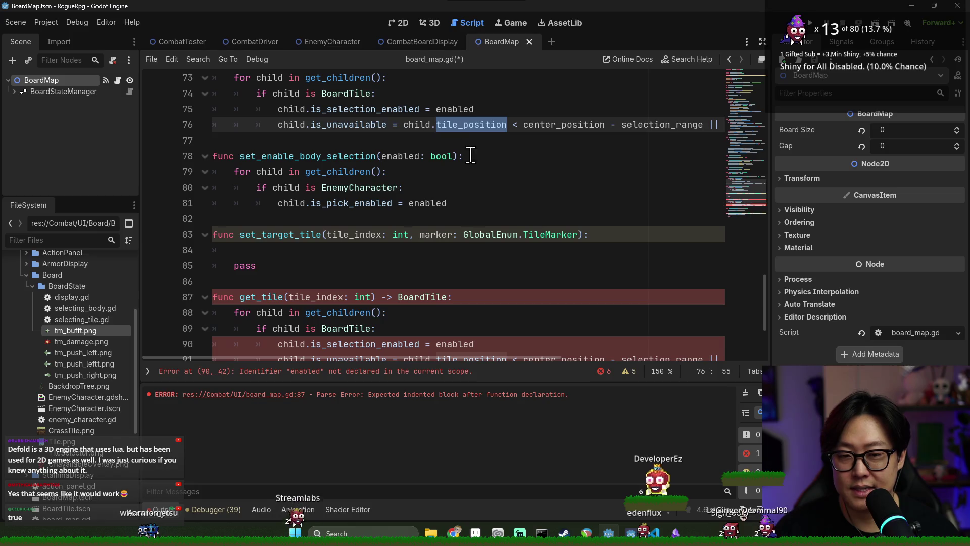
left_click(323, 257)
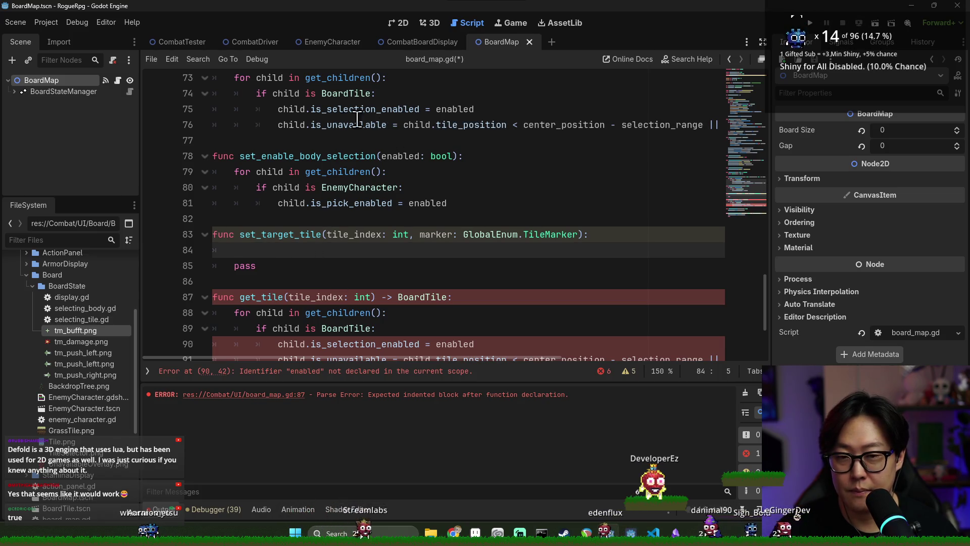
scroll(328, 127, "up", 1)
left_click(256, 126)
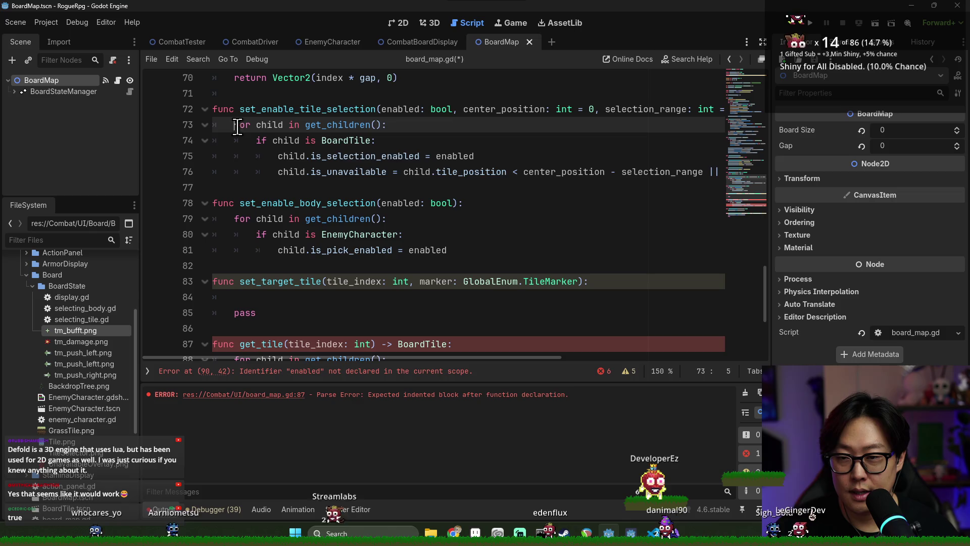
left_click(412, 187, "shift")
left_click(266, 303)
scroll(323, 305, "down", 3)
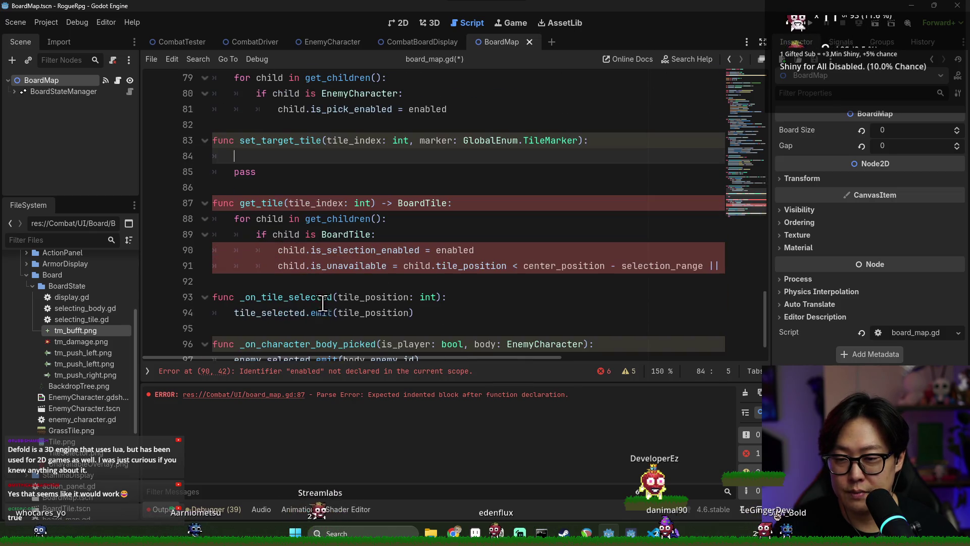
- Replace the pasted loop's is_selection_enabled and is_unavailable lines with 'return child'
left_click(327, 278)
left_click(223, 218, "shift")
left_click(337, 234)
triple_click(338, 249)
key("BackSpace")
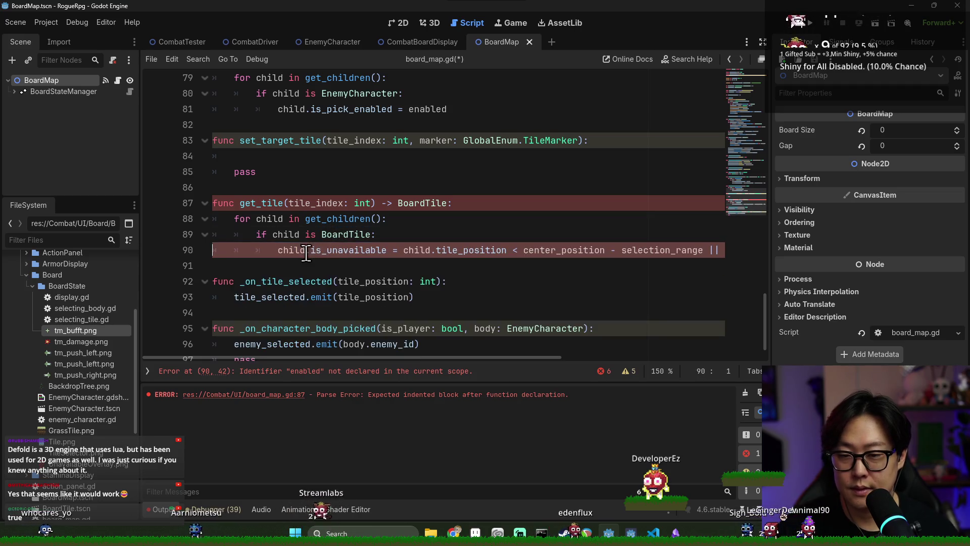
type("return")
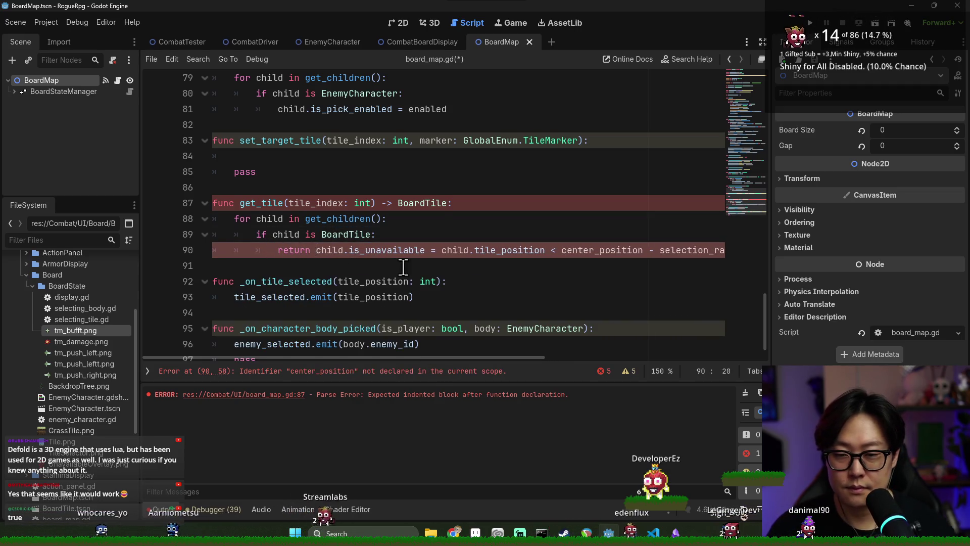
key("ctrl+shift+Right")
key("ctrl+shift+Right")
key("ctrl+shift+Right")
key("BackSpace")
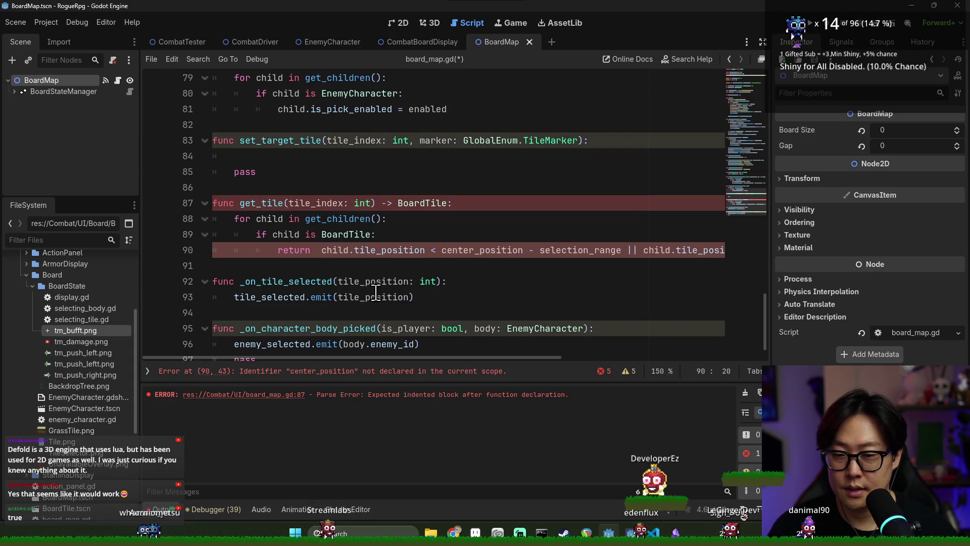
- Extend the BoardTile check with 'and child.tile_position == tile_index'
key("Up")
key("End")
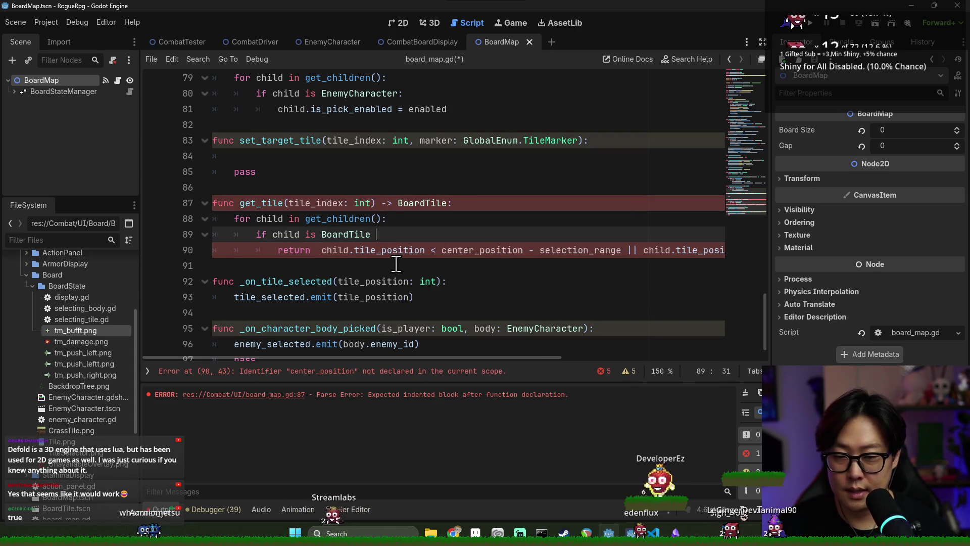
type("child.tile")
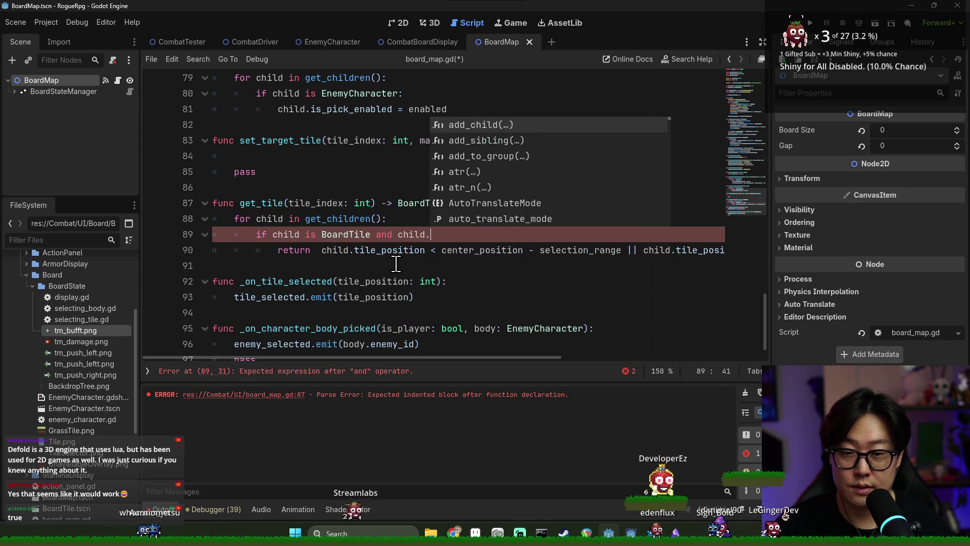
type("_position =-=")
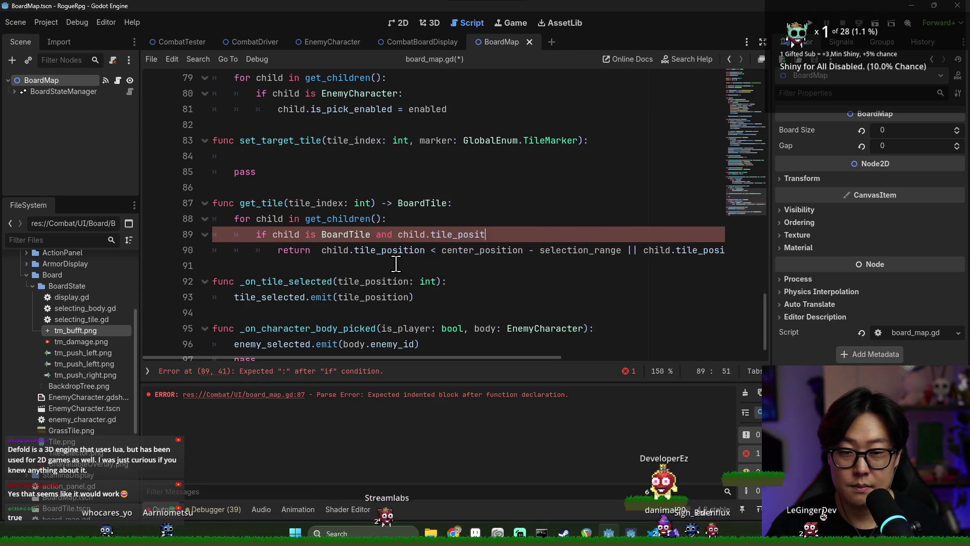
key("BackSpace")
key("BackSpace")
type("= tile_index;")
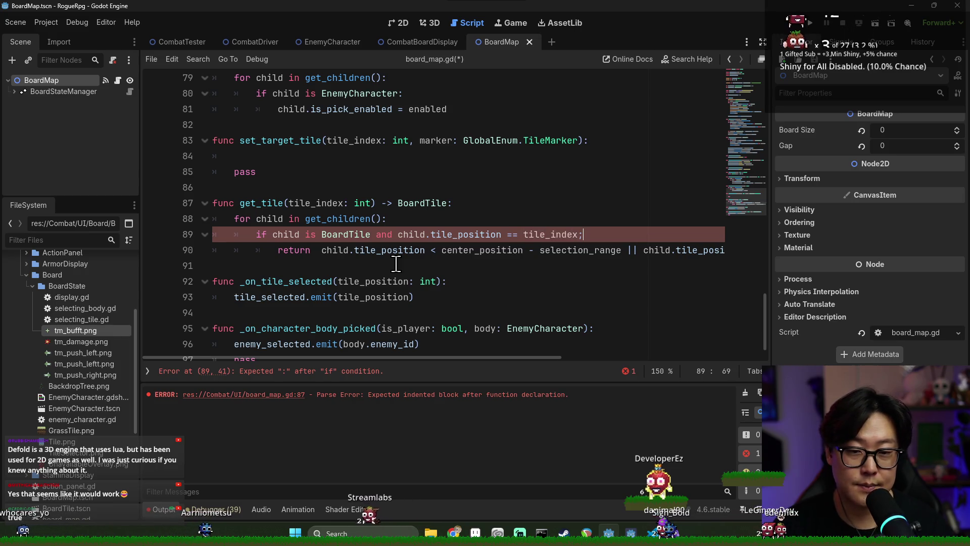
key("BackSpace")
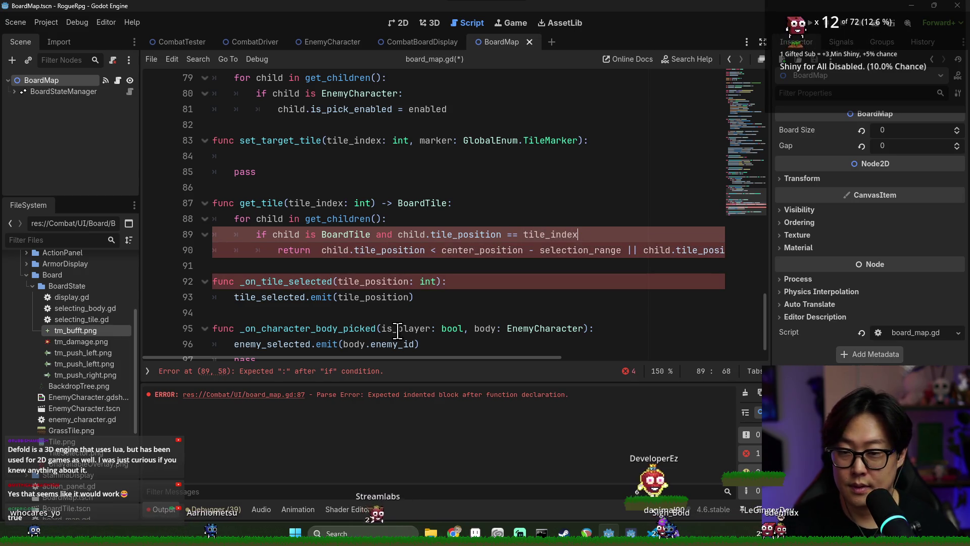
- Remove the leftover comparison, add the fallback 'return null', and save board_map.gd
left_click_drag(349, 250, 378, 266)
key("Delete")
key("Return")
left_click(315, 246)
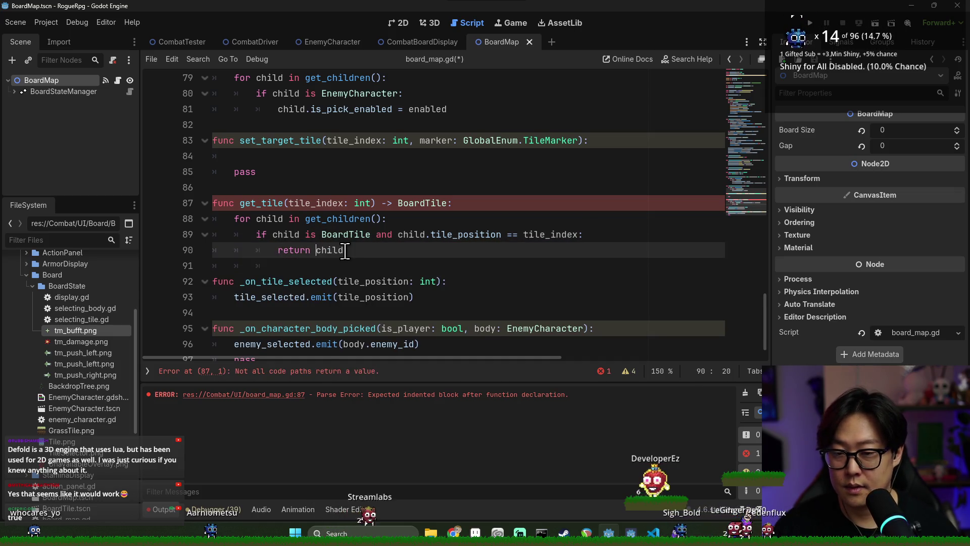
key("Return")
key("Return")
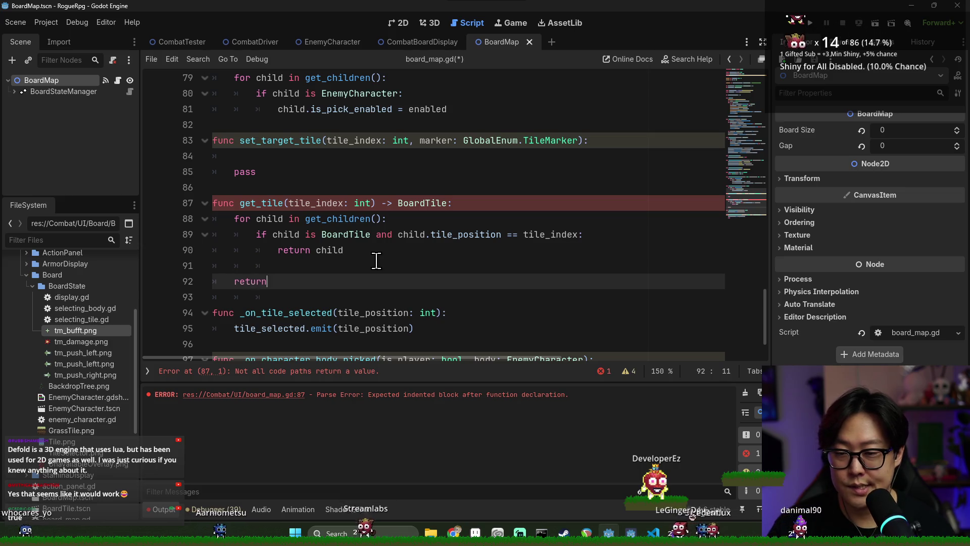
key("ctrl+s")
type("ll")
key("Delete")
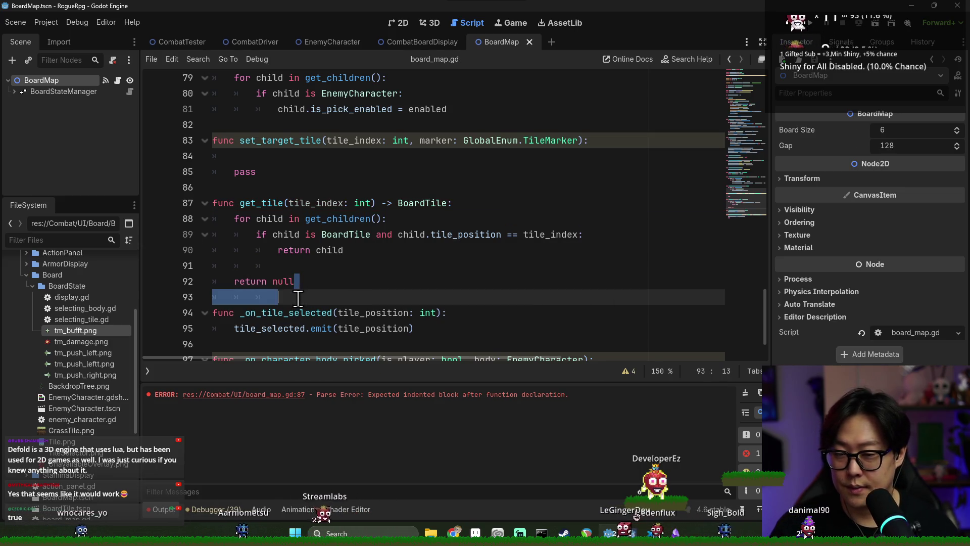
key("ctrl+s")
double_click(261, 203)
- Add 'var tile := get_tile(tile_index)' at the top of set_target_tile
left_click(288, 167)
key("Up")
type("get_tile(tile_index")
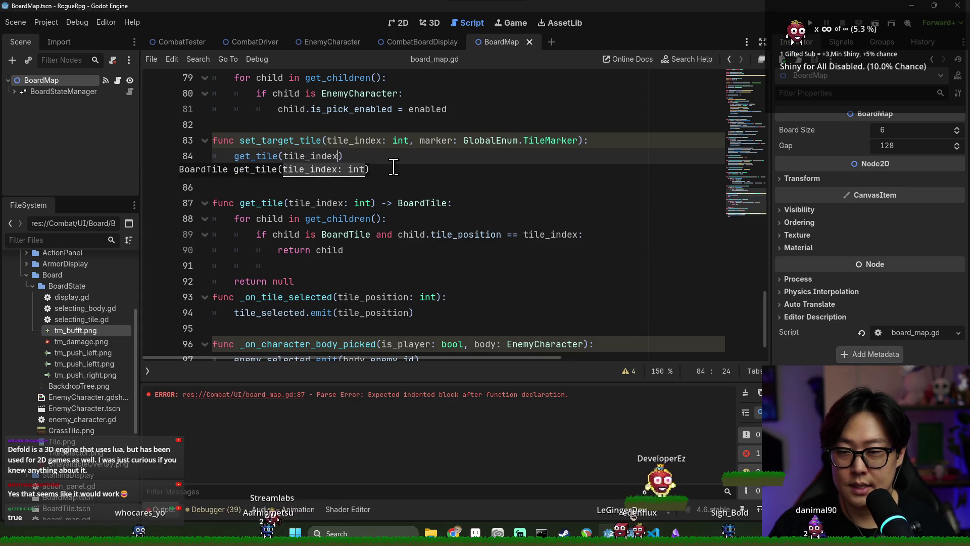
type(")")
left_click(224, 163)
type("var tile:")
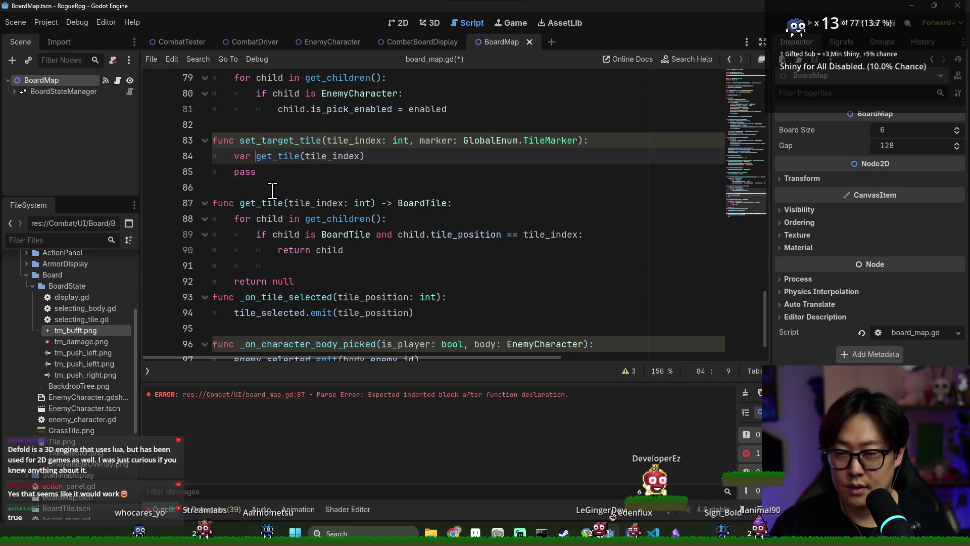
key("BackSpace")
type(":=-")
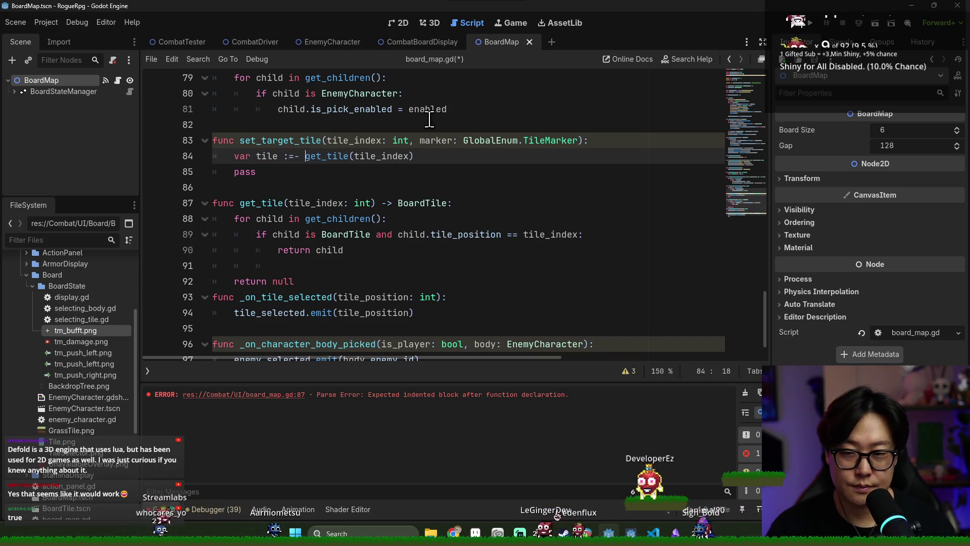
key("BackSpace")
- Add an 'if !tile:' guard below the tile lookup
left_click(435, 155)
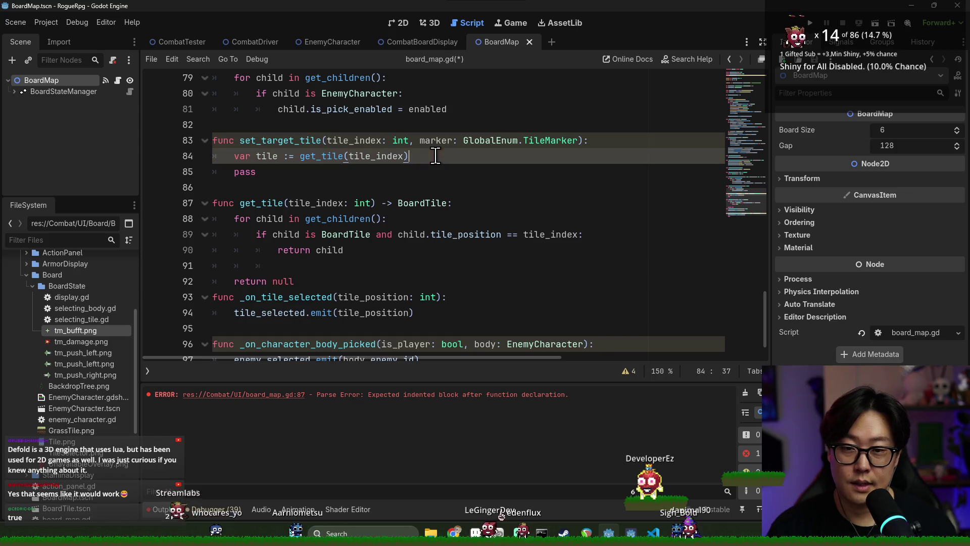
key("Return")
type("if tile:")
key("Return")
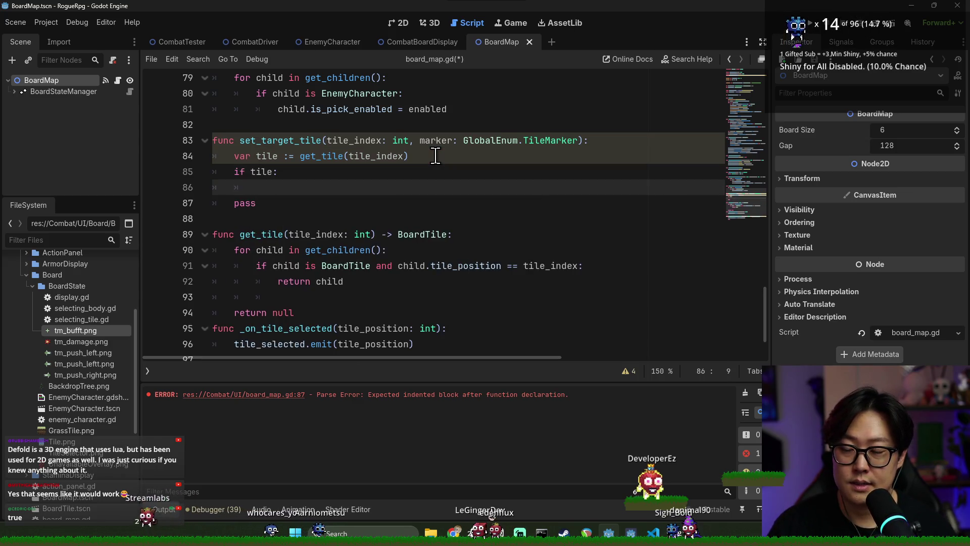
left_click(251, 172)
type("!")
- Replace pass with return and add tile.set_marker(marker) via autocomplete
double_click(244, 203)
key("Return")
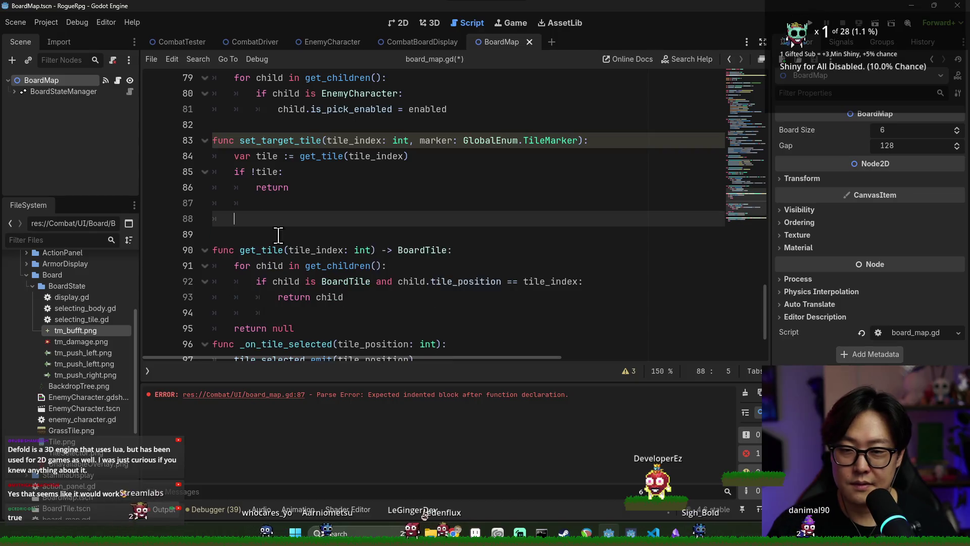
type("tile.set")
key("Return")
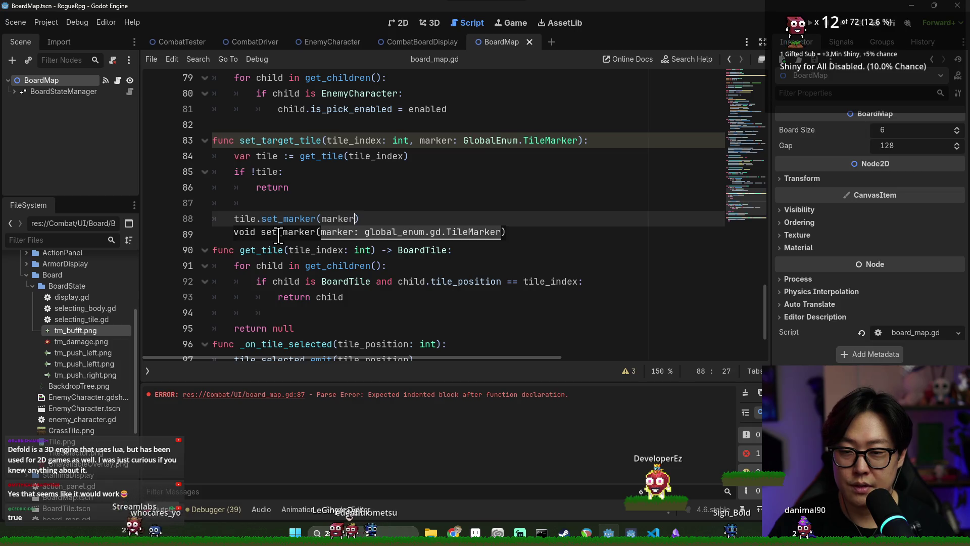
left_click(408, 188)
left_click(287, 207)
key("BackSpace")
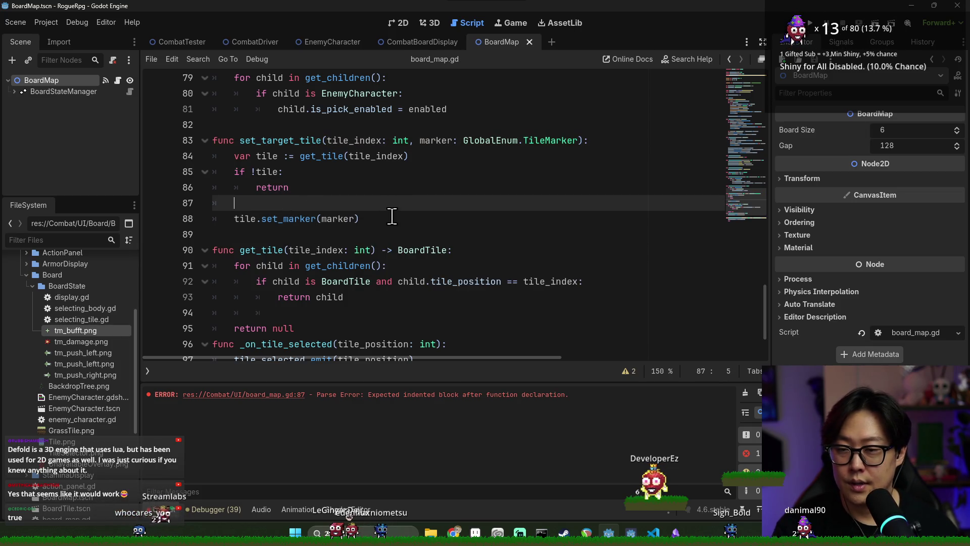
- Save board_map.gd so the parse error clears
double_click(283, 141)
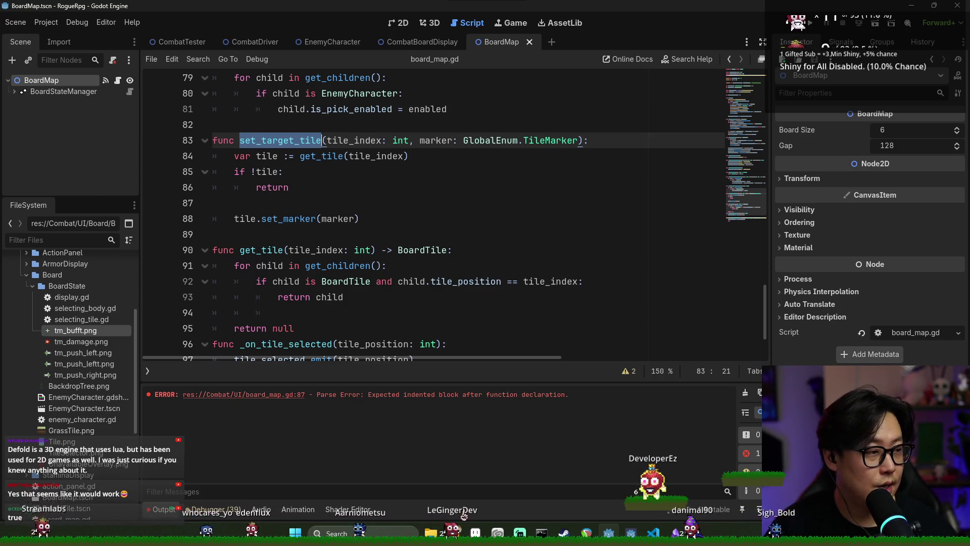
key("ctrl+s")
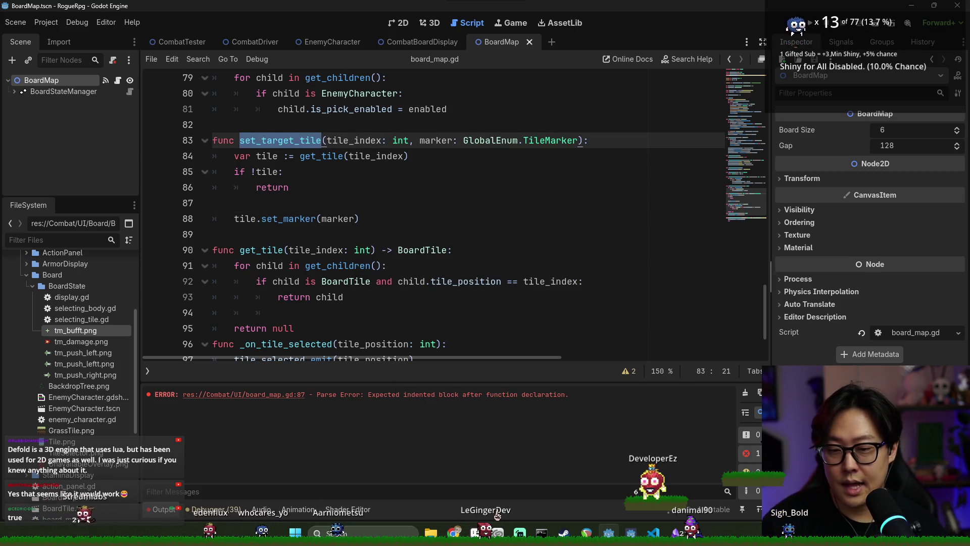
left_click(745, 394)
left_click(234, 155)
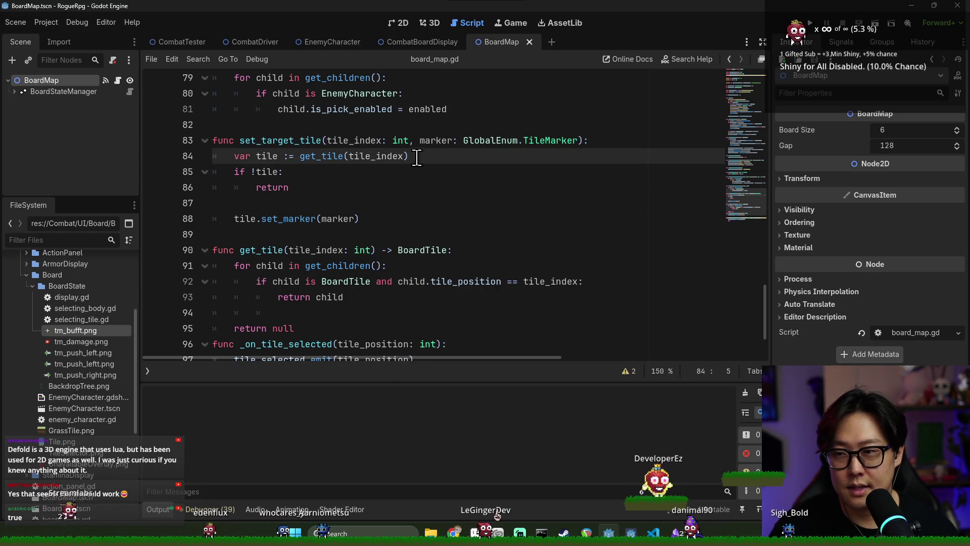
scroll(371, 198, "up", 3)
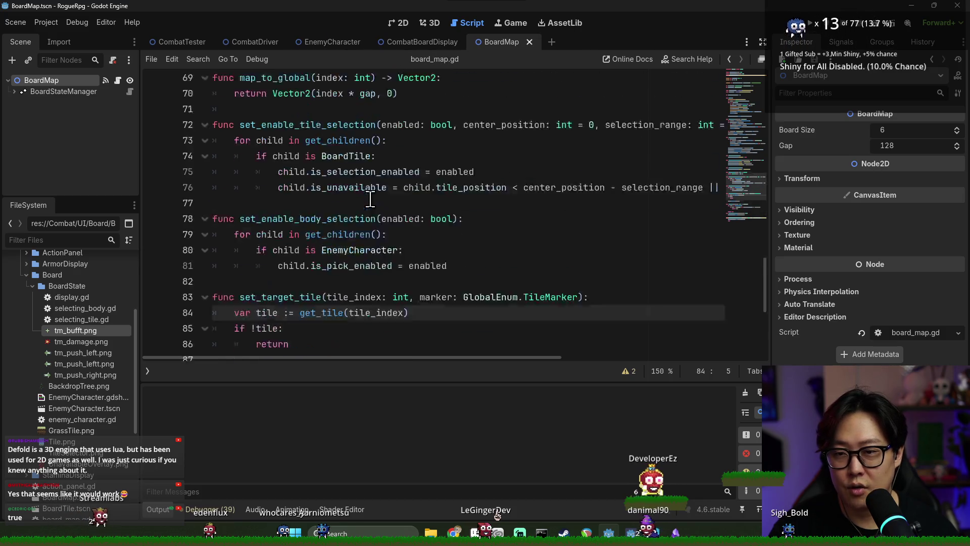
- Compare the EnemyCharacter script with BoardMap's enemy_selected signal
scroll(371, 199, "up", 20)
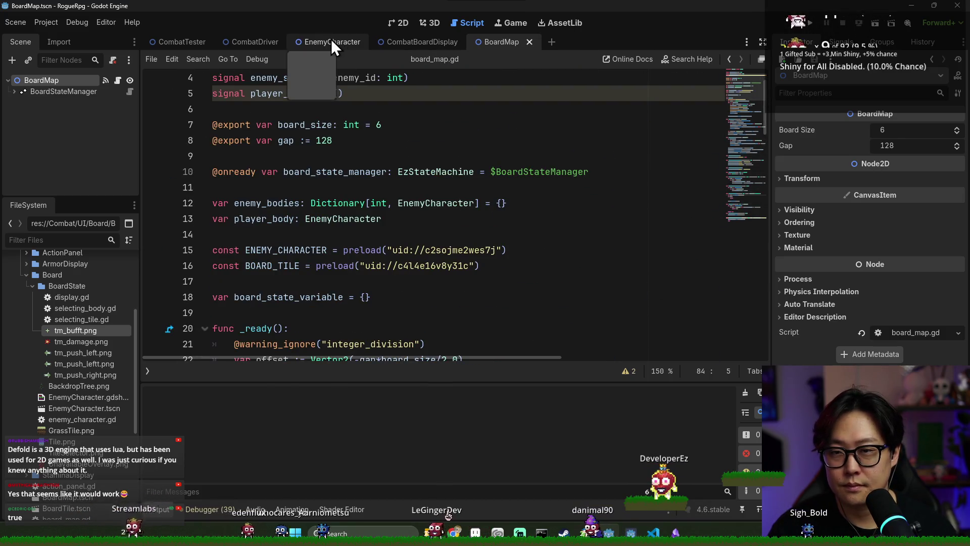
left_click(332, 42)
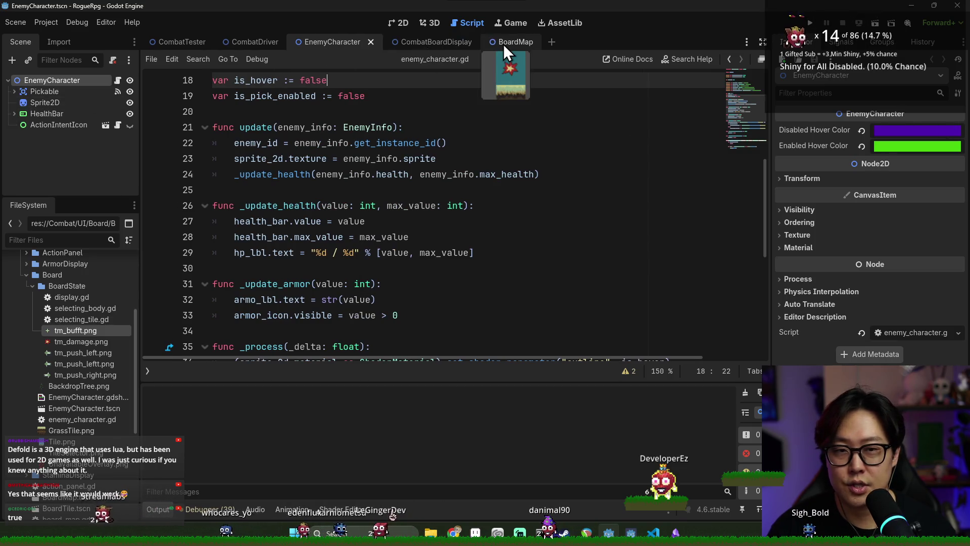
left_click(504, 43)
scroll(313, 123, "up", 1)
double_click(309, 127)
scroll(480, 189, "down", 3)
scroll(475, 191, "up", 3)
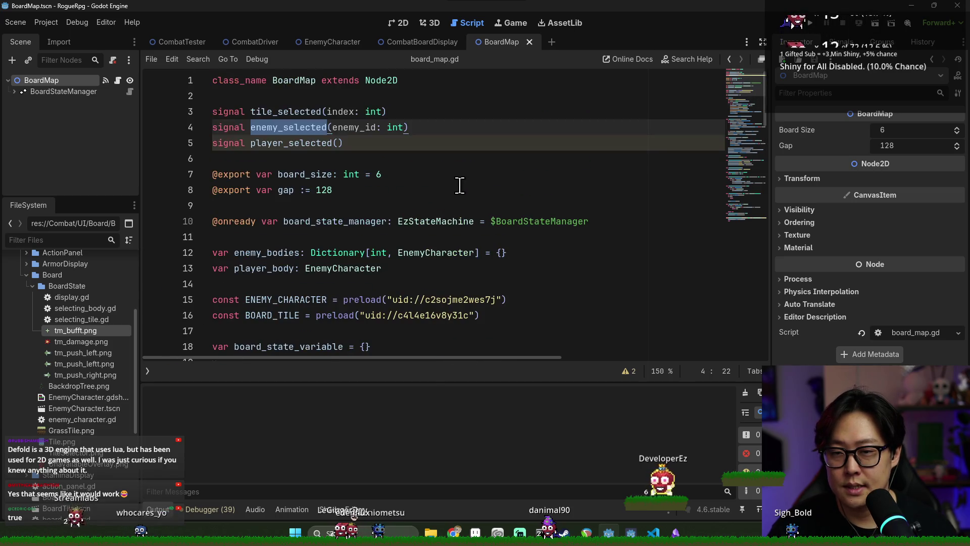
scroll(461, 185, "down", 3)
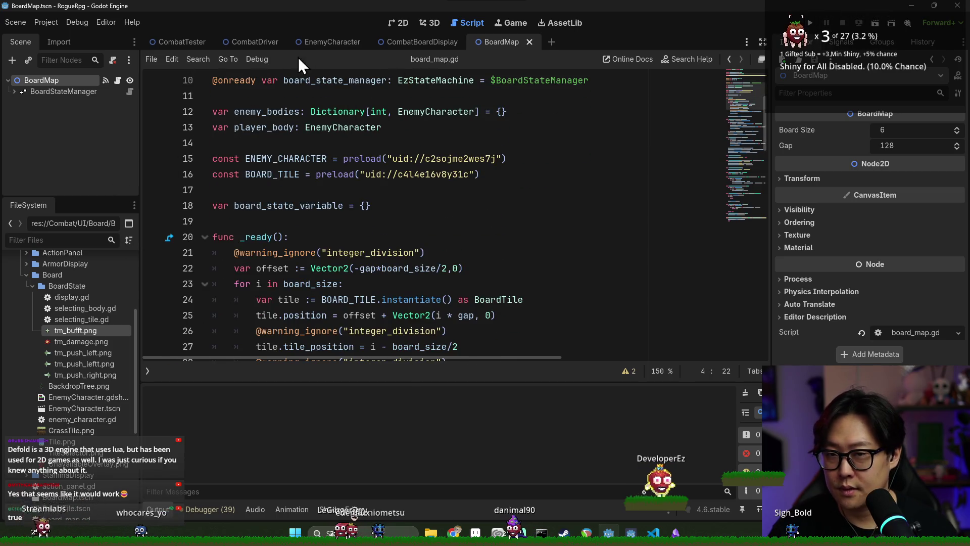
- Declare a new hover signal below the picked signal in enemy_character.gd
left_click(328, 41)
scroll(280, 142, "up", 6)
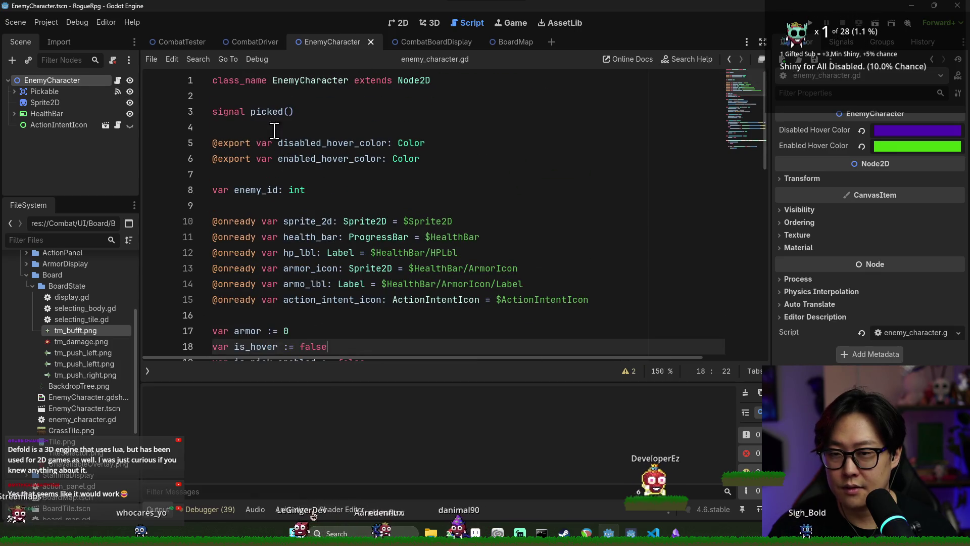
double_click(270, 111)
left_click(333, 109)
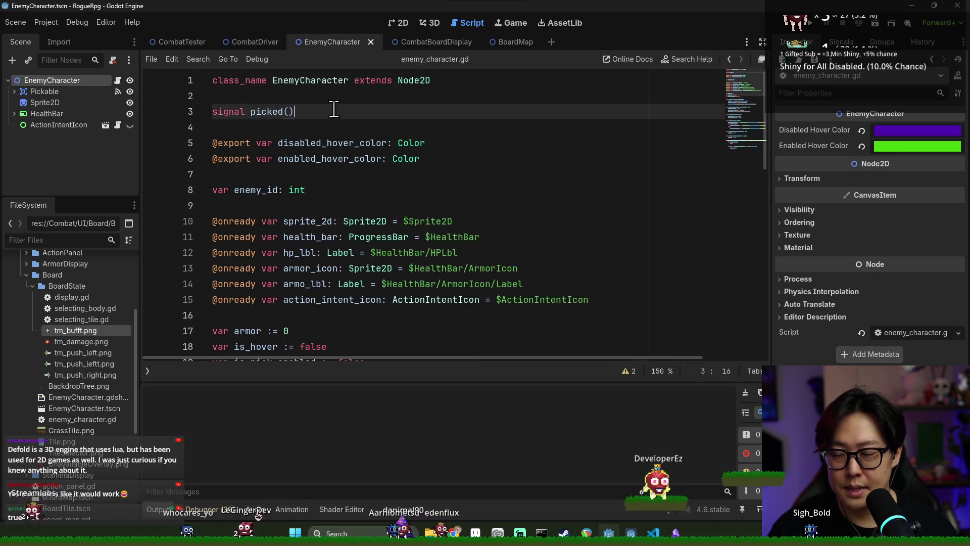
key("Return")
type("signal hover(")
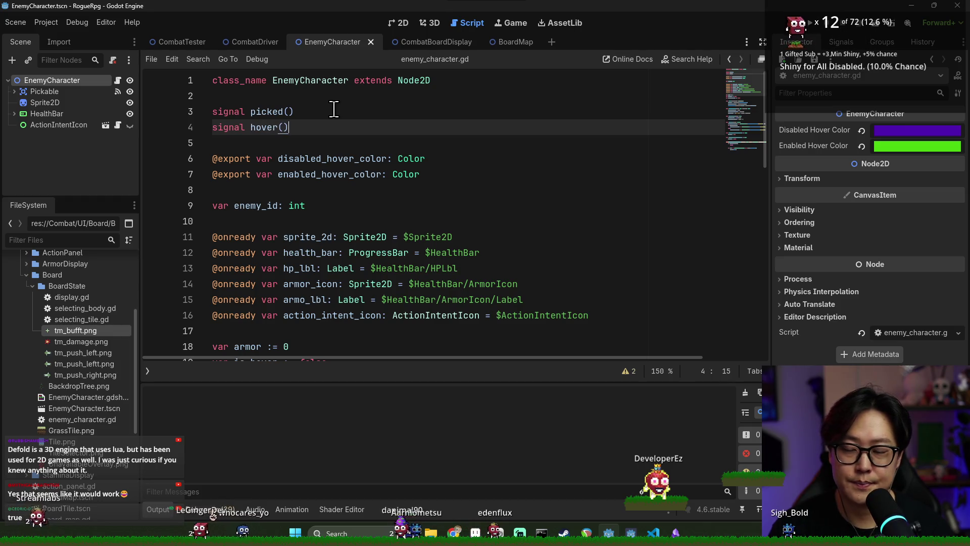
key("Left")
key("Left")
scroll(314, 237, "down", 6)
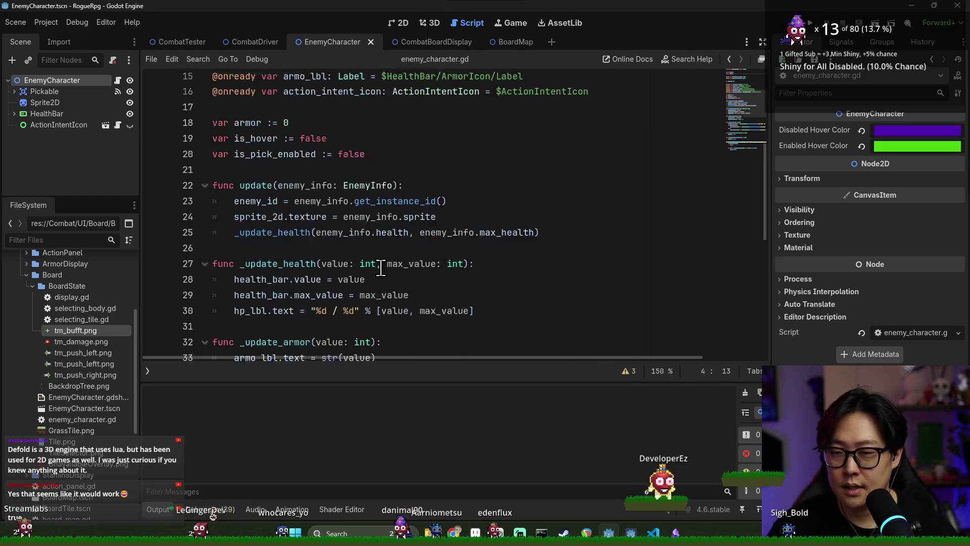
scroll(284, 228, "down", 3)
scroll(287, 145, "up", 9)
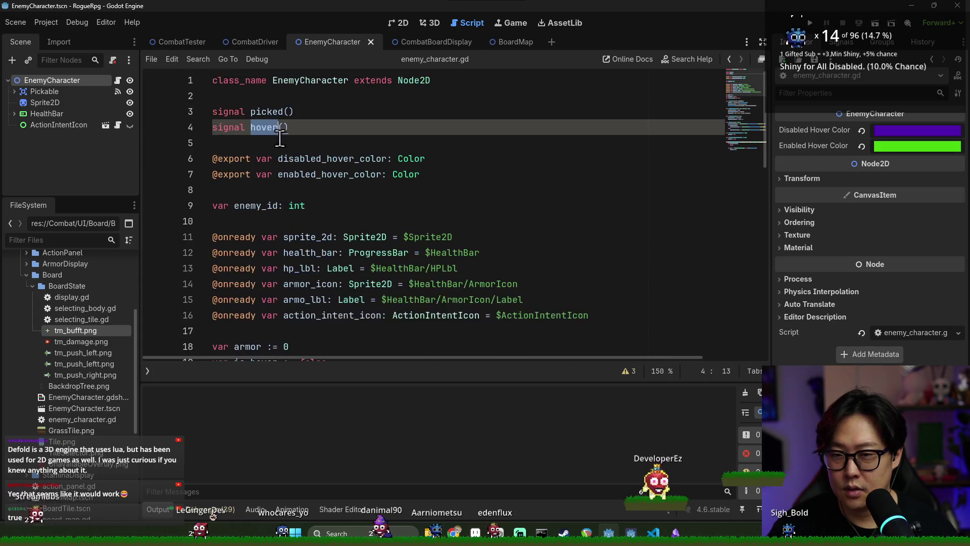
type("started()")
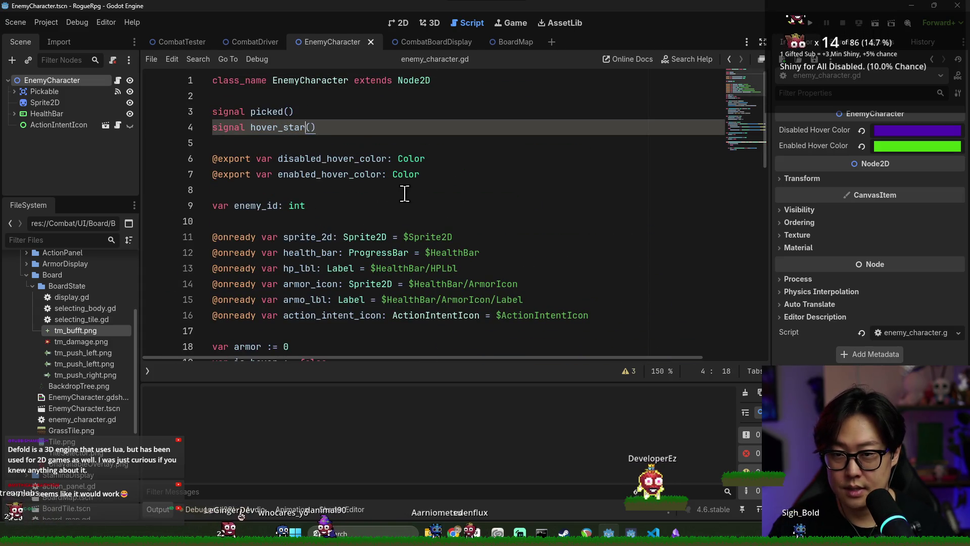
key("Delete")
key("Delete")
- Add a 'signal hover_exited()' declaration and save the script
key("Return")
type("signal hover_")
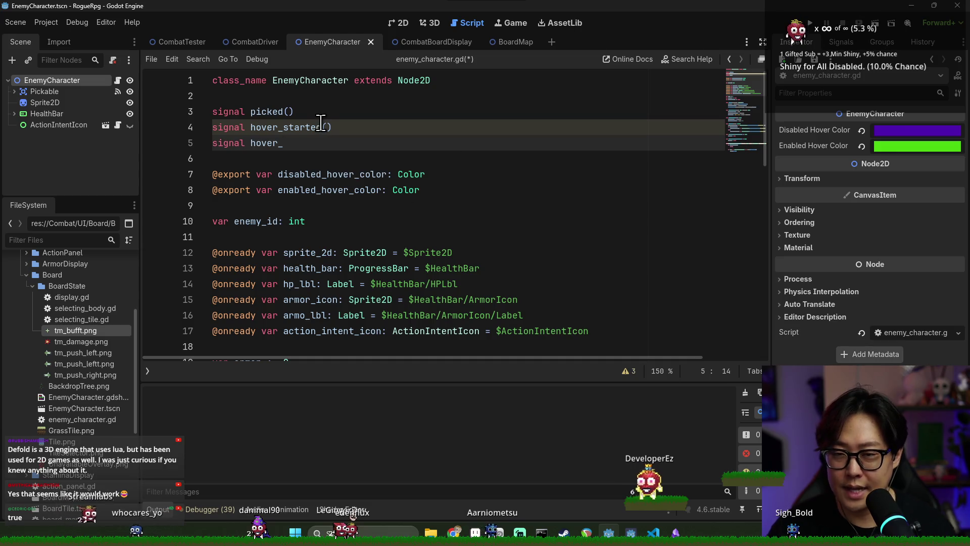
double_click(312, 129)
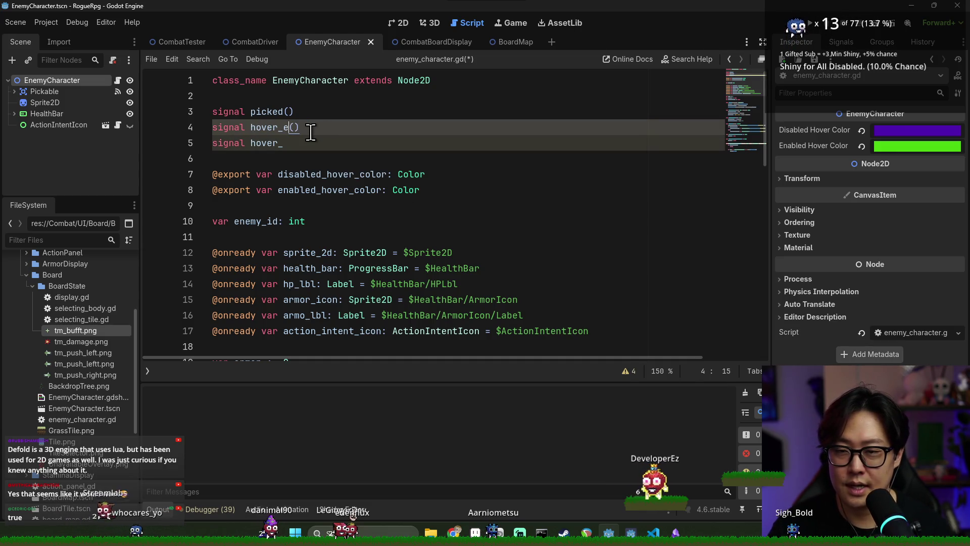
left_click(292, 143)
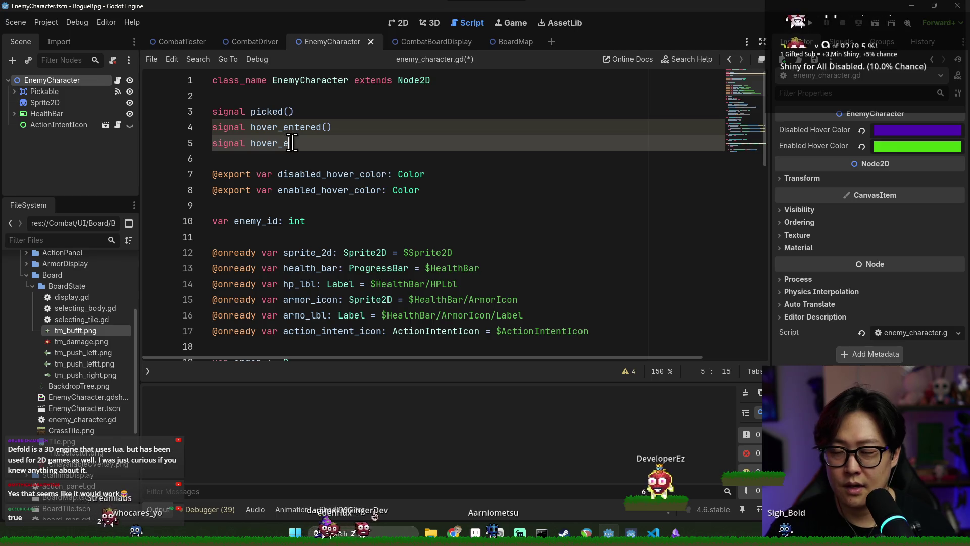
type("exited()")
key("ctrl+s")
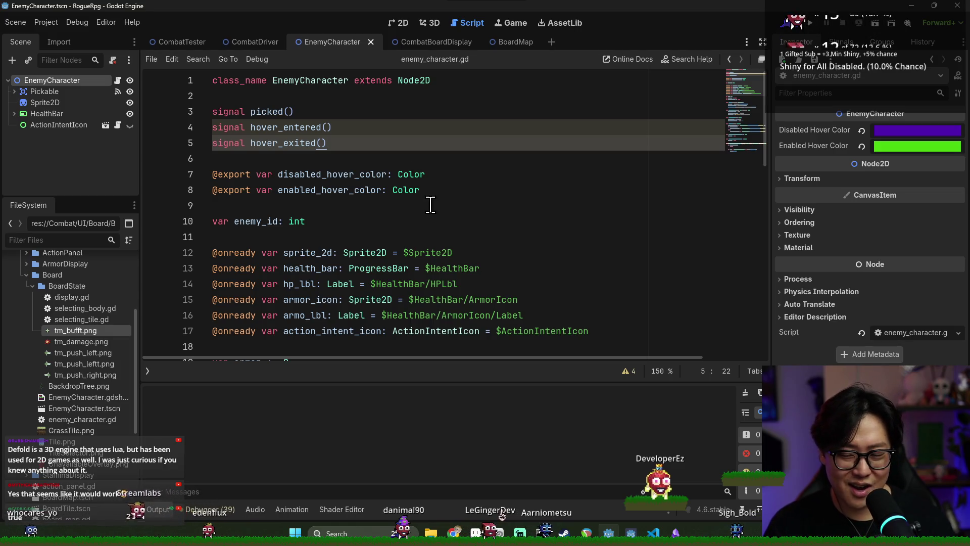
double_click(275, 128)
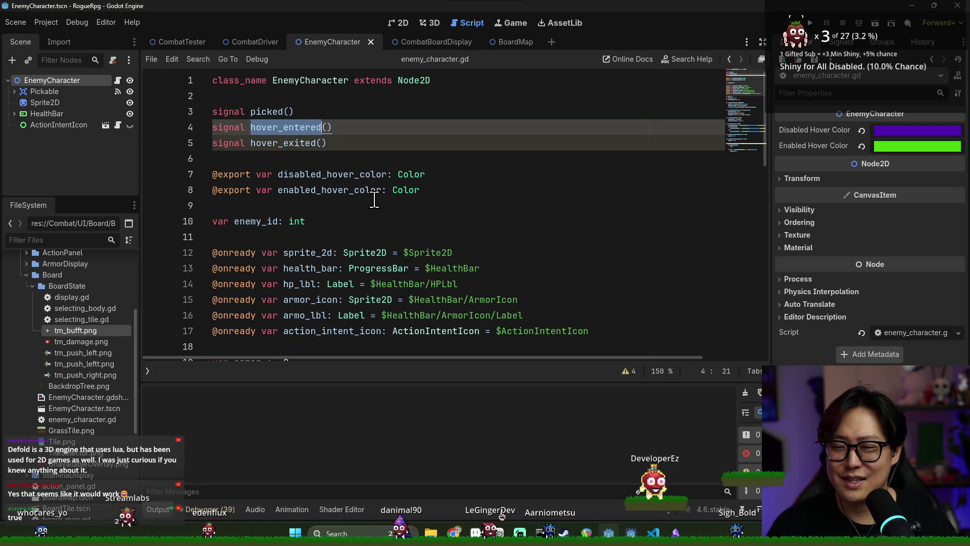
scroll(371, 228, "down", 13)
key("ctrl+s")
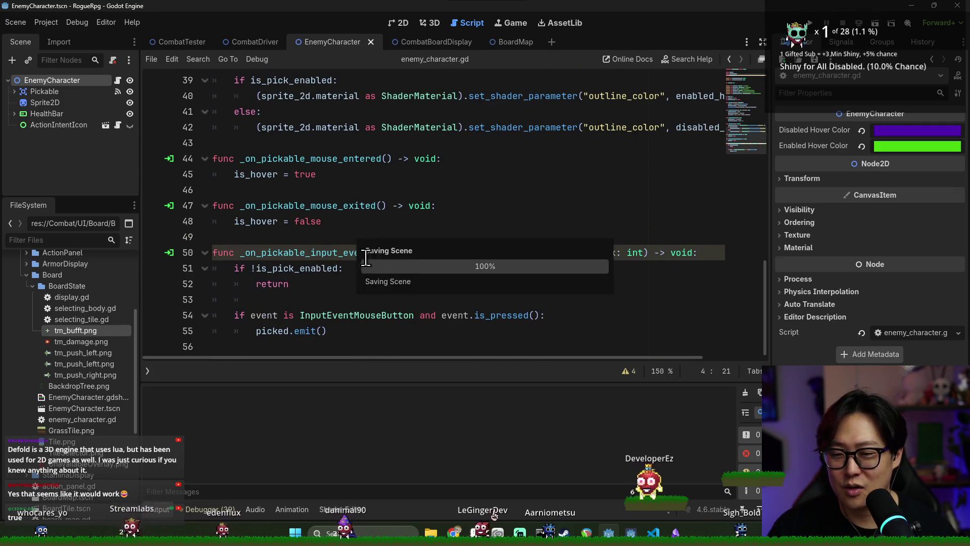
- Emit hover_entered after is_hover = true in the mouse-entered handler and save
scroll(350, 261, "up", 2)
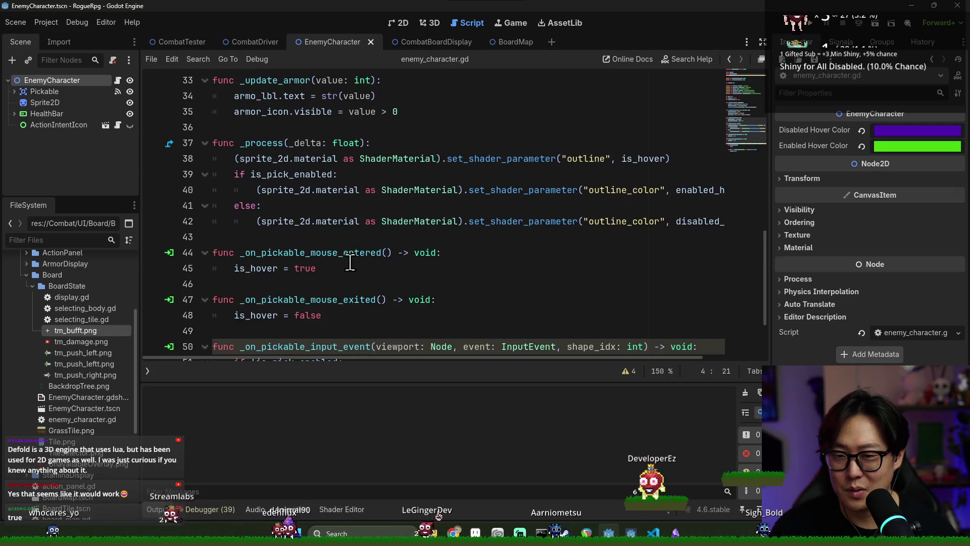
scroll(351, 261, "down", 1)
scroll(287, 133, "up", 12)
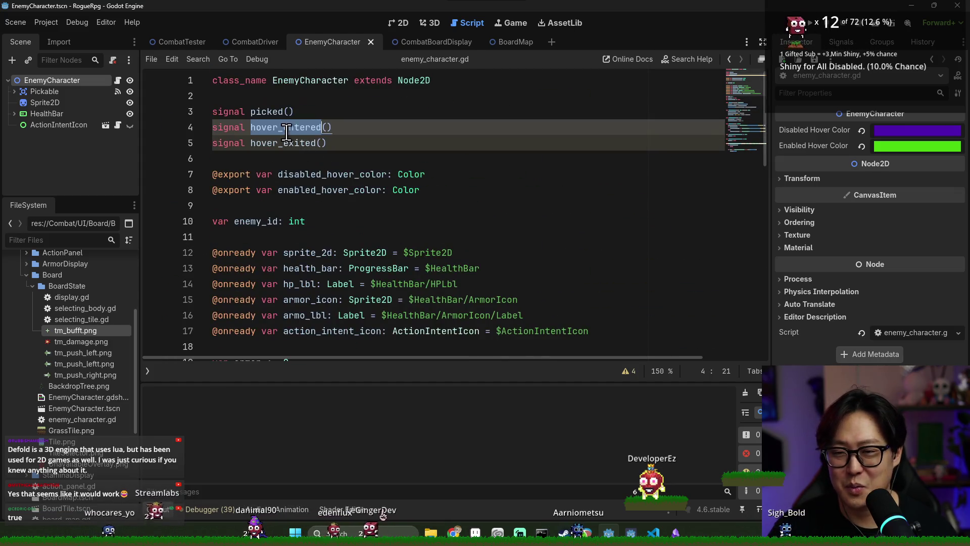
scroll(353, 257, "down", 13)
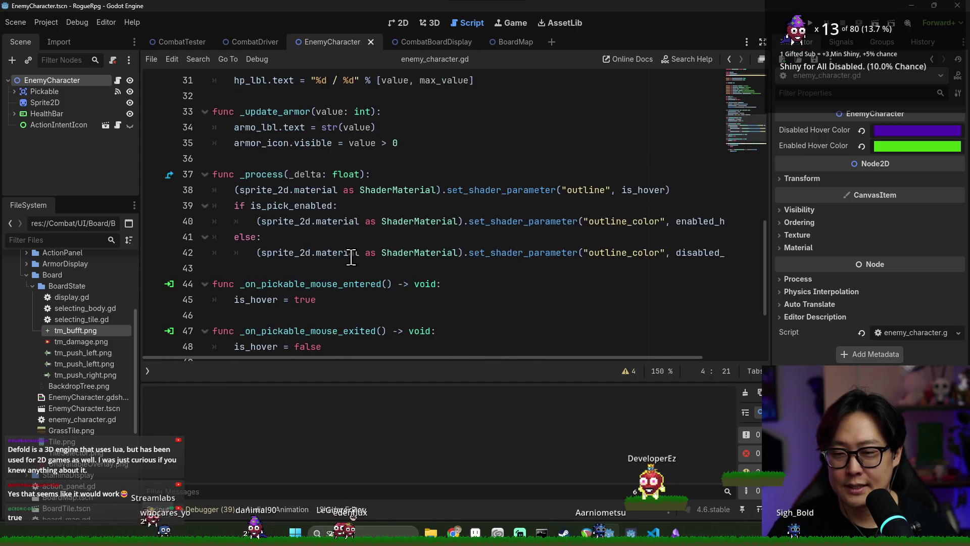
left_click(333, 174)
key("Return")
type("hover_entered")
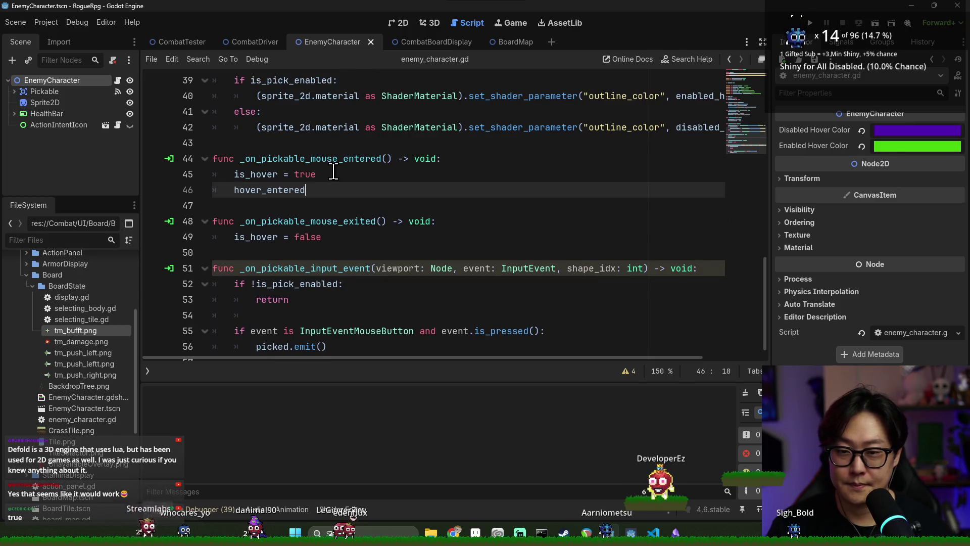
type("()")
key("ctrl+s")
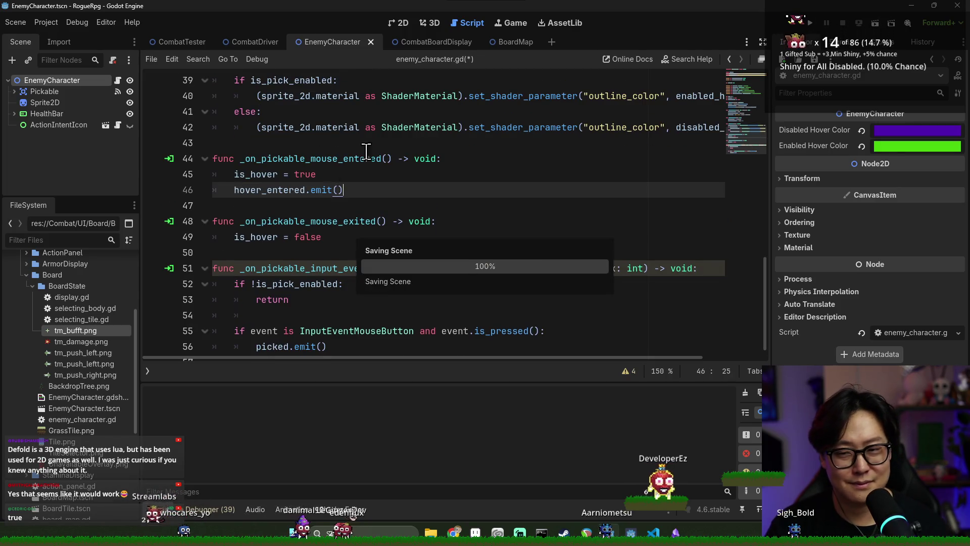
- Add hover_exited.emit() in _on_pickable_mouse_exited below is_hover = false and save
scroll(303, 162, "up", 13)
double_click(277, 144)
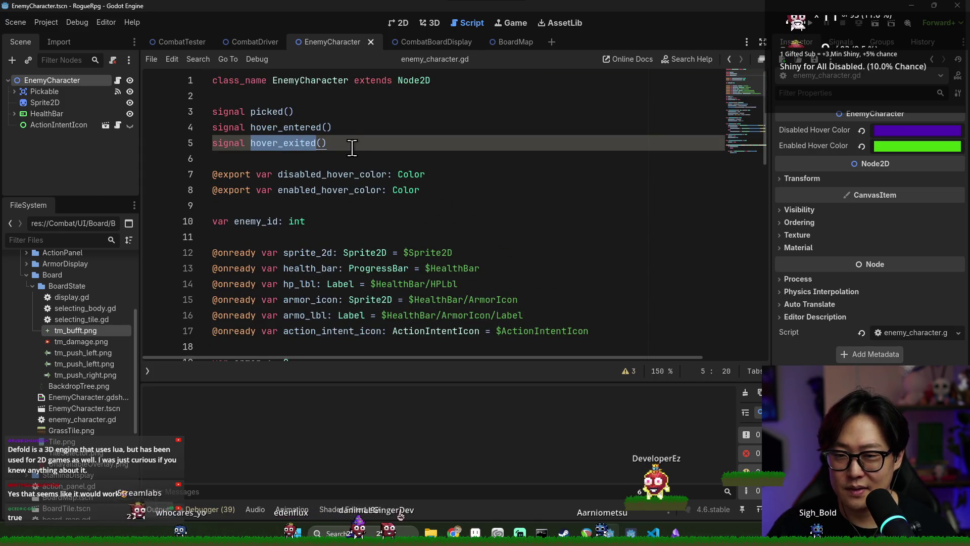
scroll(333, 225, "down", 7)
scroll(333, 226, "down", 7)
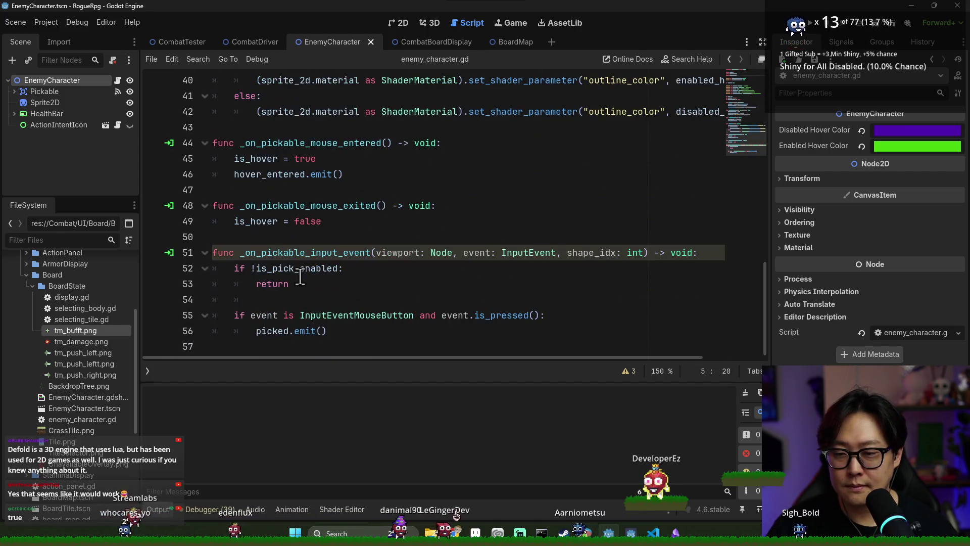
left_click(303, 234)
type(".emit()")
key("Return")
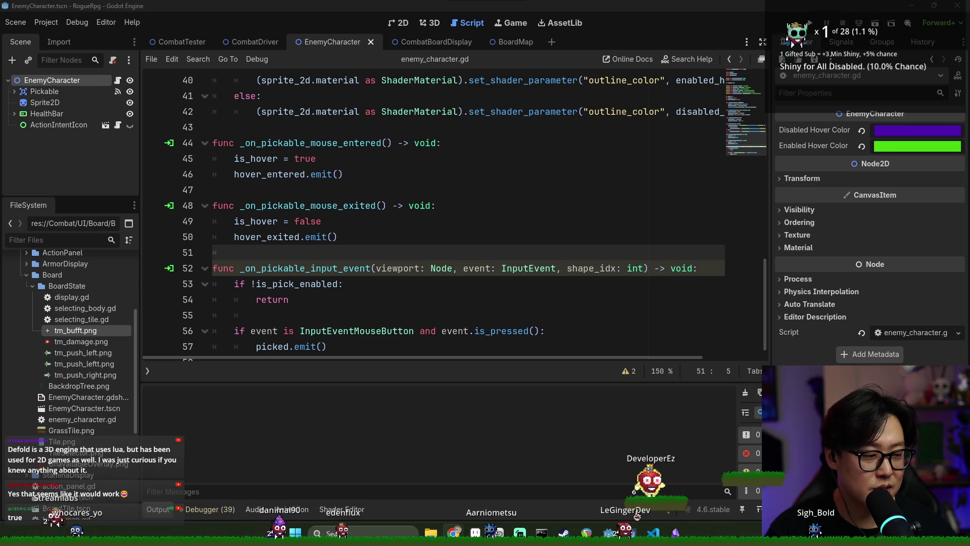
left_click(383, 235)
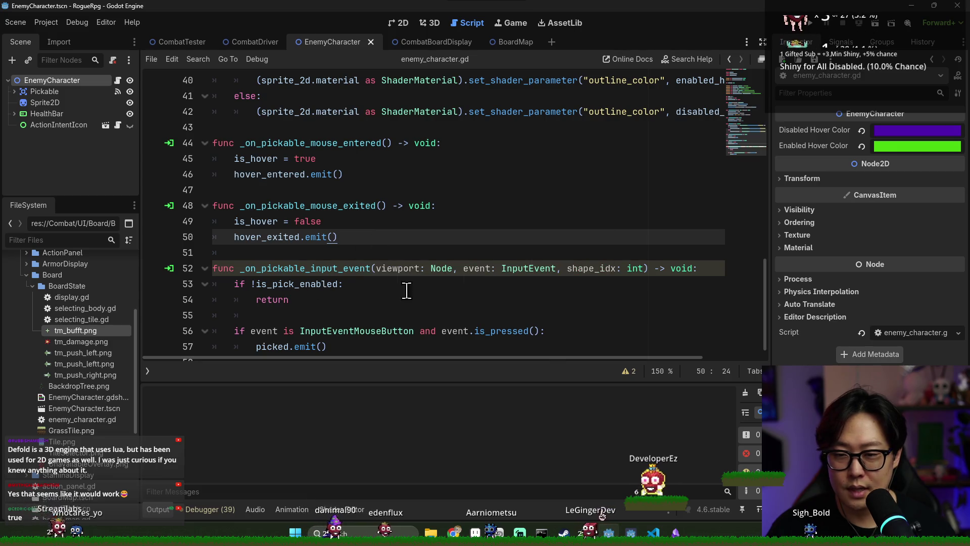
double_click(279, 237)
key("ctrl+s")
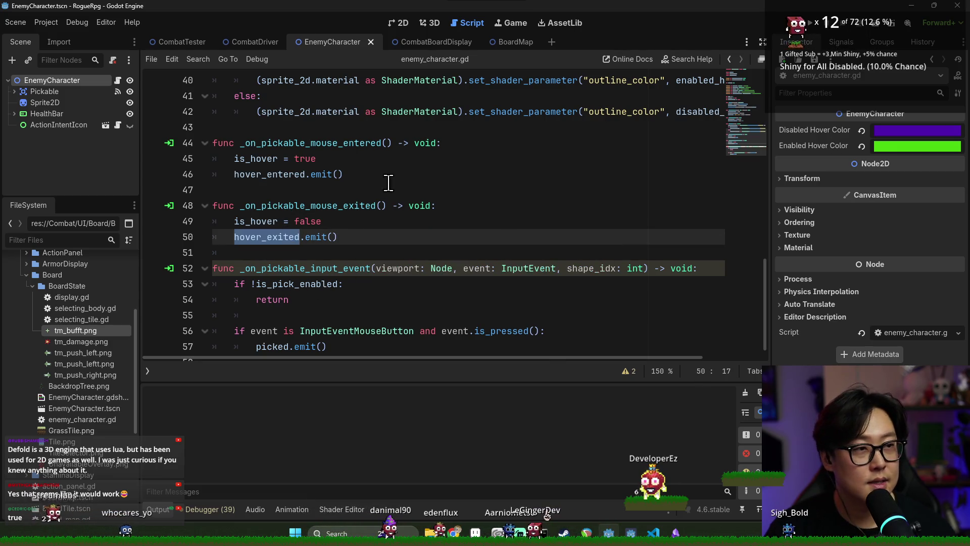
- Check the mouse-exited handler's is_hover line and save enemy_character.gd again
left_click(392, 190)
double_click(256, 221)
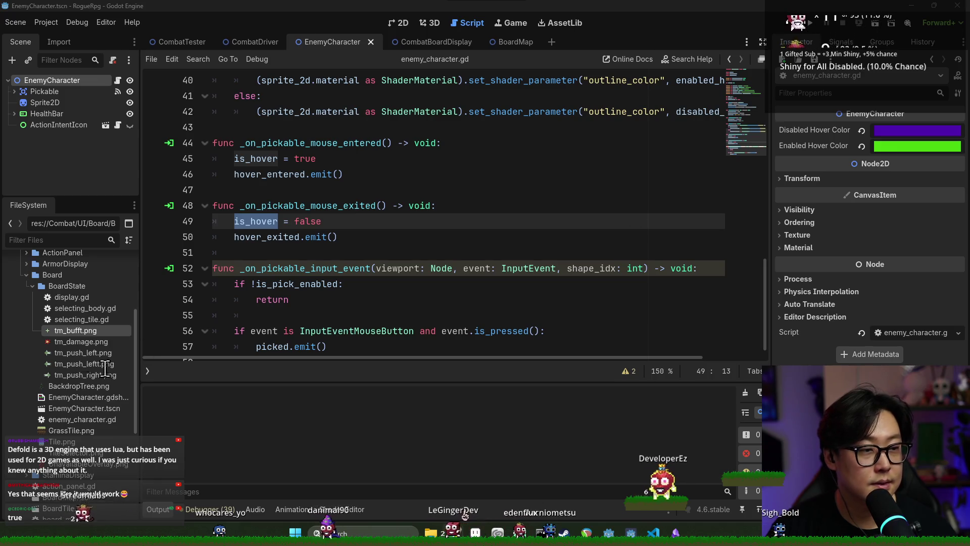
left_click(255, 252)
key("ctrl+s")
left_click(279, 207)
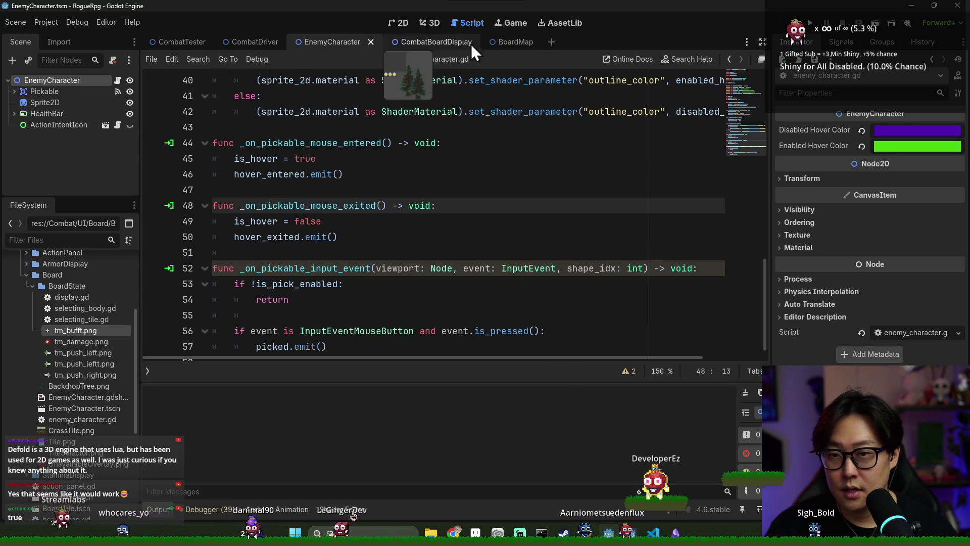
- In board_map.gd, locate where _on_character_body_picked is connected inside update_enemy
left_click(510, 44)
scroll(325, 112, "up", 3)
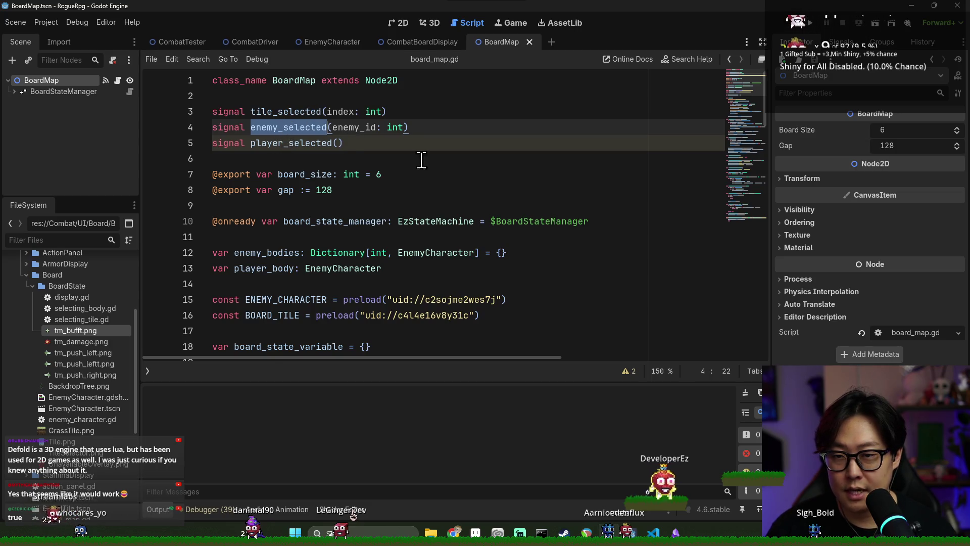
key("ctrl+f")
key("Return")
left_click(290, 312)
key("BackSpace")
key("BackSpace")
key("BackSpace")
double_click(301, 280)
key("ctrl+f")
key("Return")
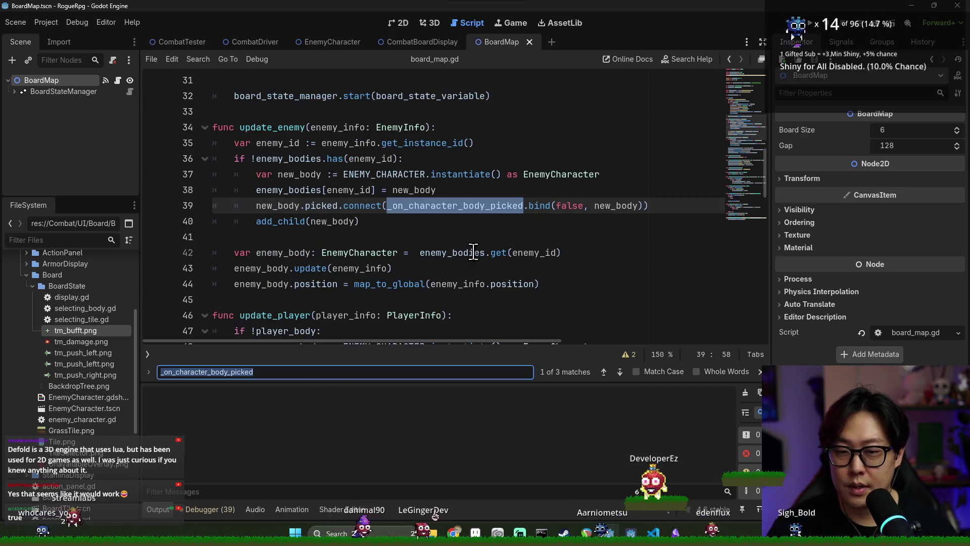
key("Escape")
- Add a hover_entered connection to _on_character_body_hover bound to new_body
left_click_drag(490, 174, 515, 189)
left_click(515, 190)
key("Return")
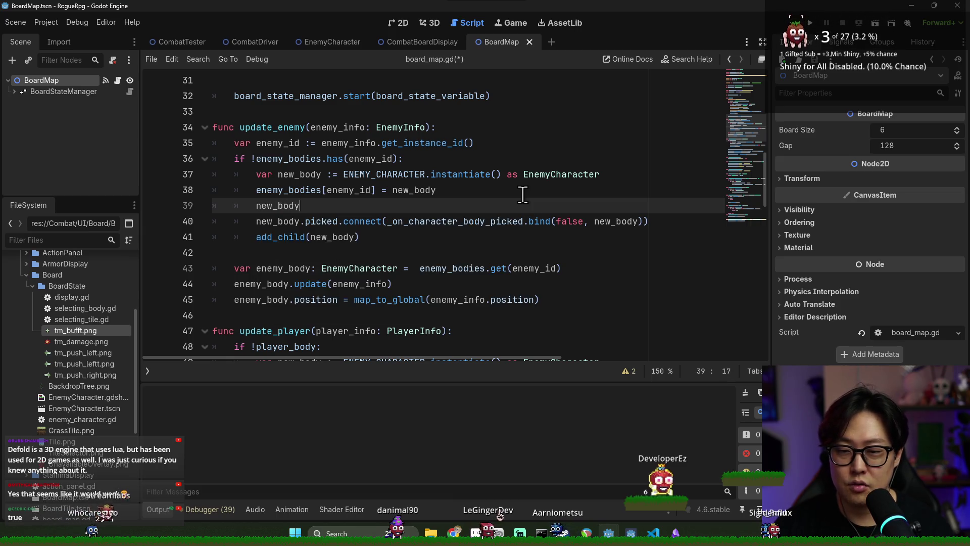
type(".hover_entered.")
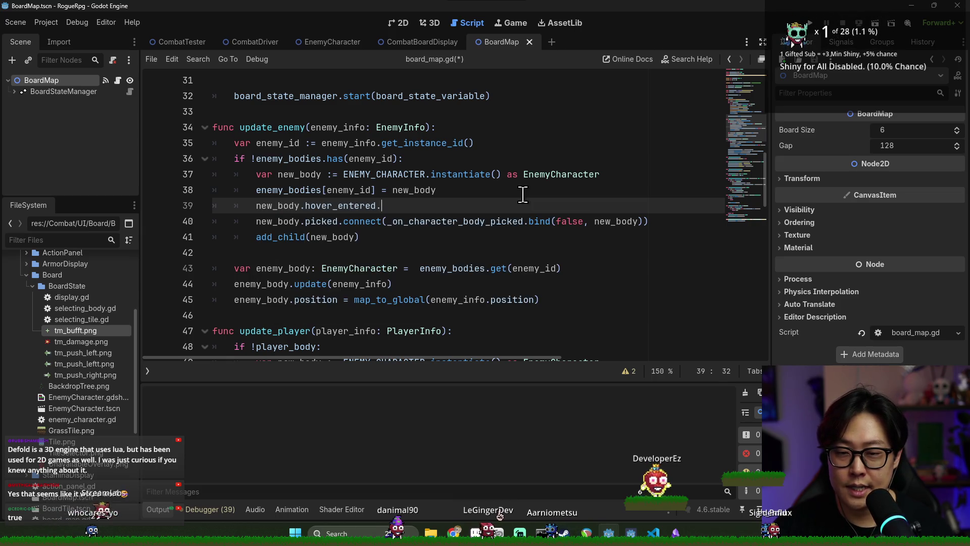
type("connect(_on_ho")
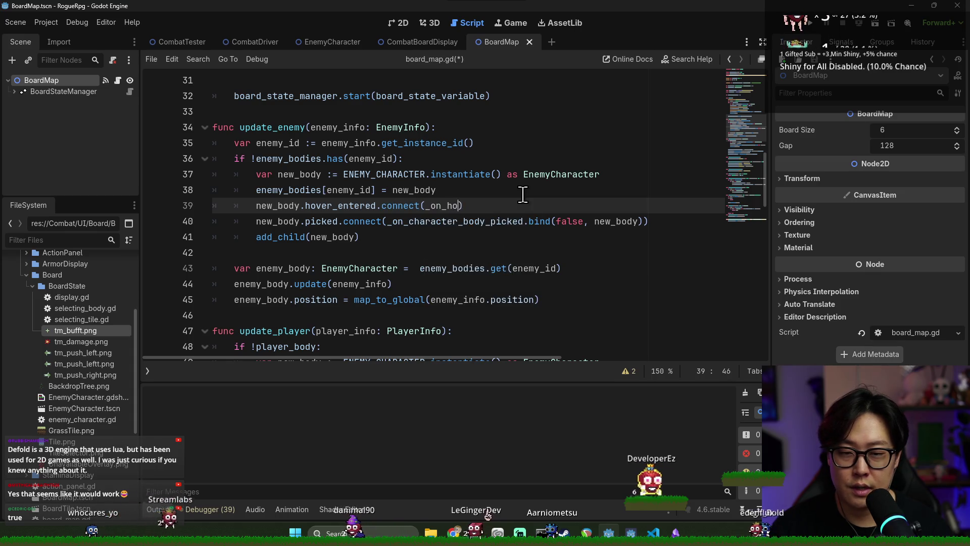
key("BackSpace")
type("enemy")
key("BackSpace")
key("BackSpace")
key("BackSpace")
type("character_")
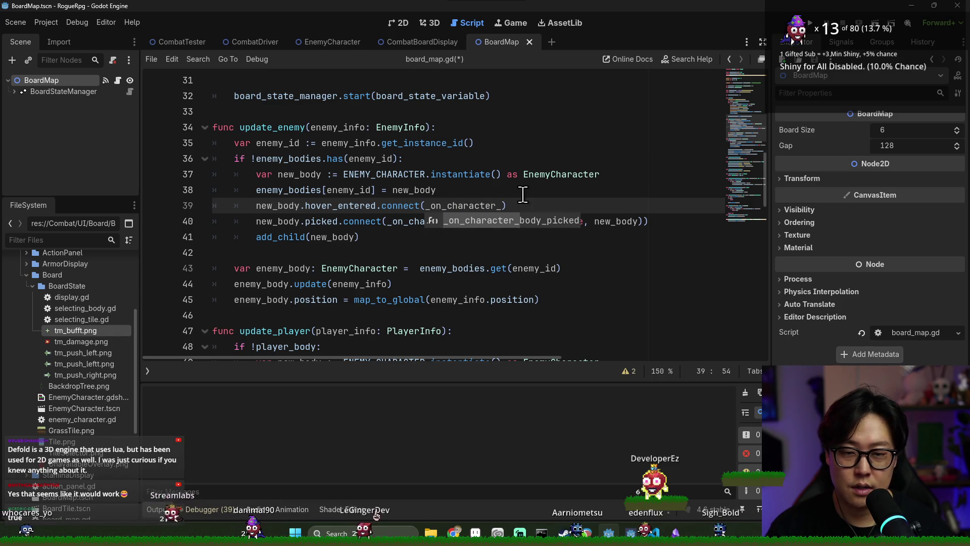
type("body_hgover.bin")
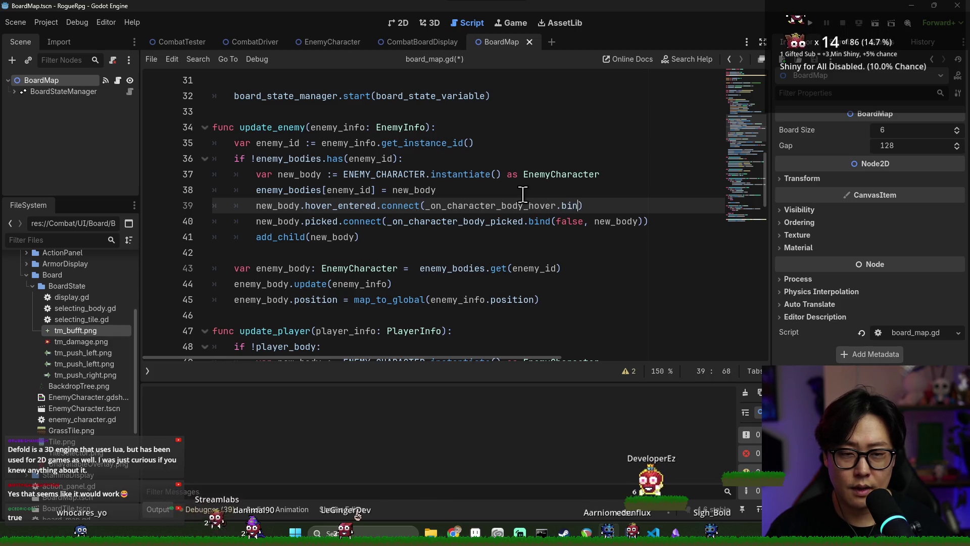
type("body")
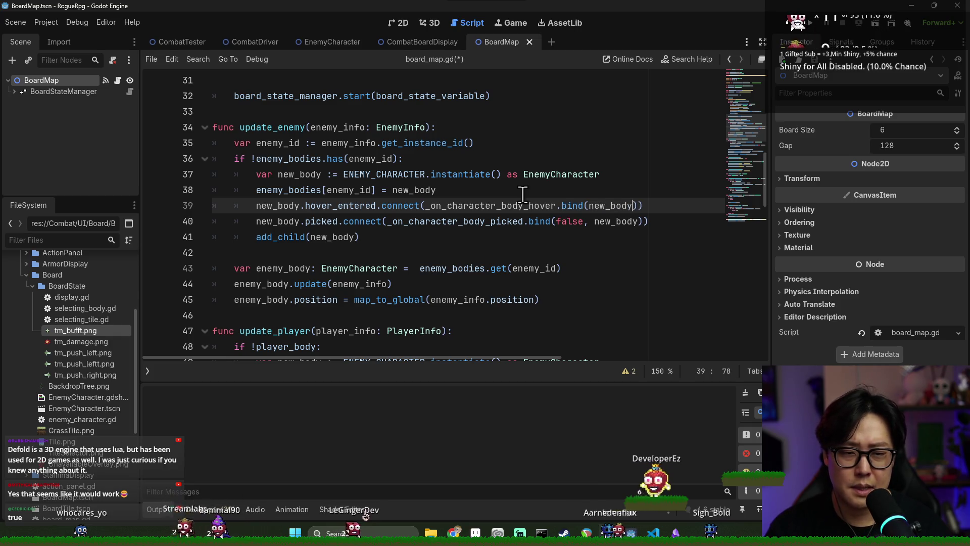
key("End")
- Add new_body.hover_exited connected to _on_character_body_unhover, then save the script
key("Return")
type("new_body.hove")
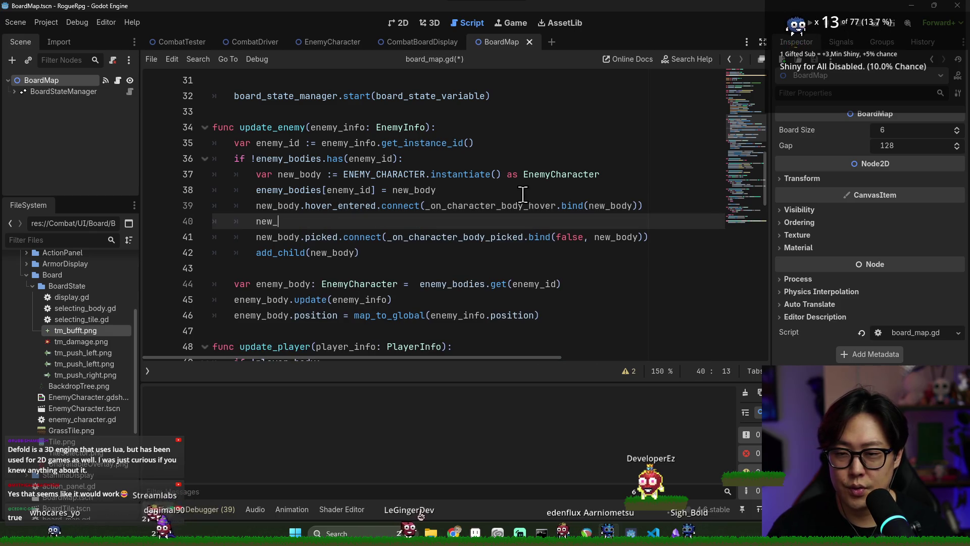
type("r_ex")
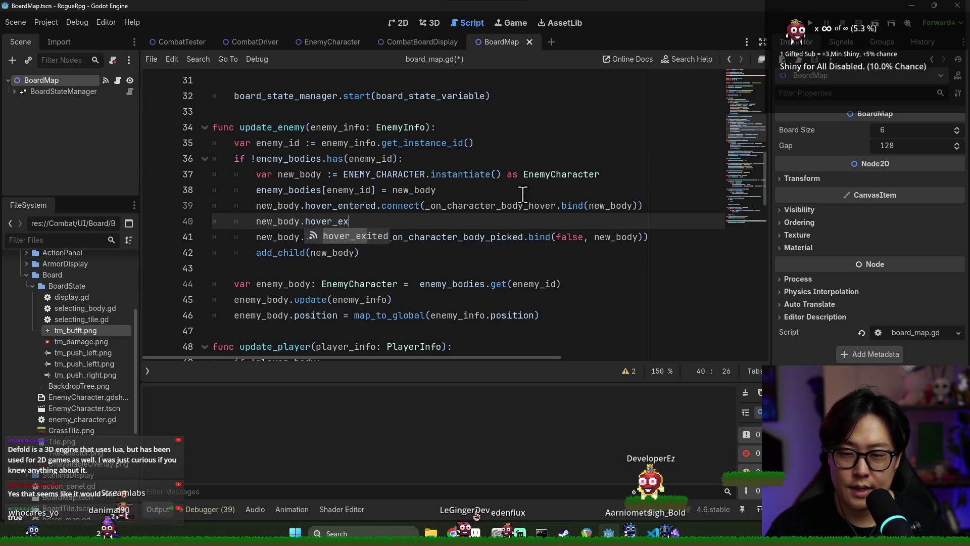
key("Return")
type(".co")
key("Return")
type("_body")
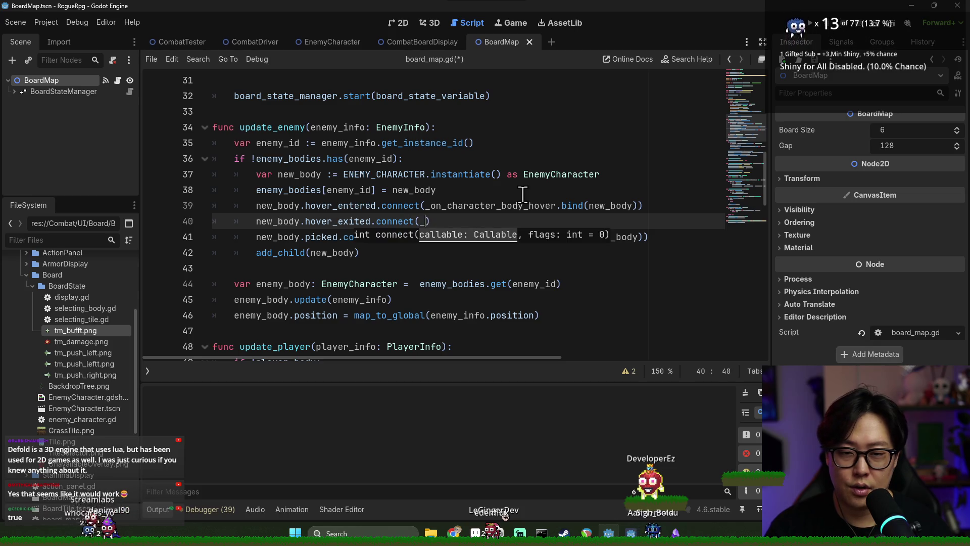
type("_)")
key("BackSpace")
key("BackSpace")
key("BackSpace")
type("_unhover.")
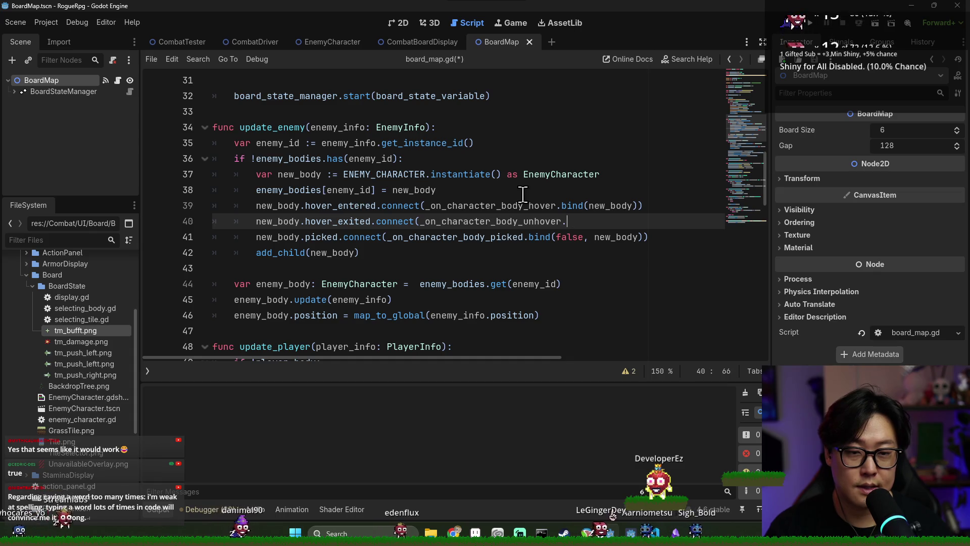
key("ctrl+s")
- Append func _on_character_body_hover(body: EnemyCharacter) with a pass body
double_click(484, 205)
scroll(479, 228, "down", 9)
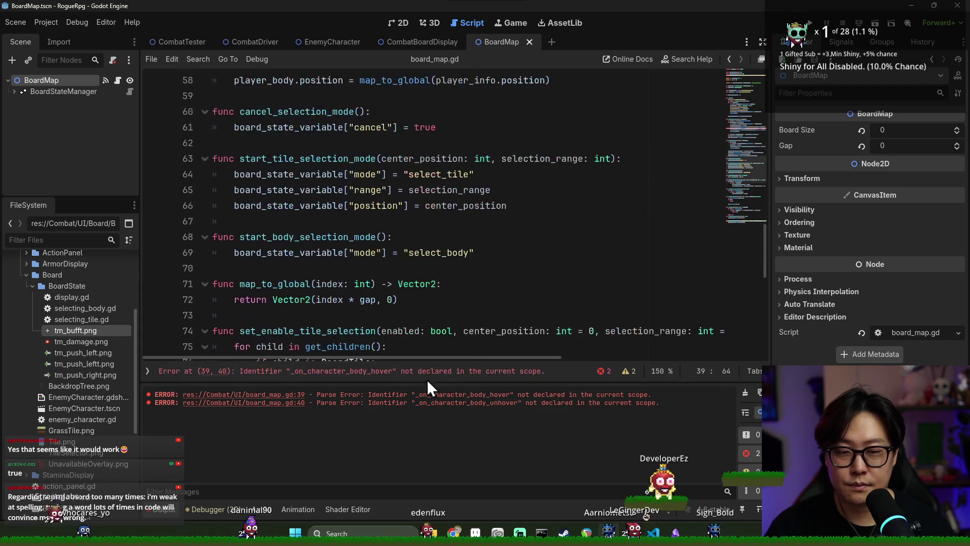
scroll(455, 303, "down", 10)
left_click(461, 340)
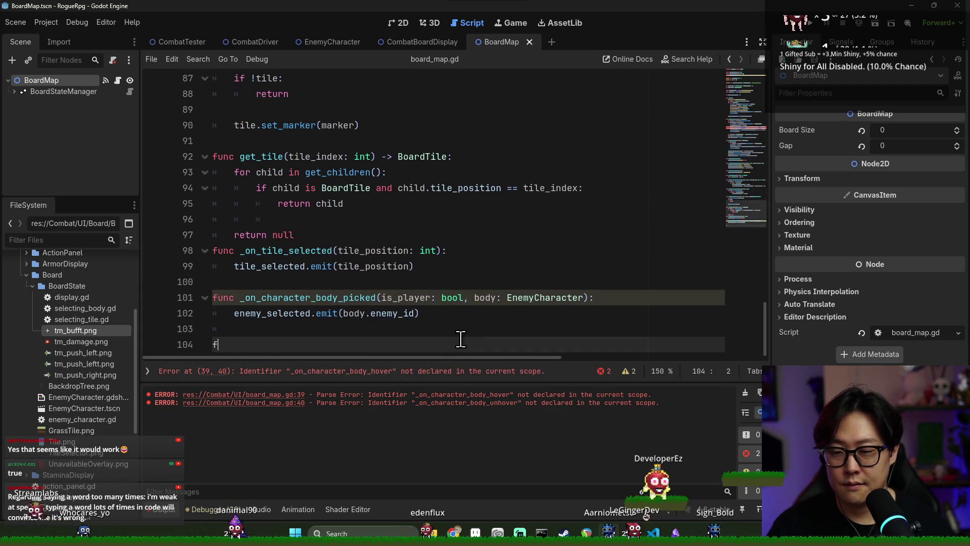
type("body_hover(body: En")
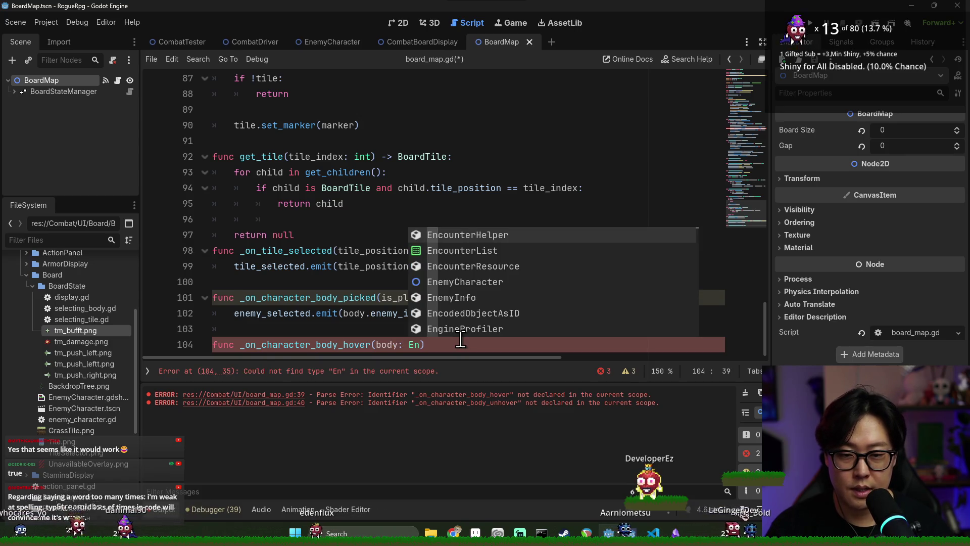
key("Down")
key("Down")
key("Down")
key("Return")
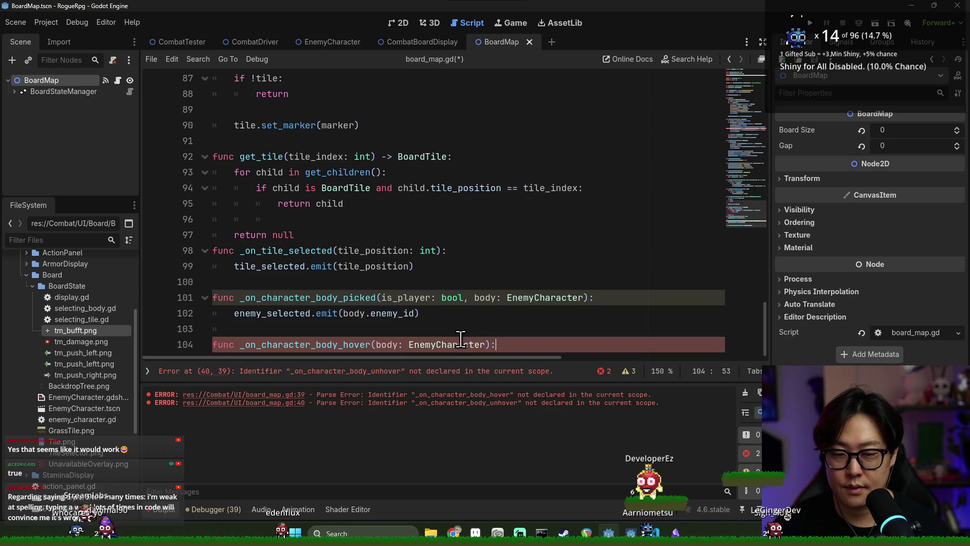
key("Return")
type("pass")
key("Return")
key("Return")
- Add a matching _on_character_body_unhover(body: EnemyCharacter) with pass, then save
scroll(422, 303, "up", 20)
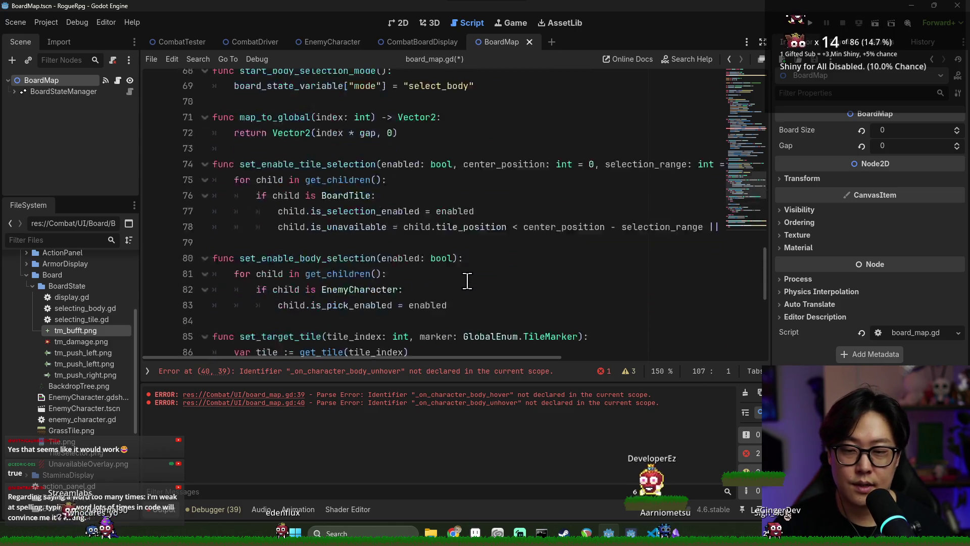
scroll(514, 183, "down", 4)
double_click(514, 186)
scroll(254, 349, "down", 15)
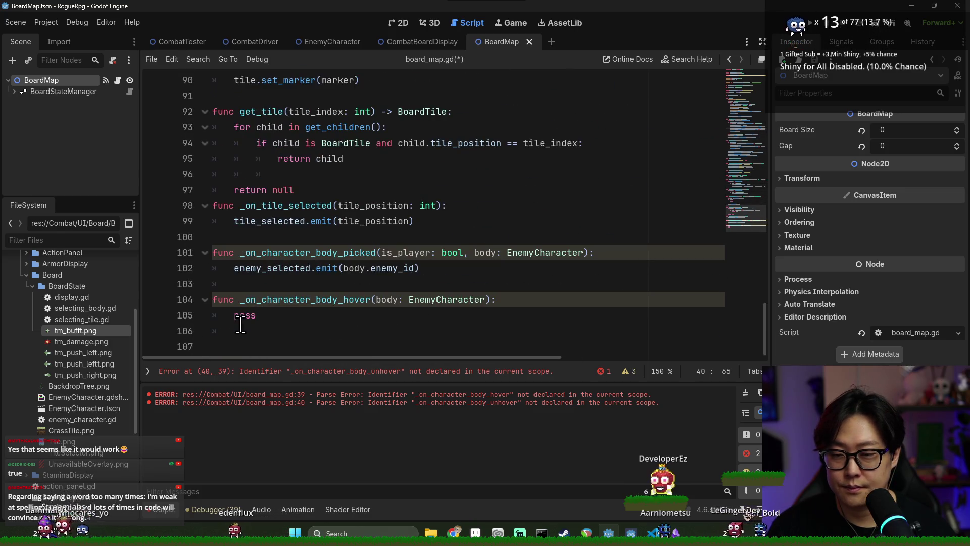
left_click(241, 332)
key("BackSpace")
key("Return")
type("func _on_character_body_unhover")
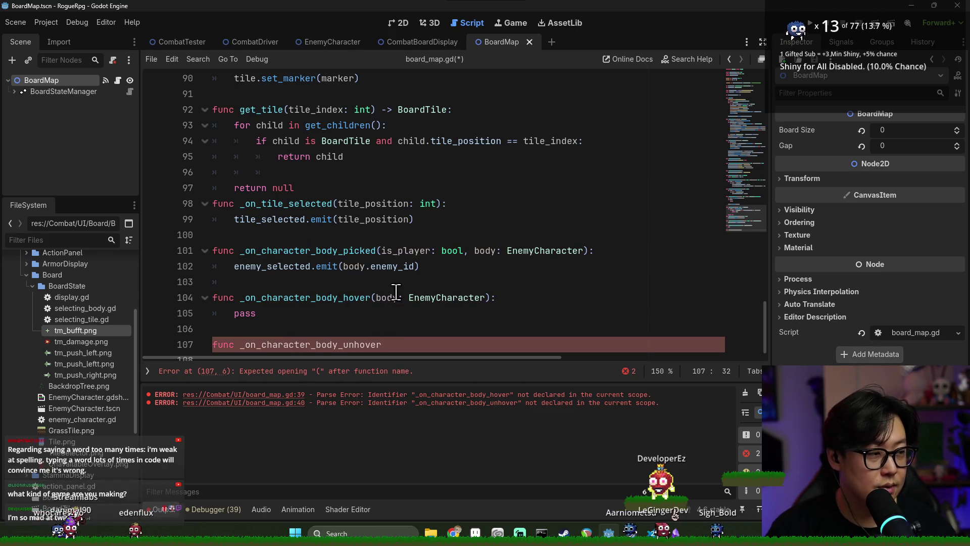
left_click_drag(376, 295, 498, 307)
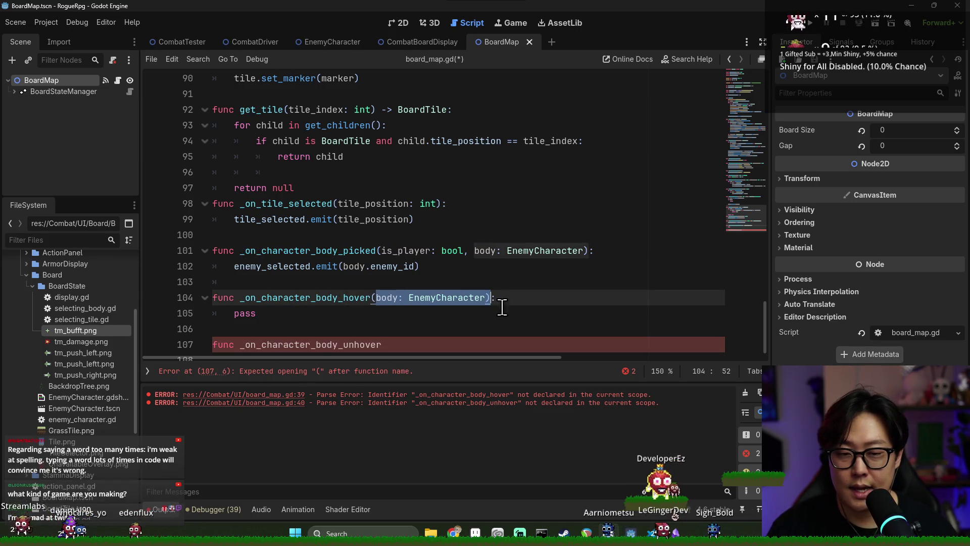
left_click(367, 298)
left_click(503, 297, "shift")
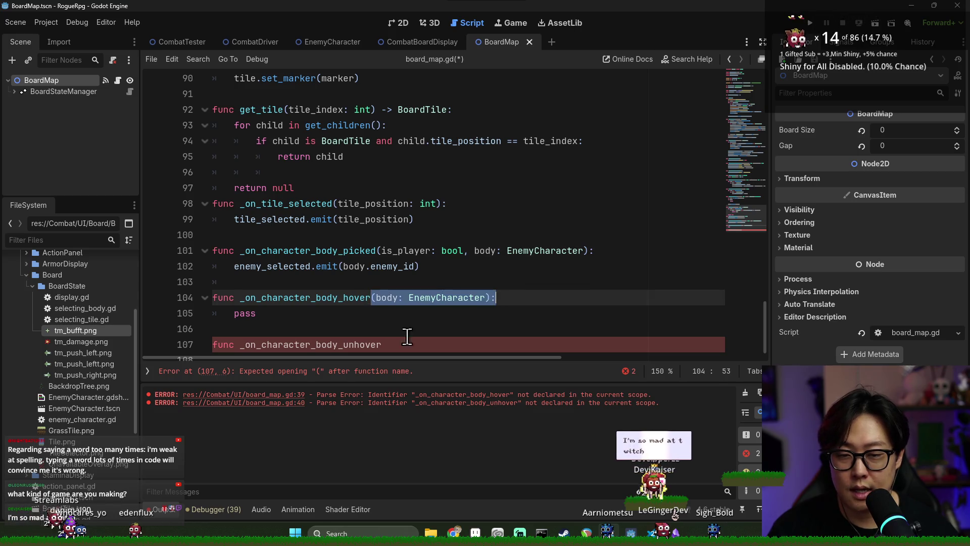
left_click(520, 344)
key("Return")
type("pass")
key("ctrl+s")
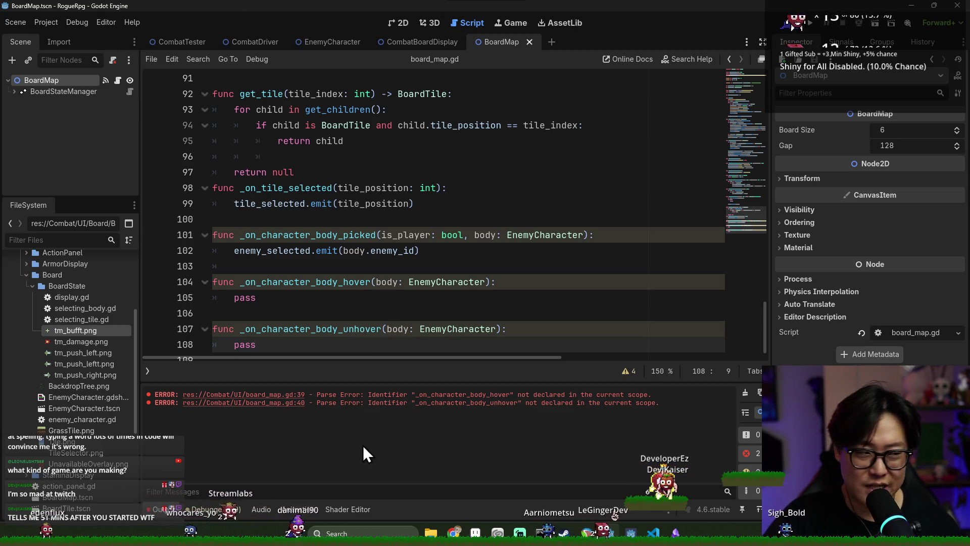
- Clear the stale parse errors from the Output panel and run the RogueRpg project
left_click(351, 313)
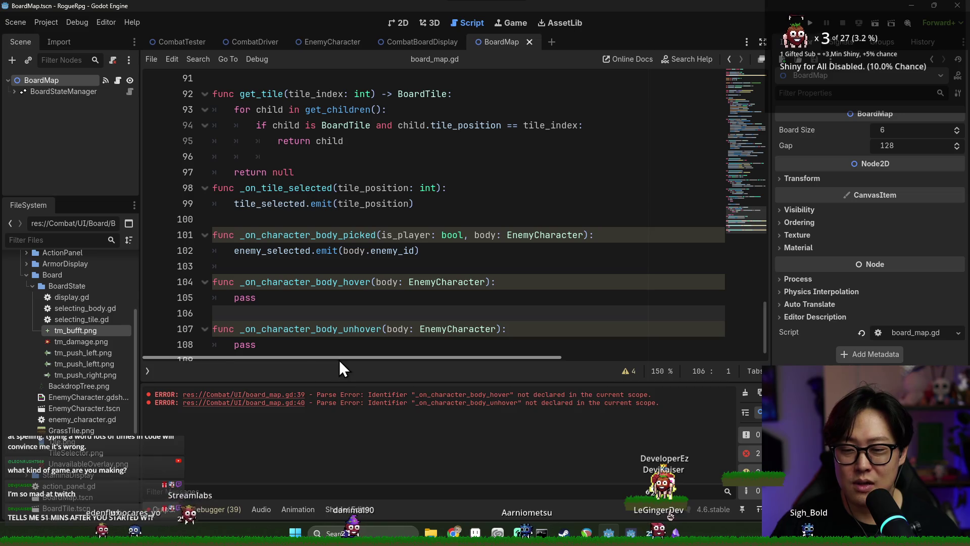
scroll(424, 318, "down", 1)
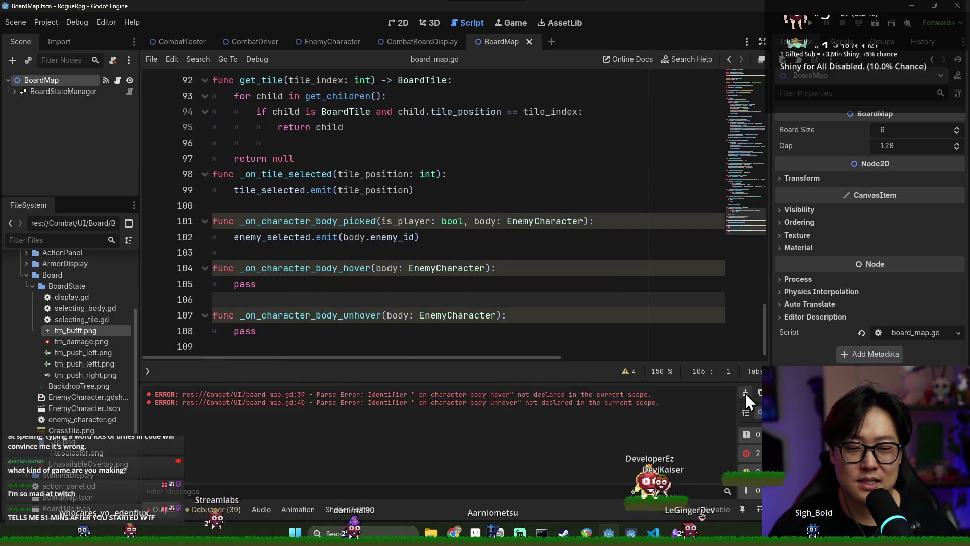
left_click(745, 393)
left_click(370, 262)
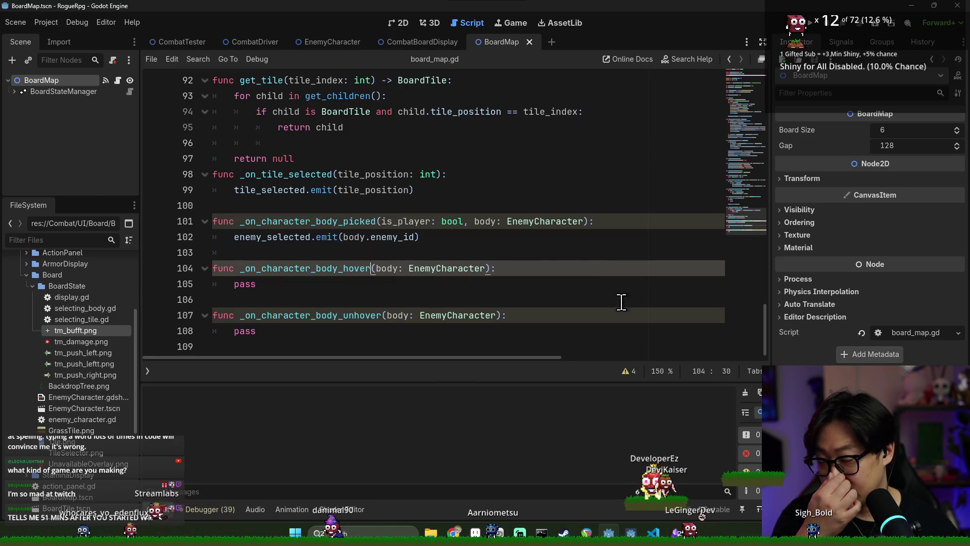
left_click(899, 16)
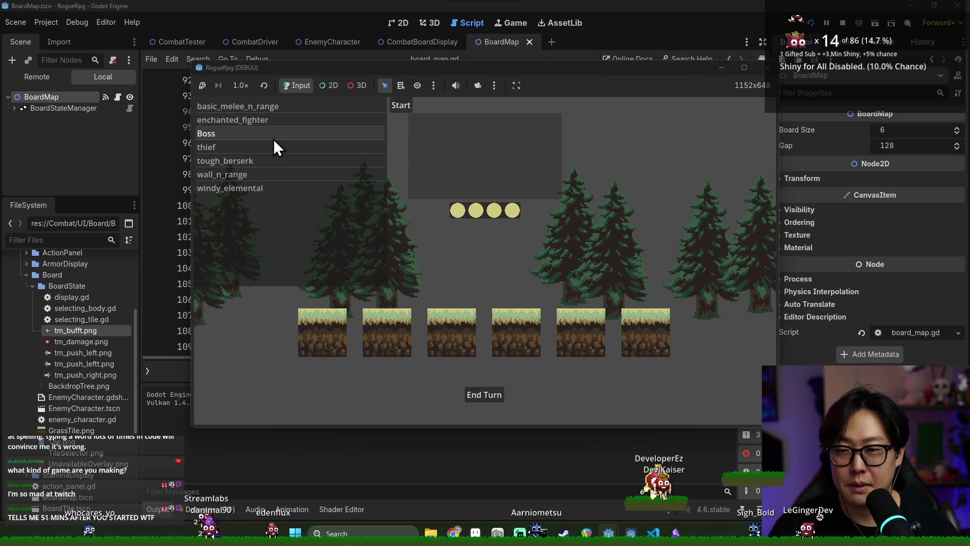
- Load the basic_melee_n_range encounter in the running game, then stop it
left_click(268, 110)
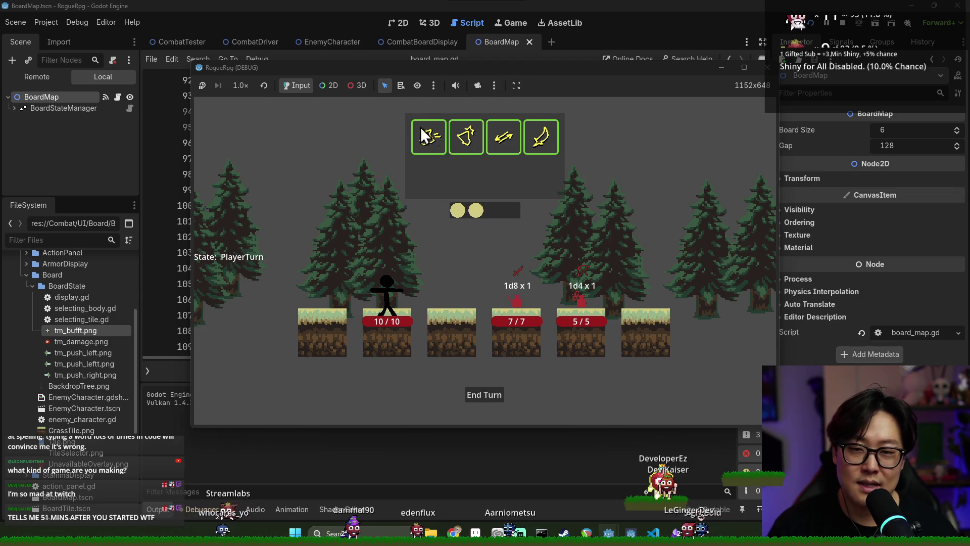
left_click(843, 23)
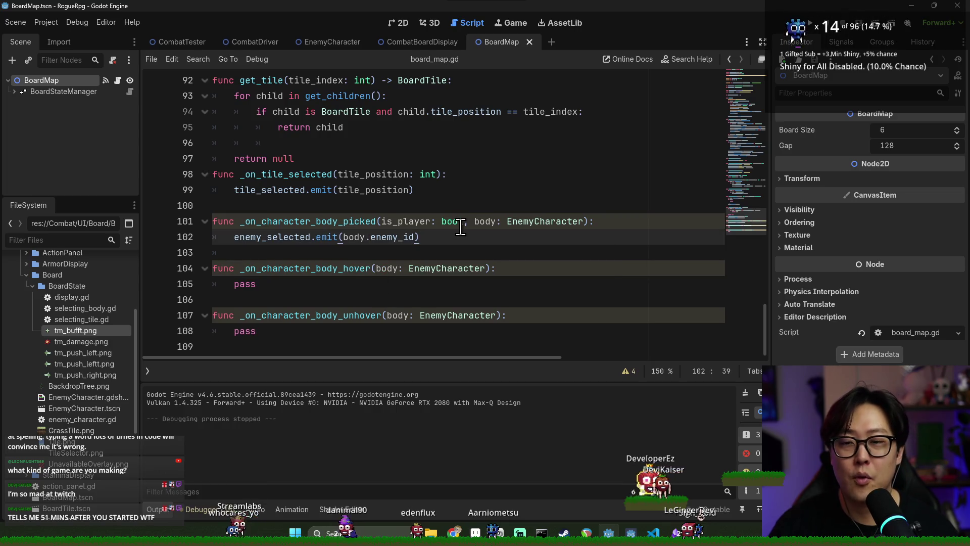
- Collapse the Board folder, save the BoardMap scene with Ctrl+S, and relaunch RogueRpg
mouse_move(460, 226)
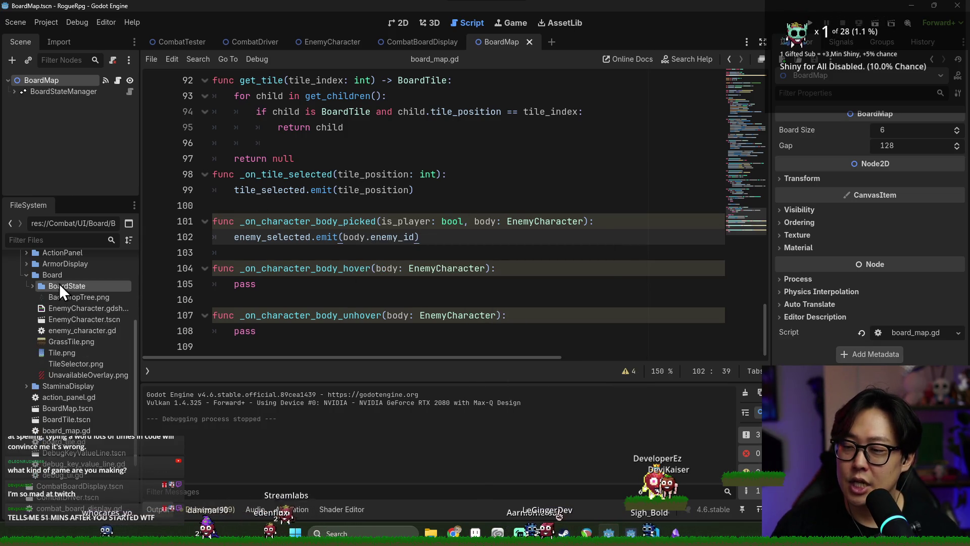
double_click(55, 278)
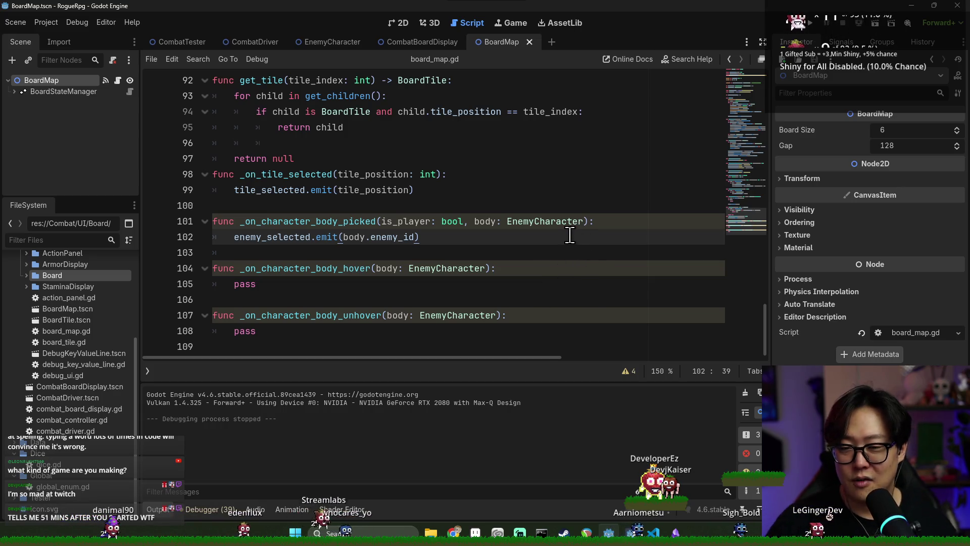
left_click(518, 222)
key("ctrl+s")
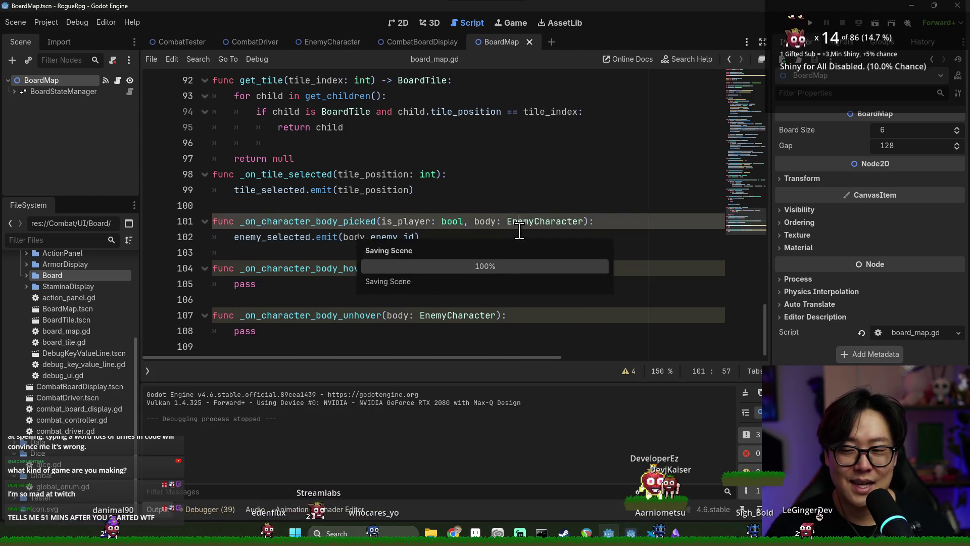
key("ctrl+s")
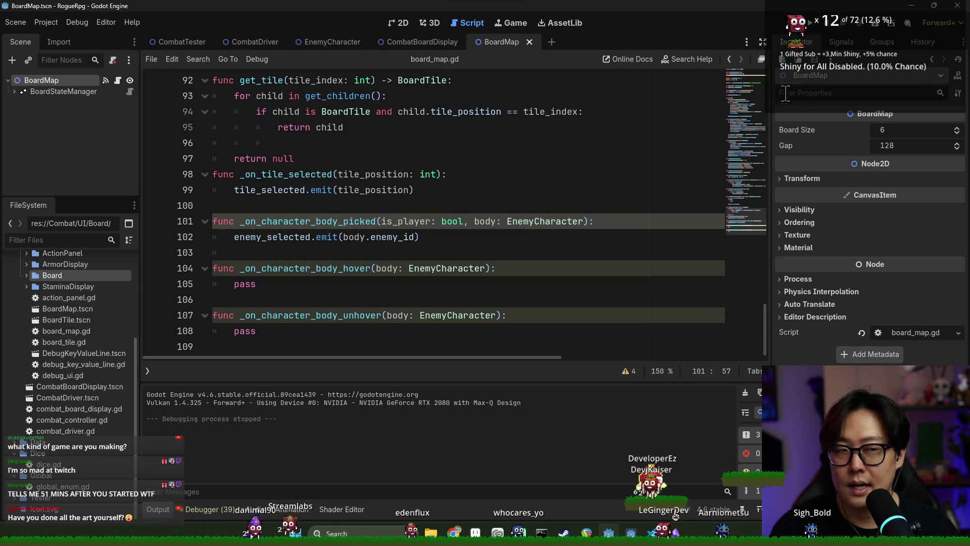
left_click(810, 22)
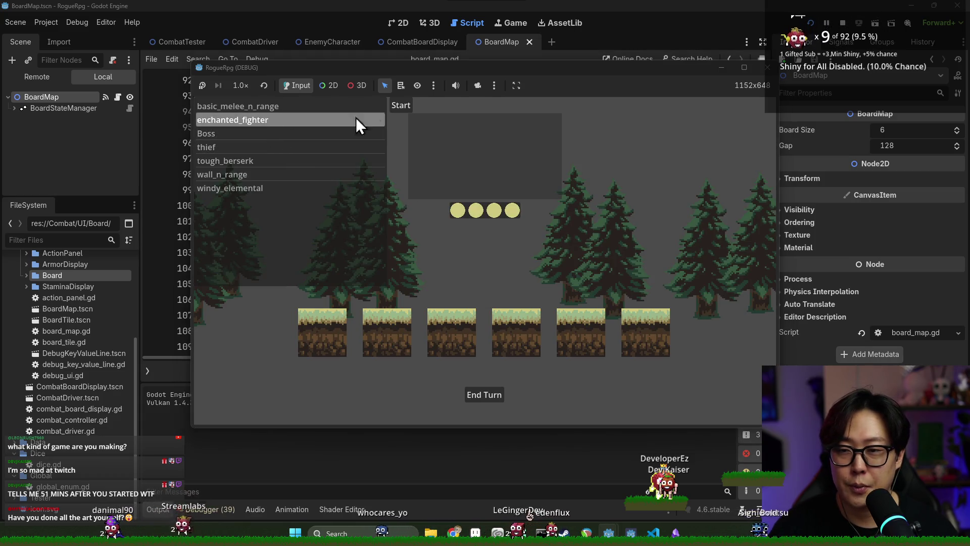
- Load a two-enemy encounter, check the board, stop the game and save
left_click(355, 120)
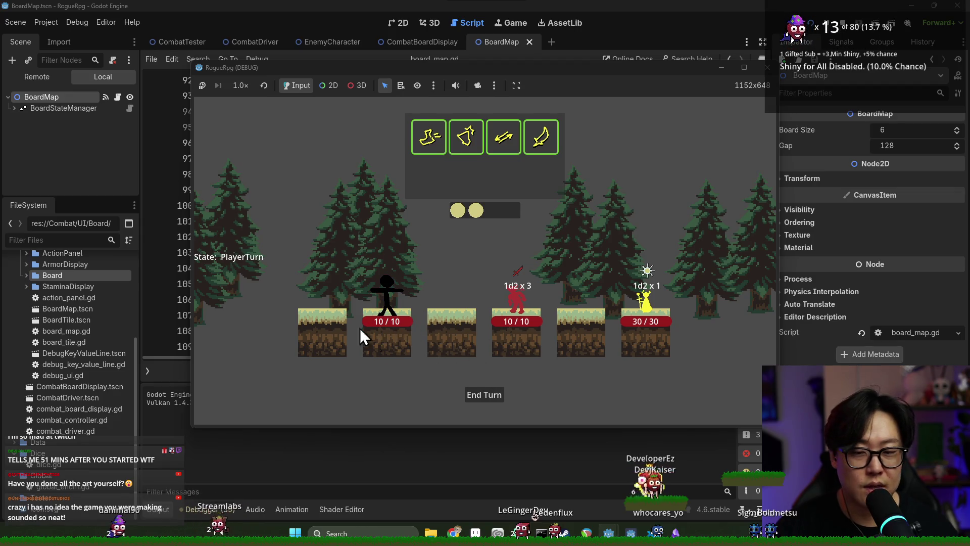
left_click(842, 24)
key("ctrl+s")
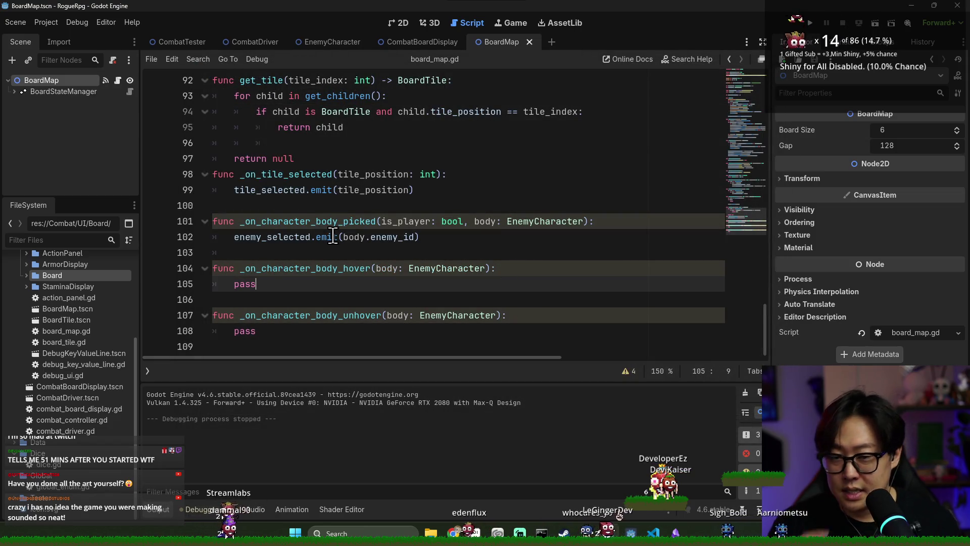
scroll(358, 210, "up", 4)
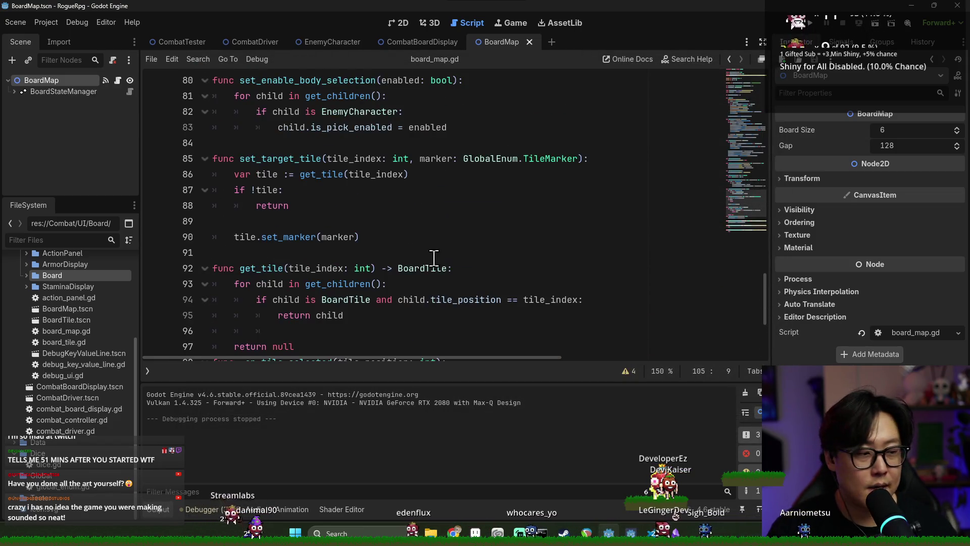
scroll(433, 257, "down", 4)
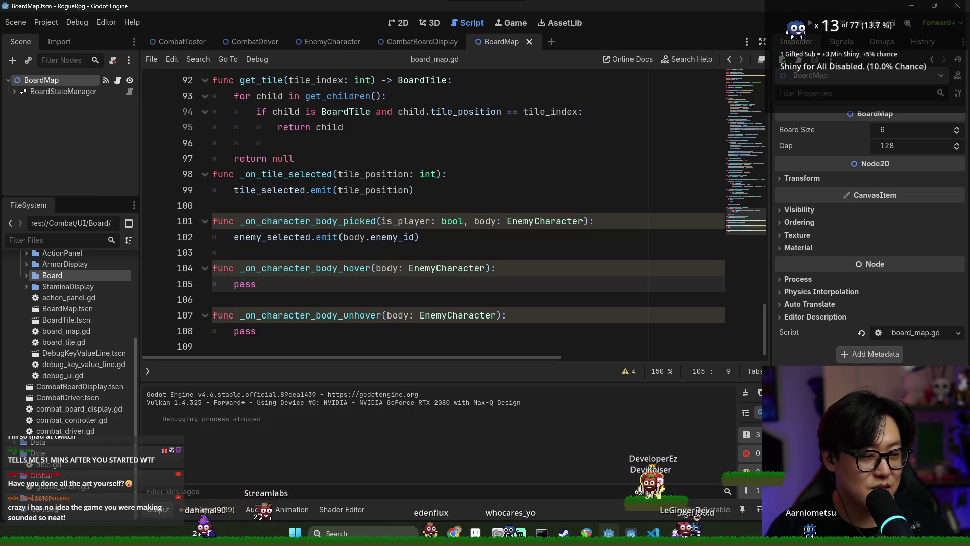
key("alt+Tab")
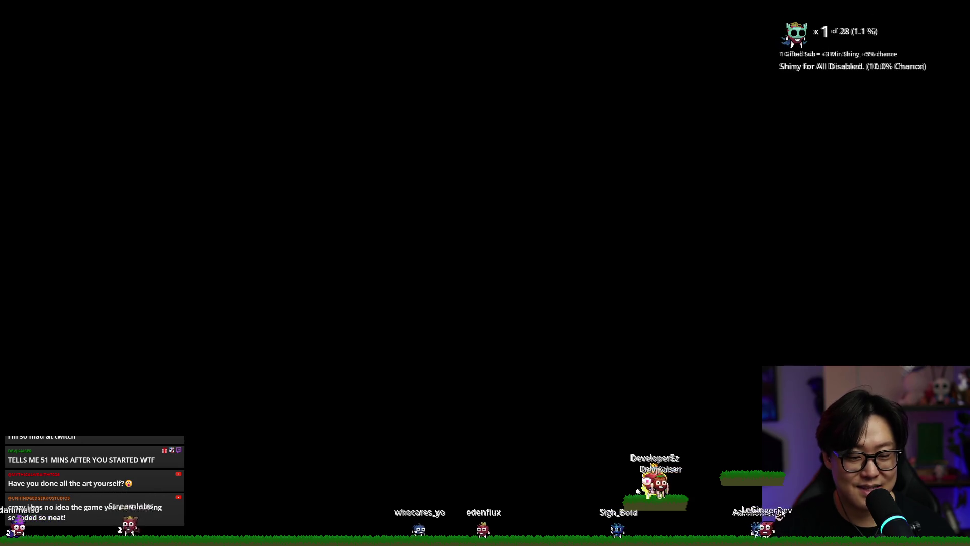
key("alt+Tab")
left_click(420, 179)
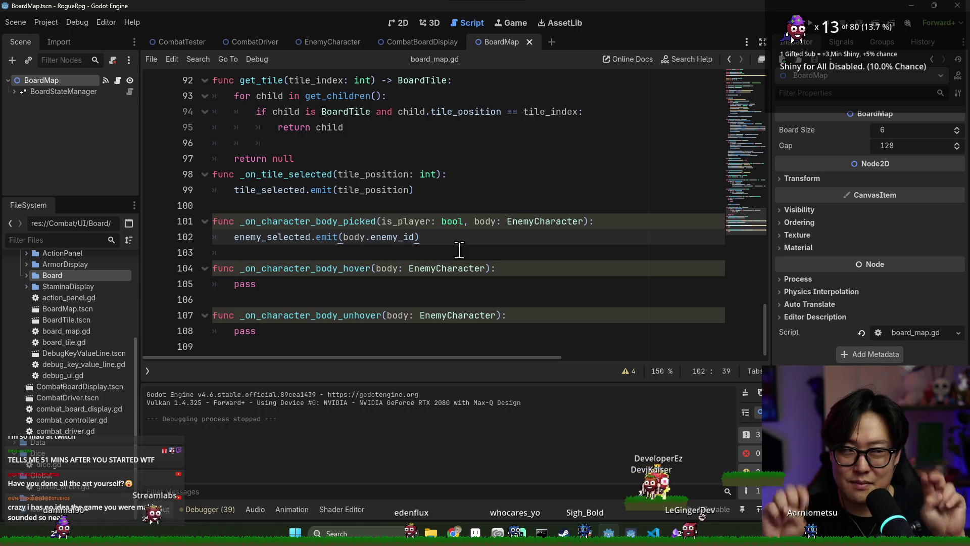
key("F5")
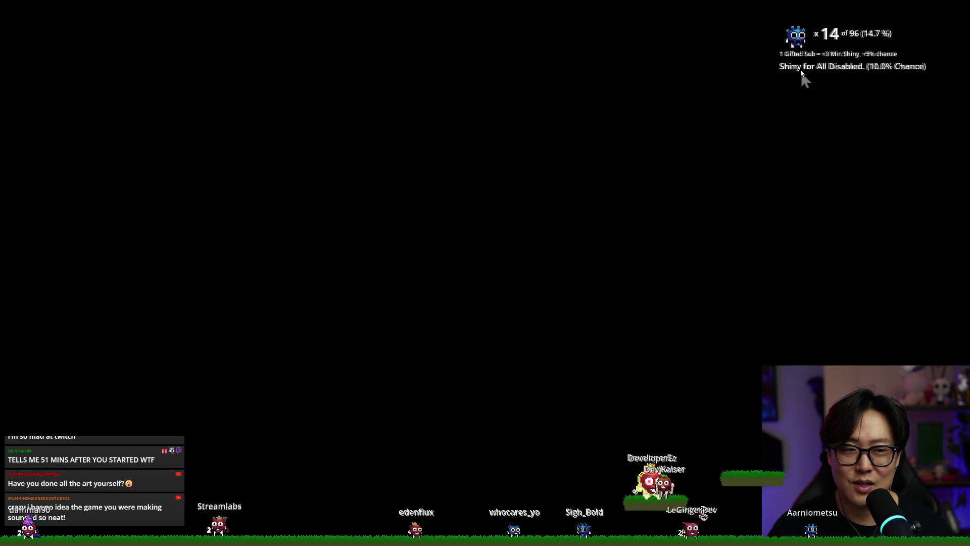
key("alt+Tab")
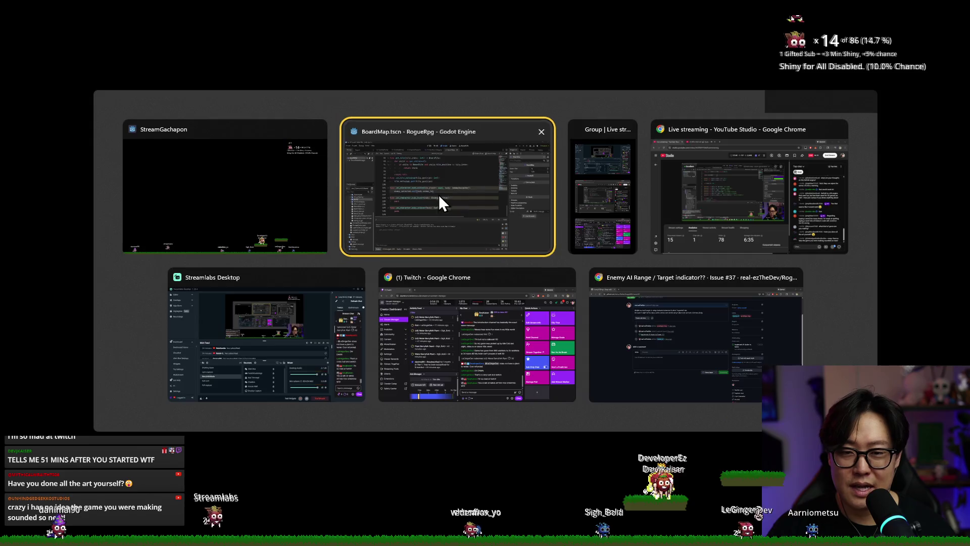
left_click(439, 200)
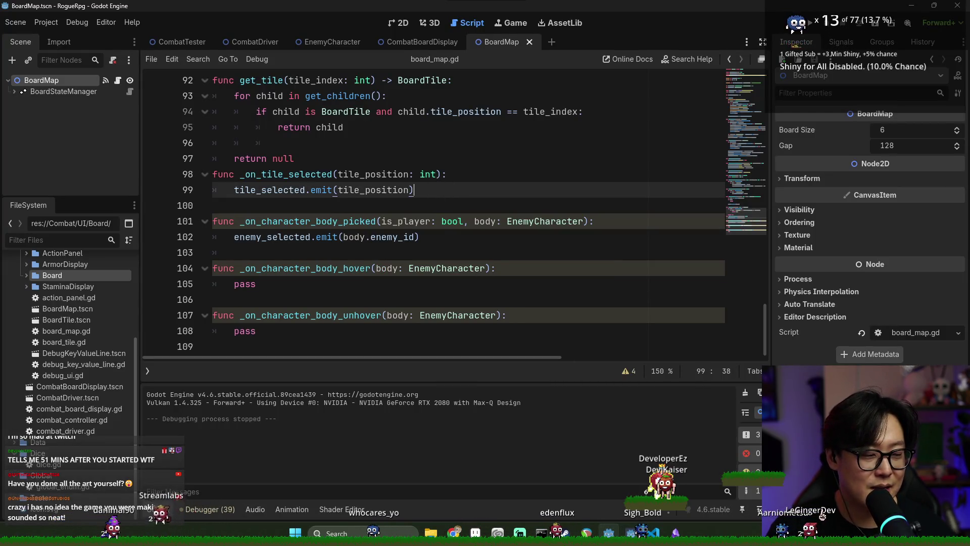
left_click(500, 276)
key("ctrl+s")
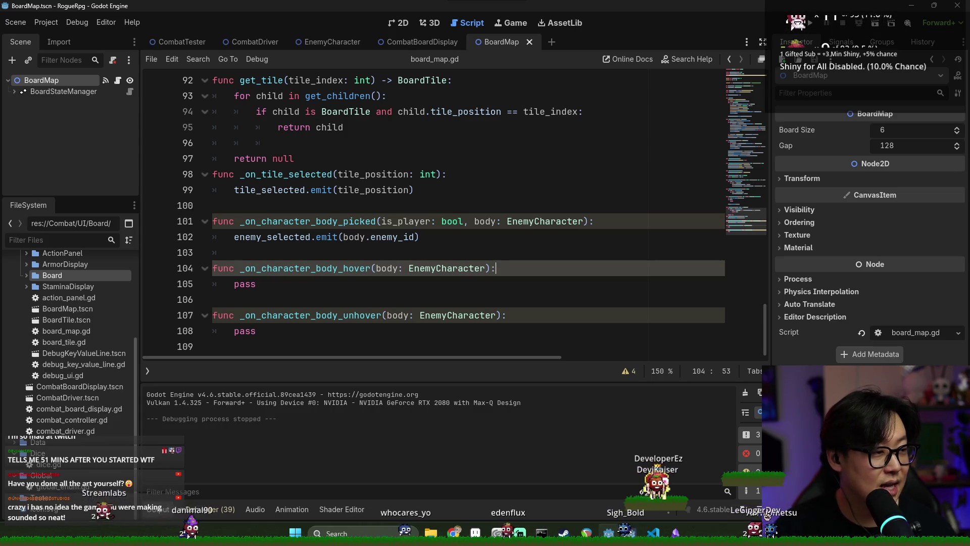
- Select the pass placeholder below the _on_character_body_hover signature on line 104
left_click(404, 174)
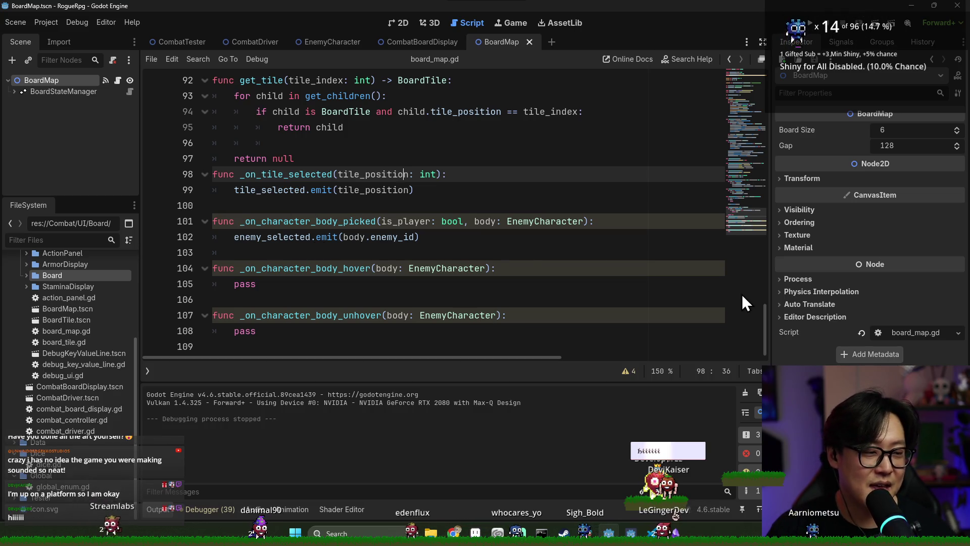
left_click(410, 241)
left_click(530, 273)
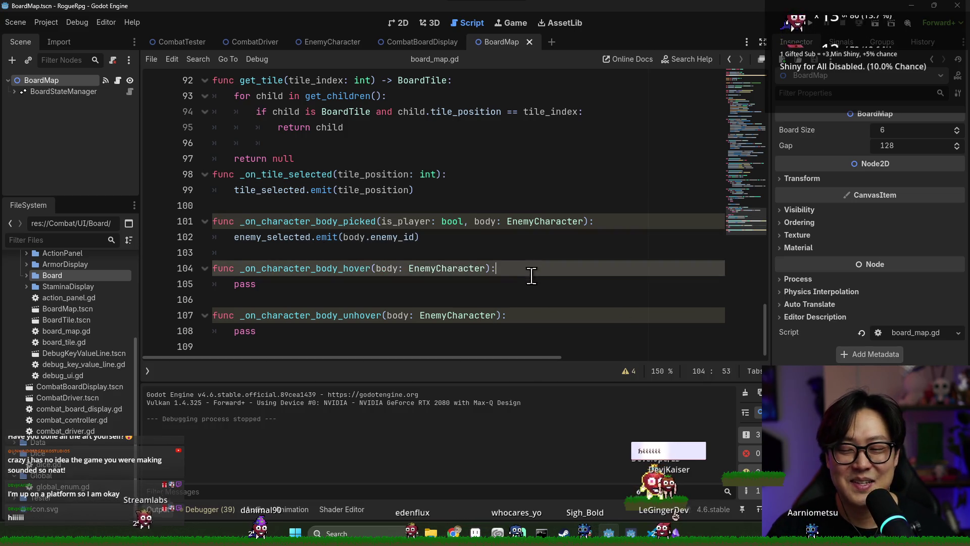
key("shift+Down")
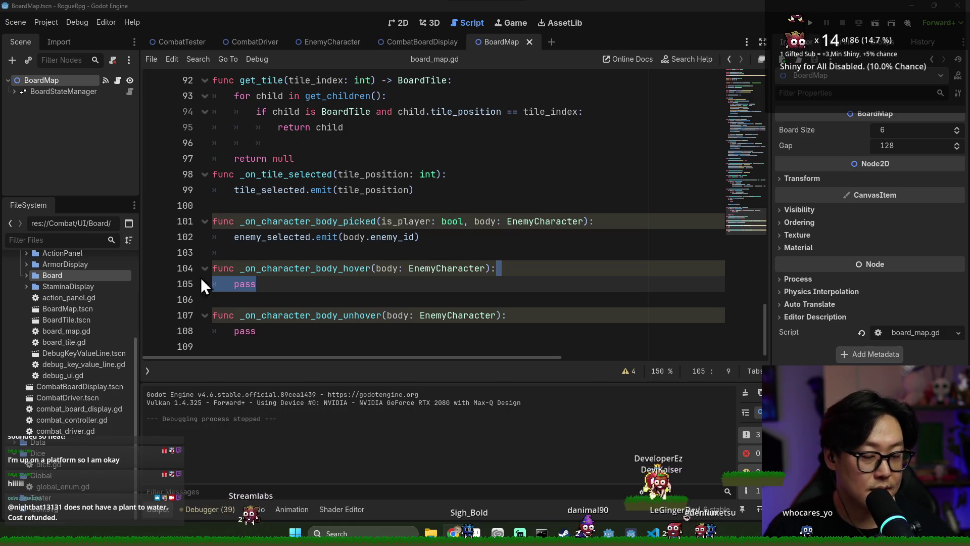
left_click(305, 268)
- Review the enemy_bodies variable and the get_tile and set_target_tile functions in board_map.gd
scroll(326, 303, "up", 15)
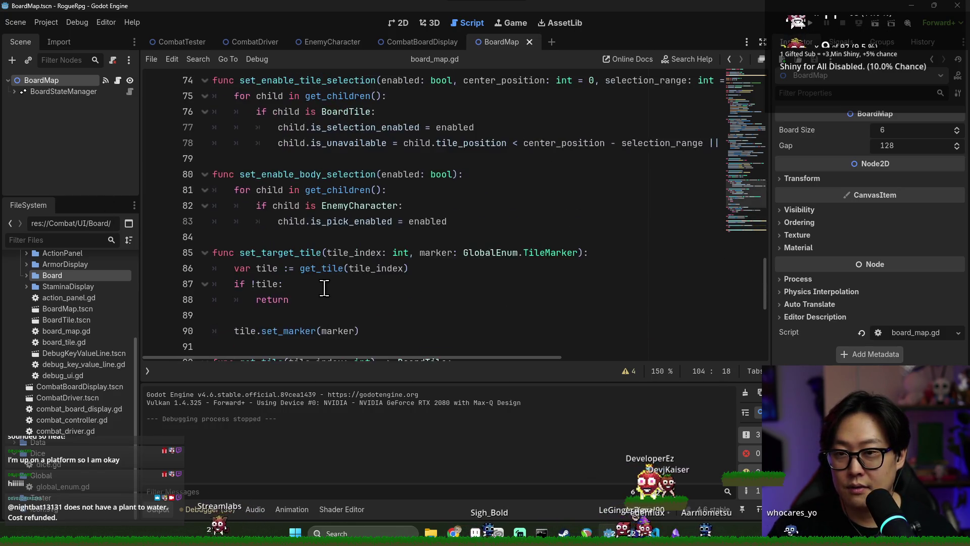
scroll(327, 281, "up", 15)
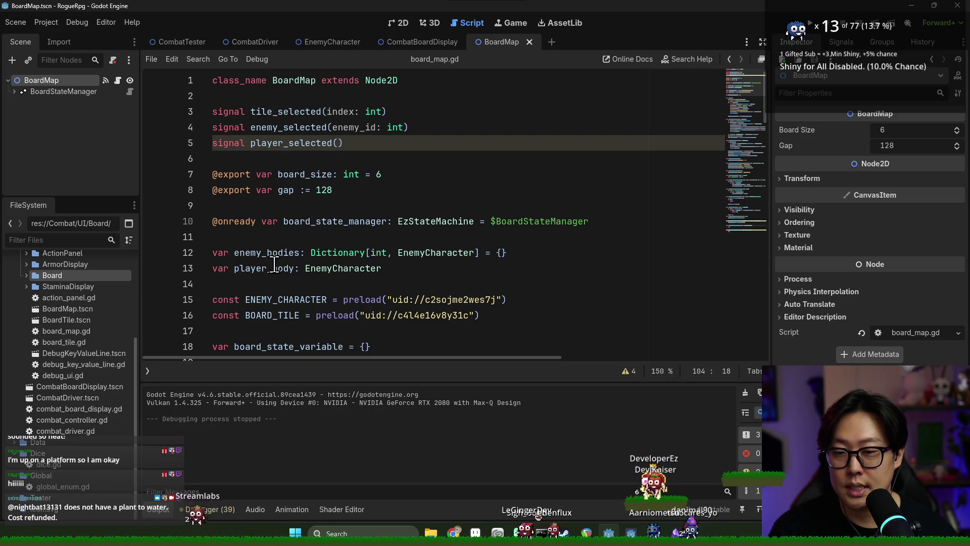
scroll(303, 252, "down", 2)
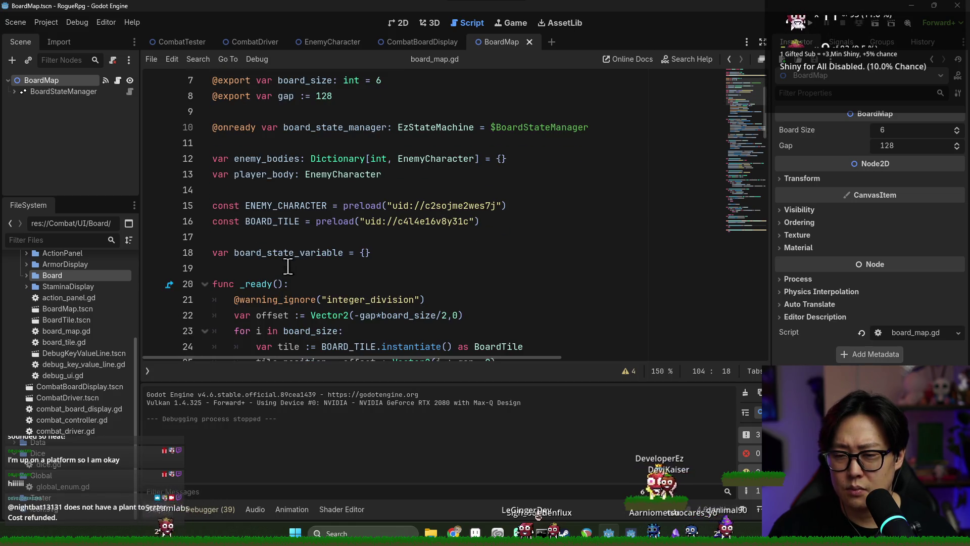
double_click(267, 158)
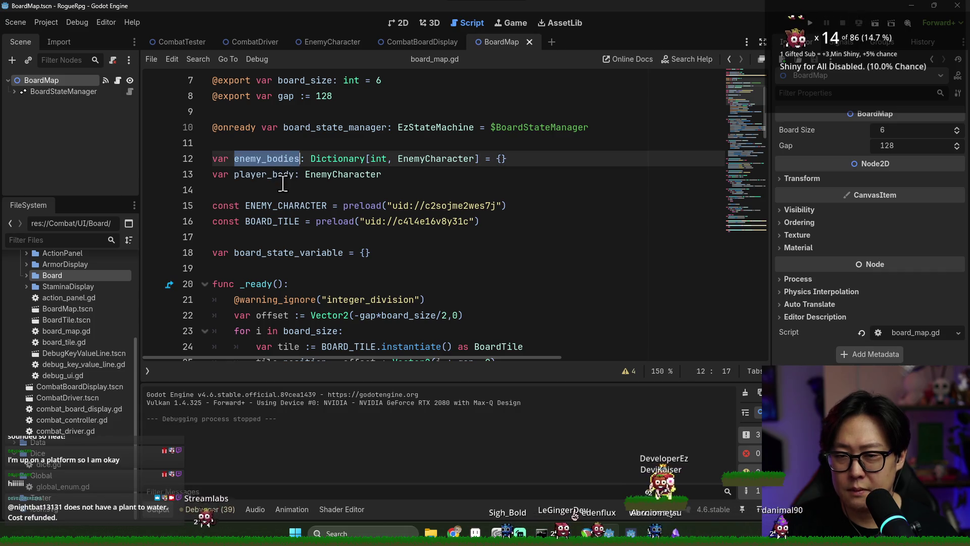
scroll(284, 191, "down", 1)
scroll(278, 230, "down", 20)
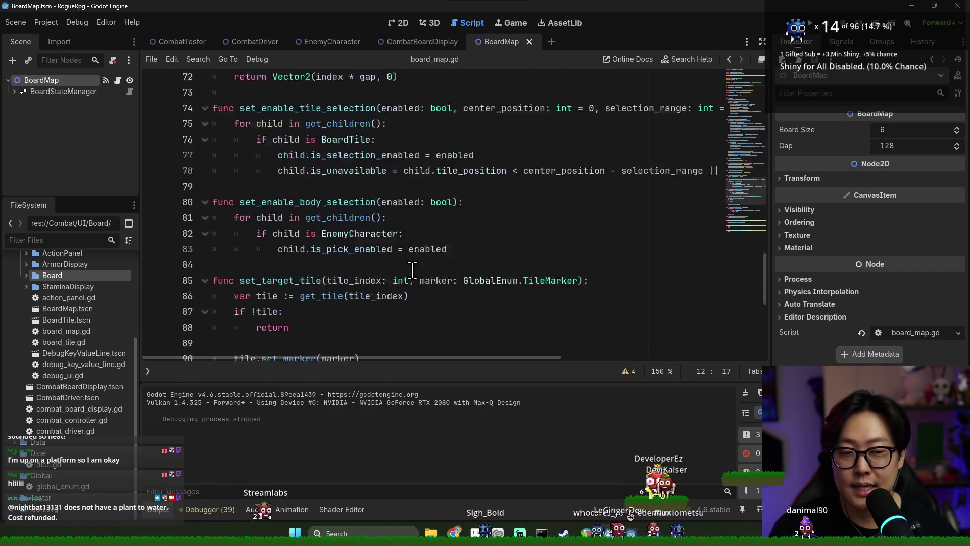
scroll(283, 197, "up", 3)
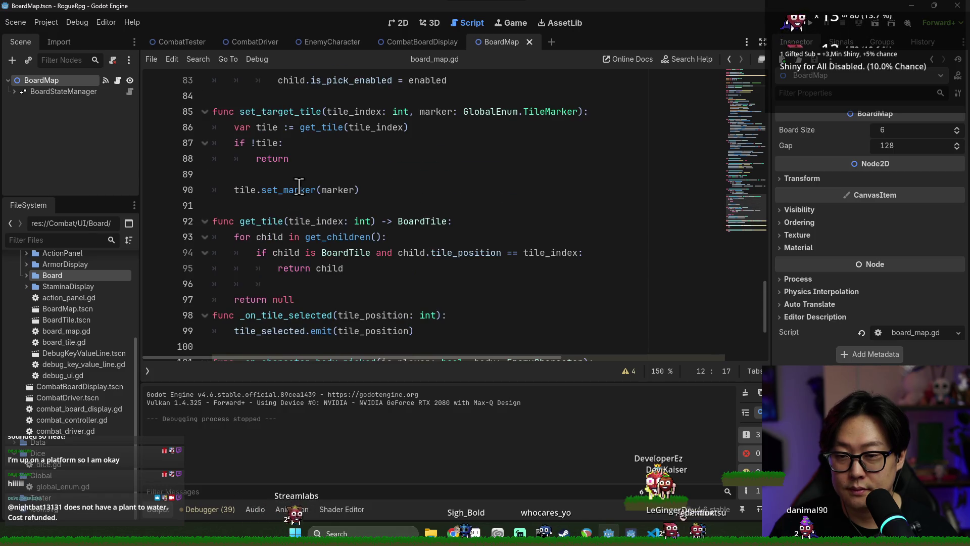
scroll(299, 187, "down", 1)
double_click(259, 175)
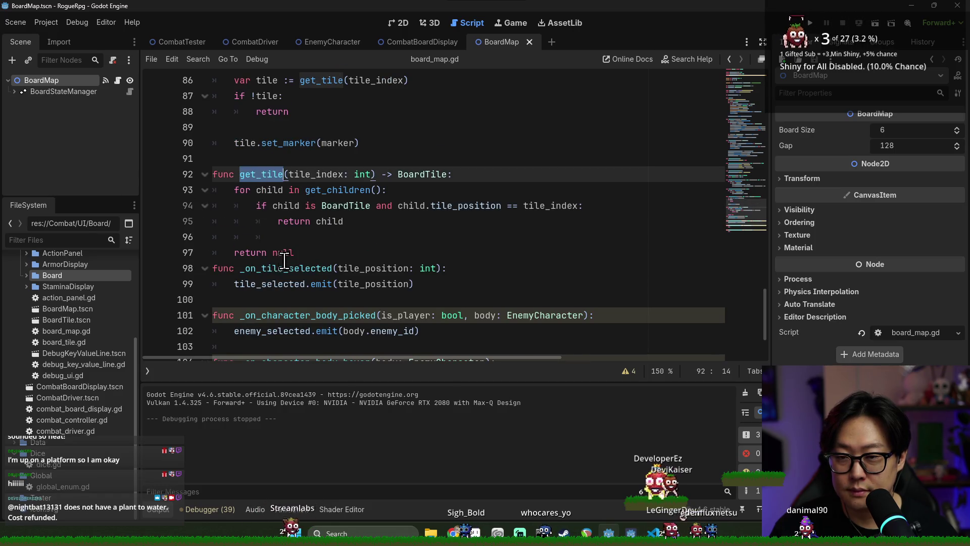
scroll(269, 165, "up", 2)
double_click(265, 158)
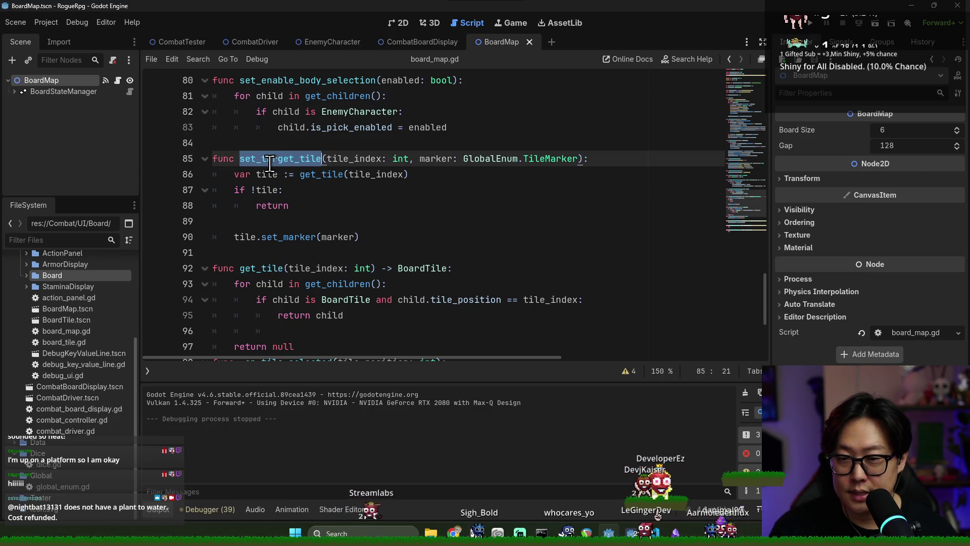
scroll(307, 214, "down", 4)
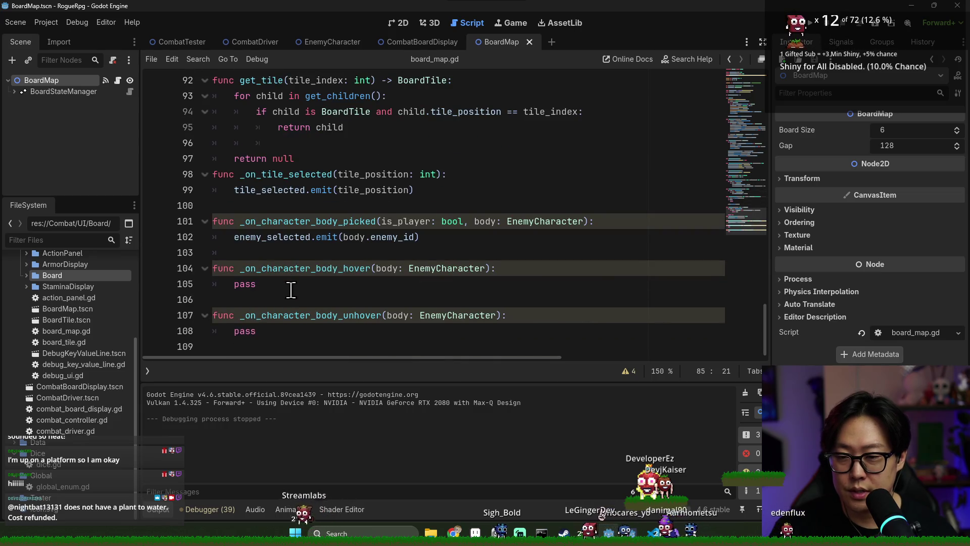
- Start _on_character_body_hover with a body.enemy_id line, then view enemy_character.gd
left_click(284, 268)
double_click(284, 268)
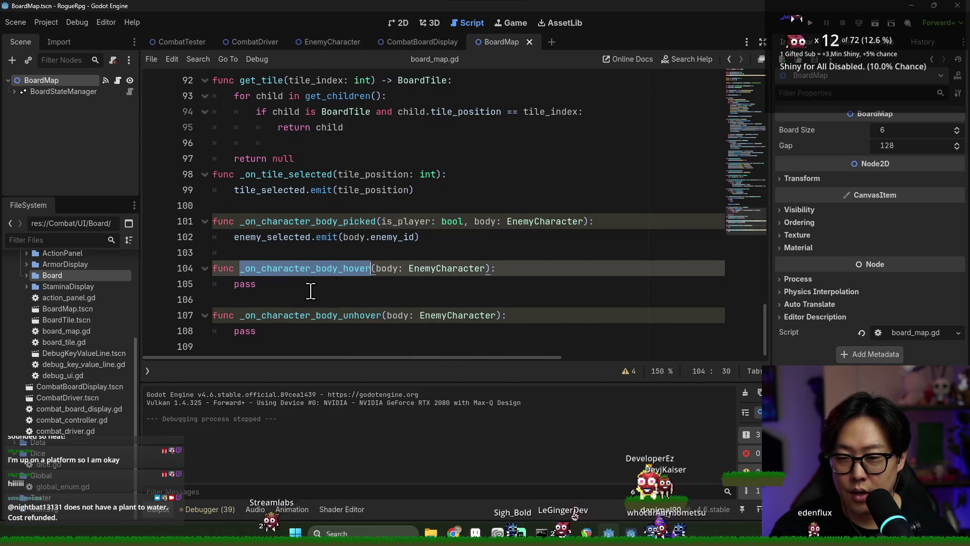
left_click(513, 273)
key("Return")
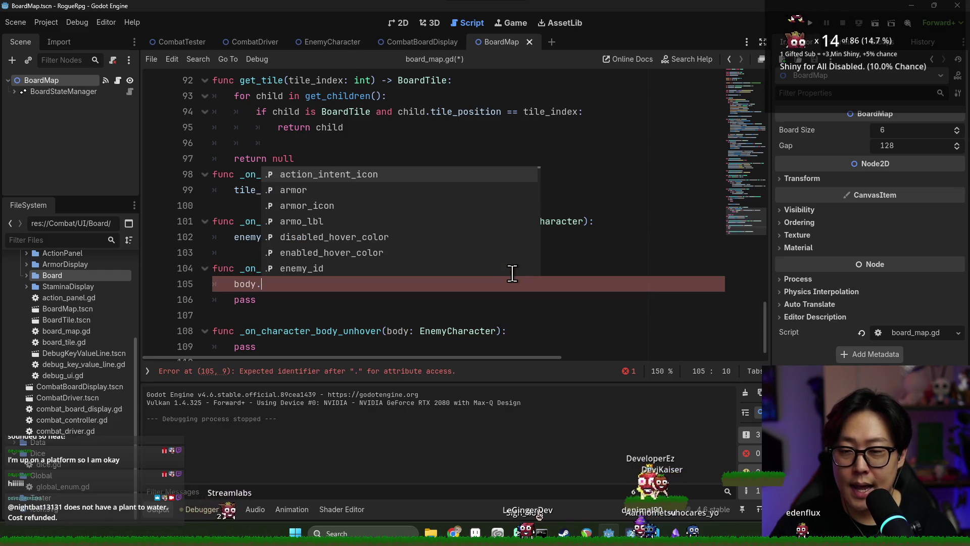
scroll(293, 268, "down", 1)
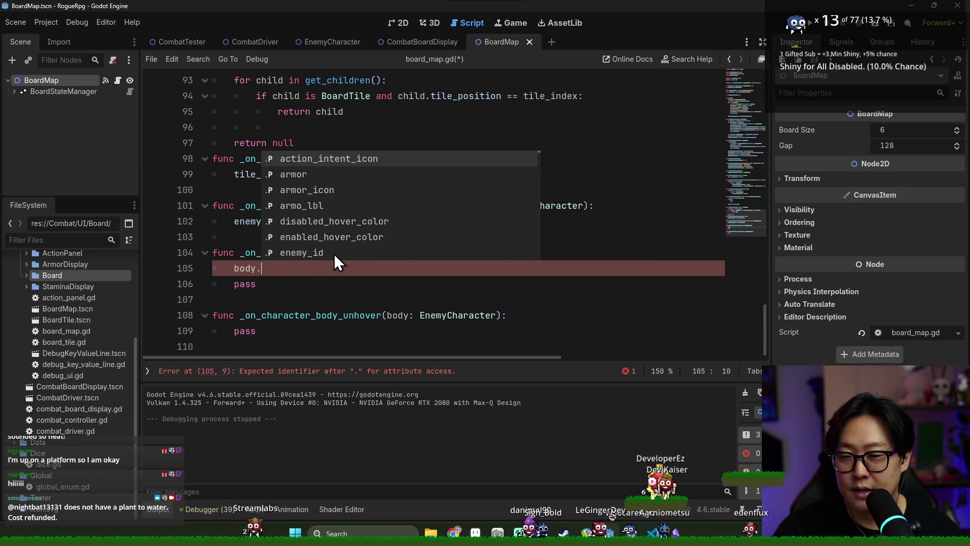
left_click(334, 253)
left_click(441, 253)
left_click(441, 255, "ctrl")
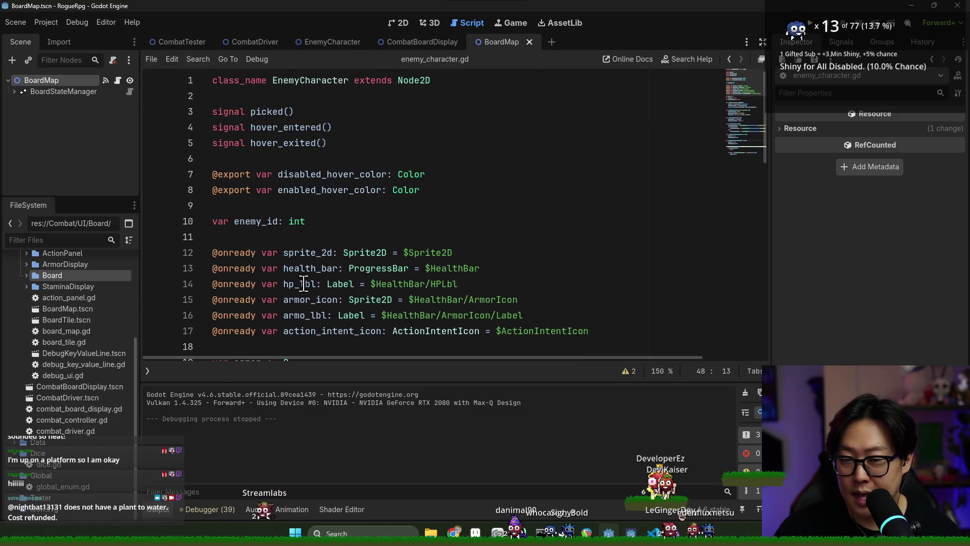
scroll(356, 282, "down", 2)
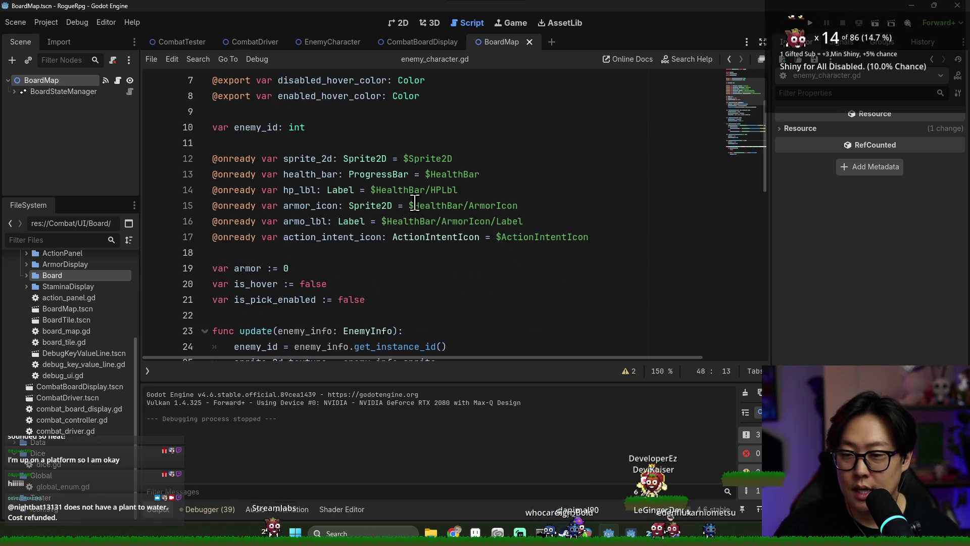
double_click(354, 235)
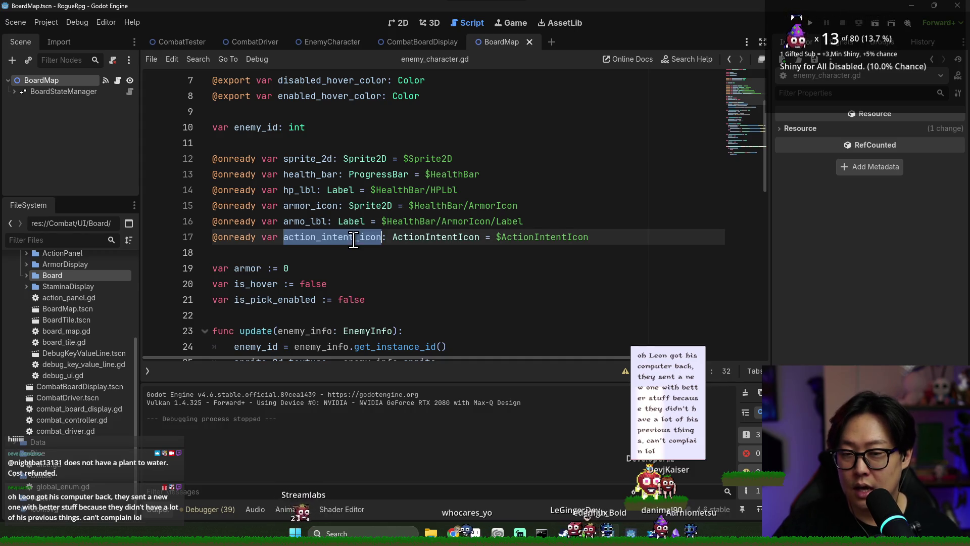
left_click(417, 237, "ctrl")
scroll(363, 183, "up", 12)
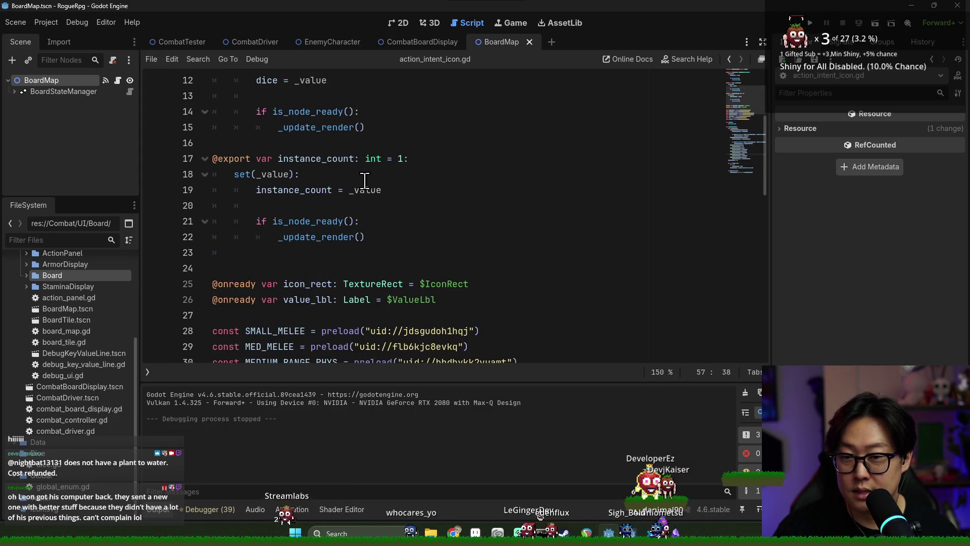
scroll(365, 186, "up", 1)
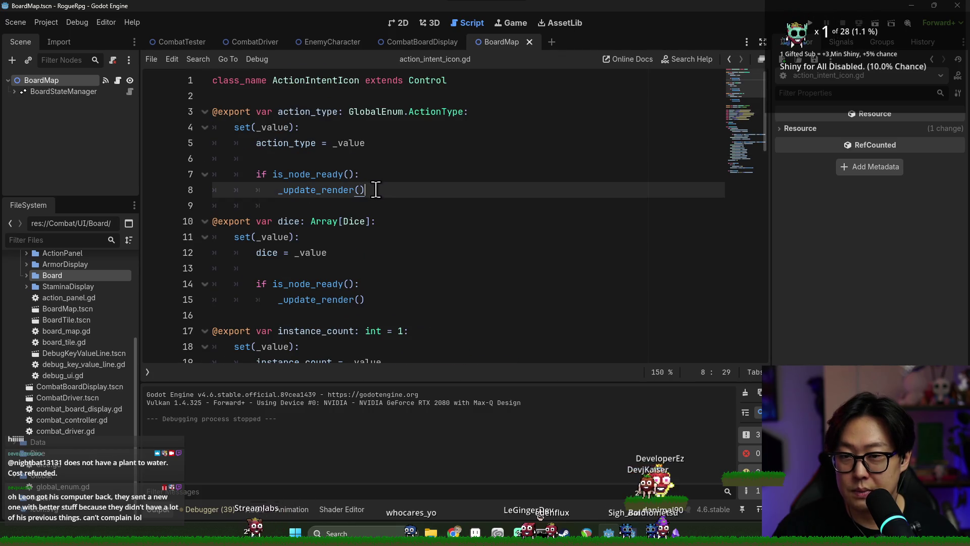
key("alt+Left")
scroll(375, 190, "down", 10)
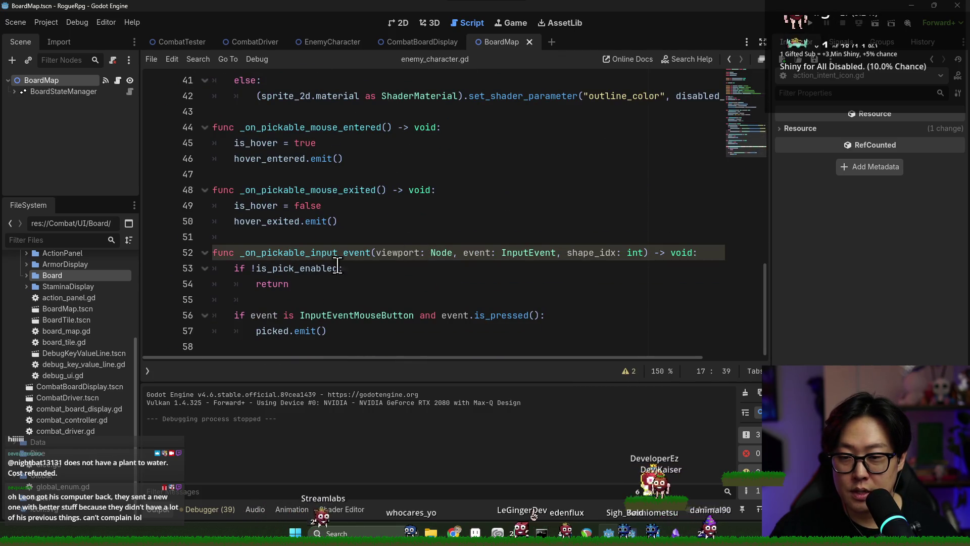
scroll(293, 284, "up", 11)
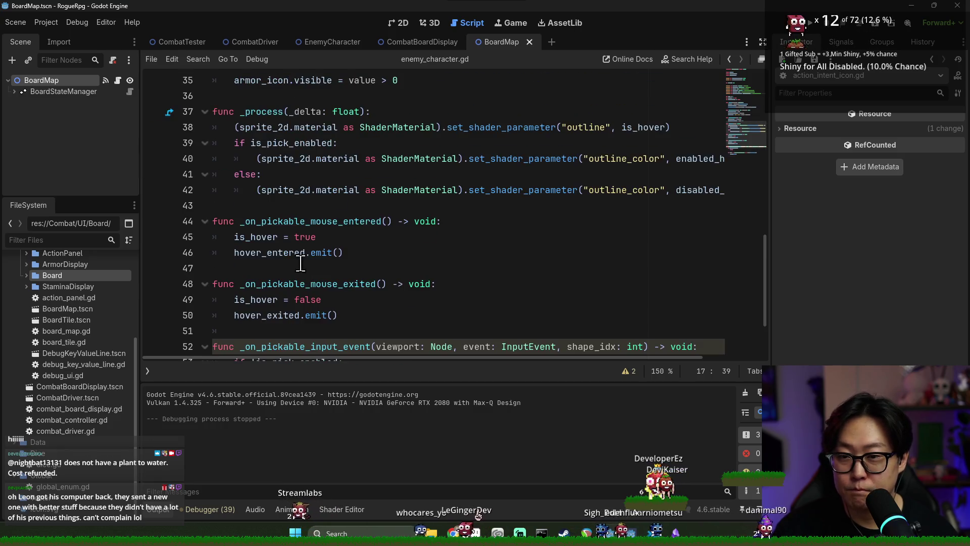
left_click(129, 80)
left_click(130, 80)
left_click(118, 80)
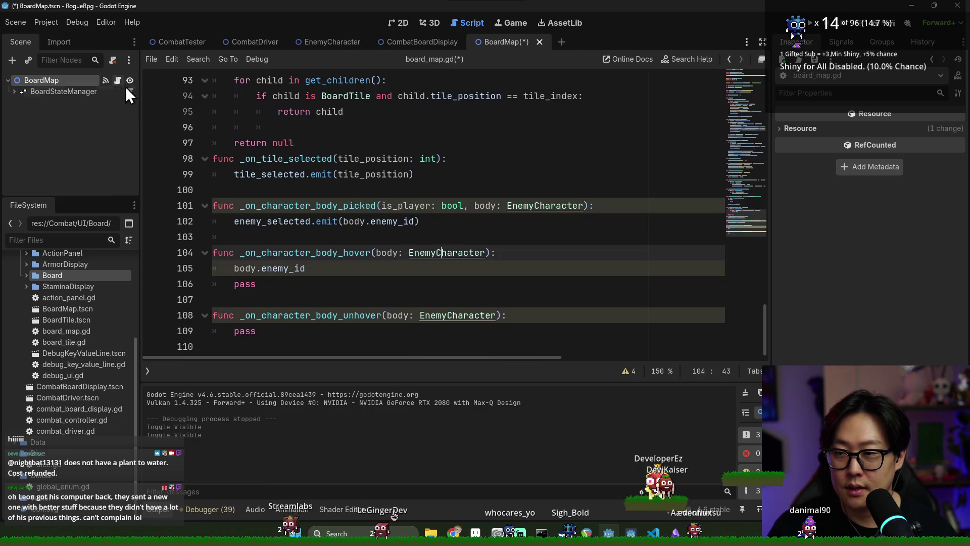
- Insert a controller line above body.enemy_id in _on_character_body_hover and select both lines
left_click(316, 269)
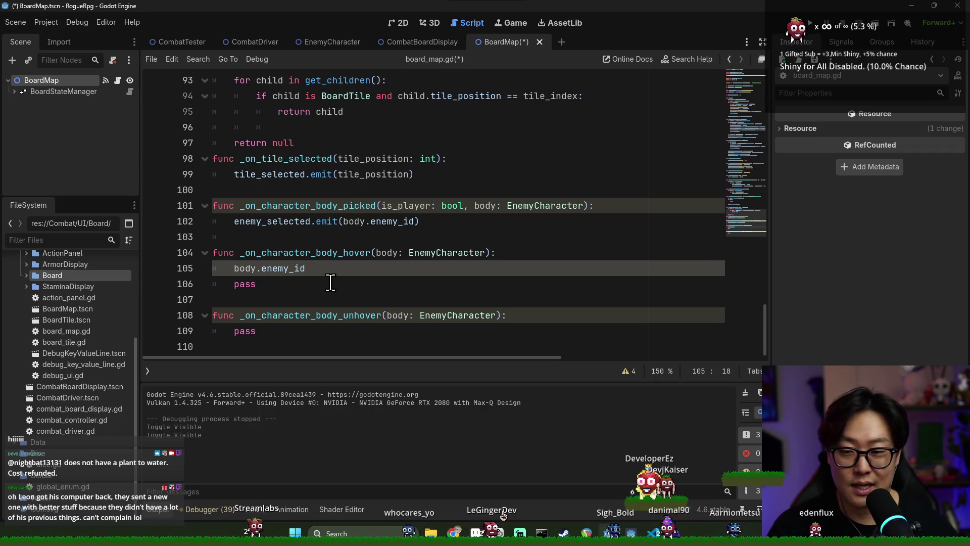
left_click(521, 249)
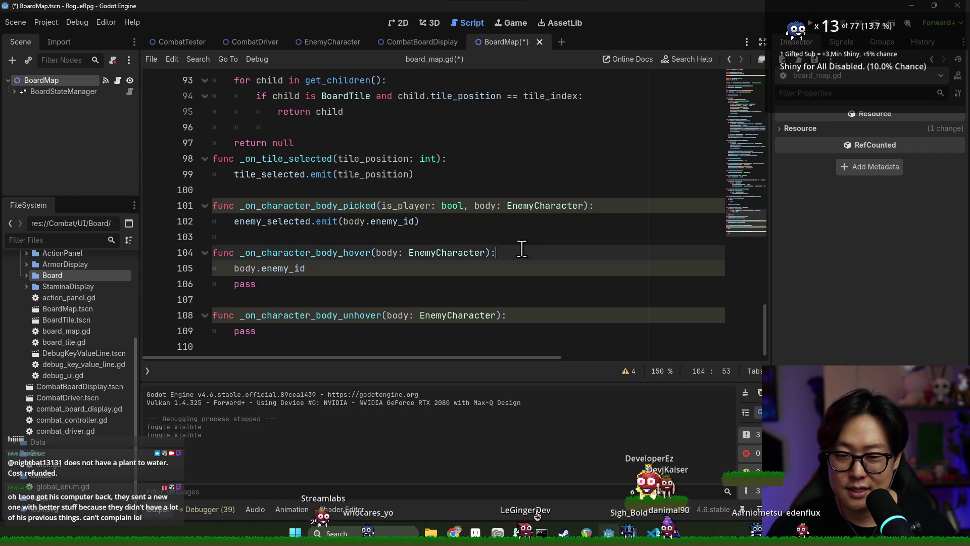
key("Return")
type("contro")
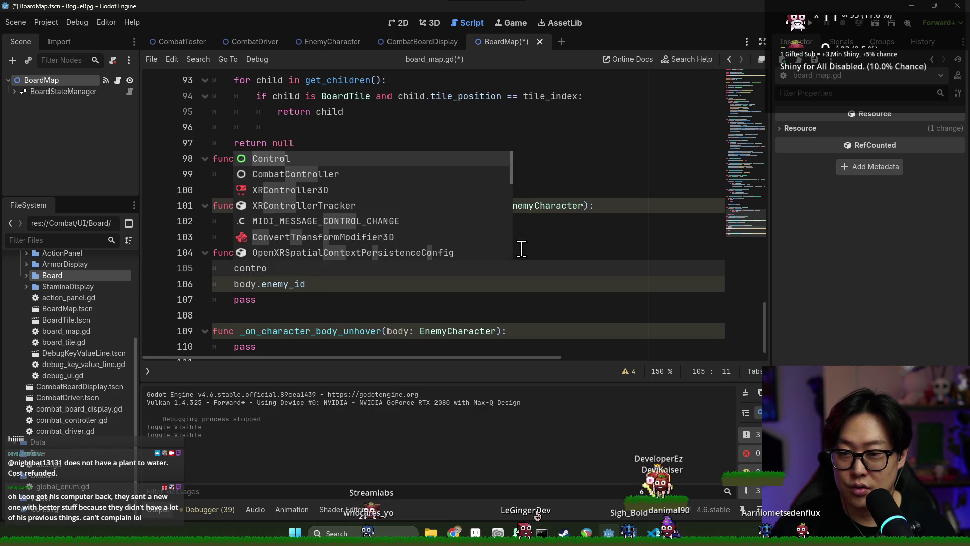
type("ller")
key("Escape")
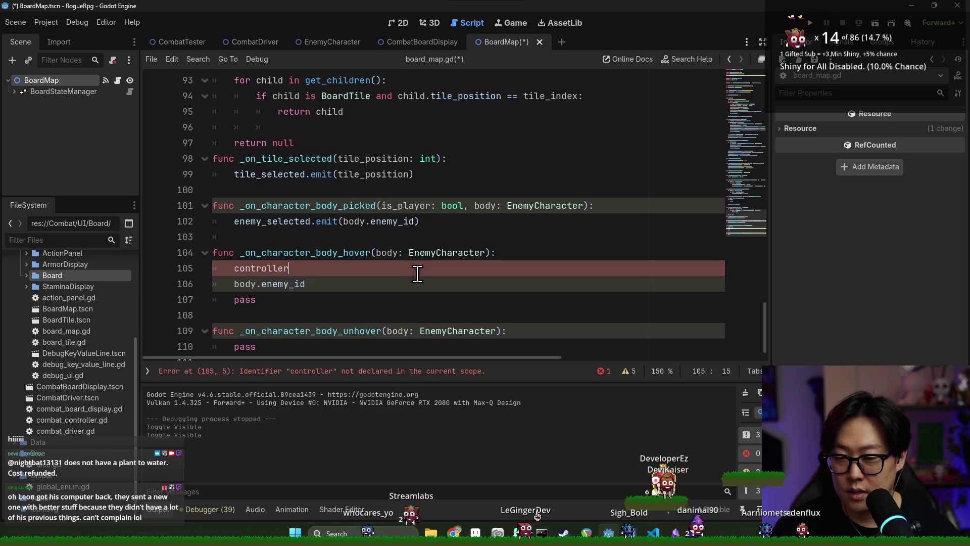
scroll(416, 271, "up", 20)
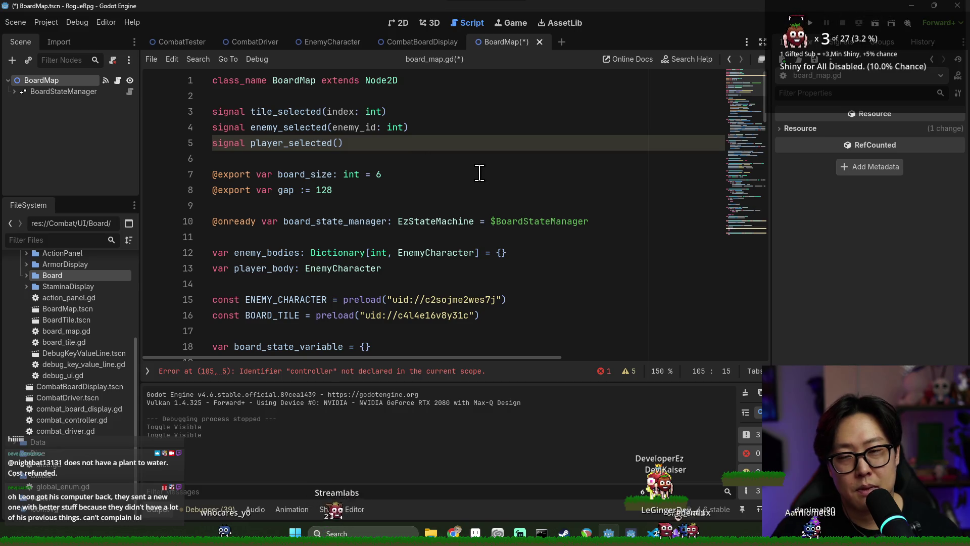
scroll(473, 158, "down", 20)
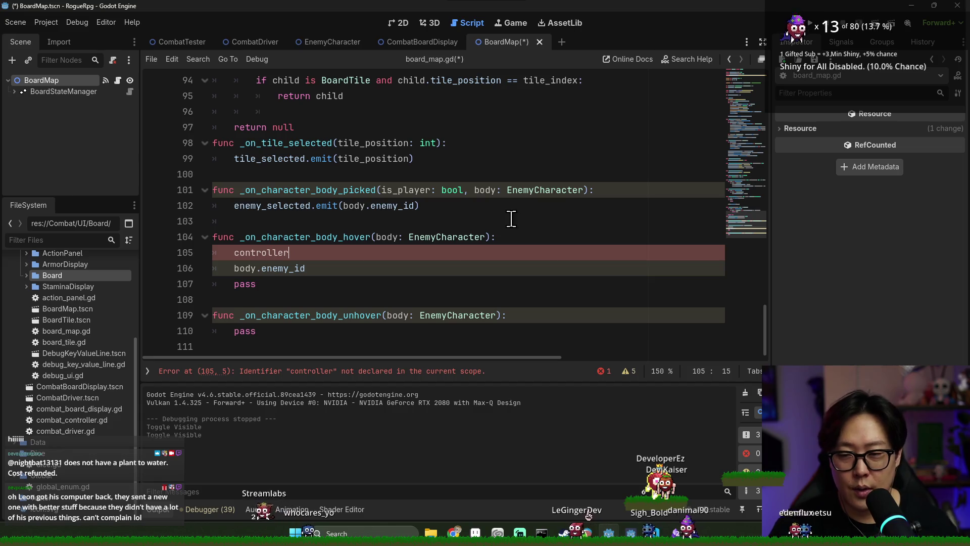
left_click_drag(309, 273, 256, 284)
left_click(235, 253)
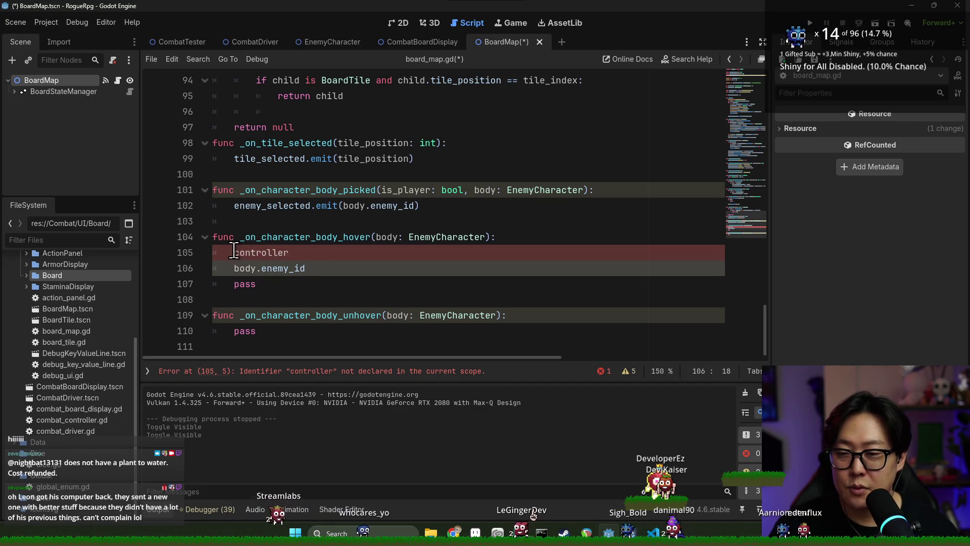
key("shift+Down")
key("shift+End")
key("BackSpace")
key("ctrl+s")
left_click(440, 236, "ctrl")
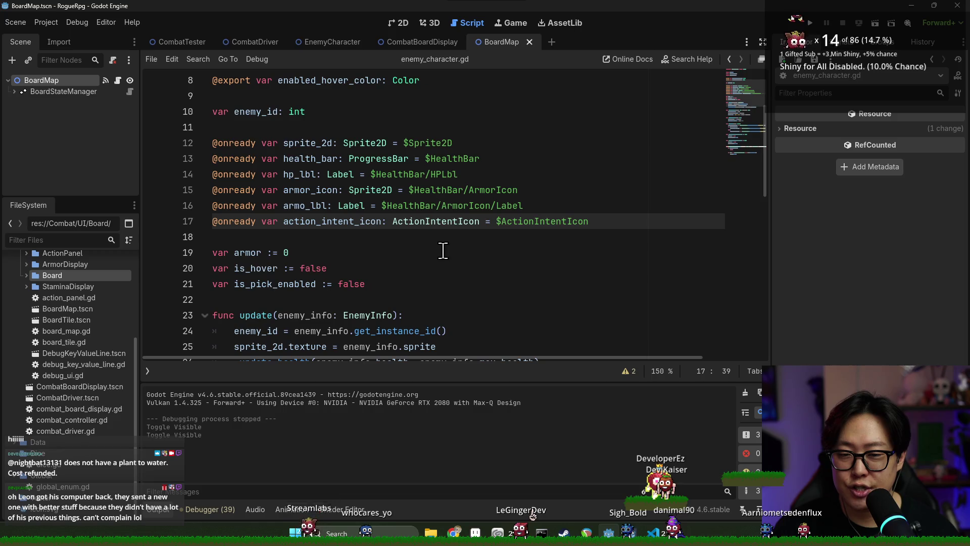
double_click(330, 220)
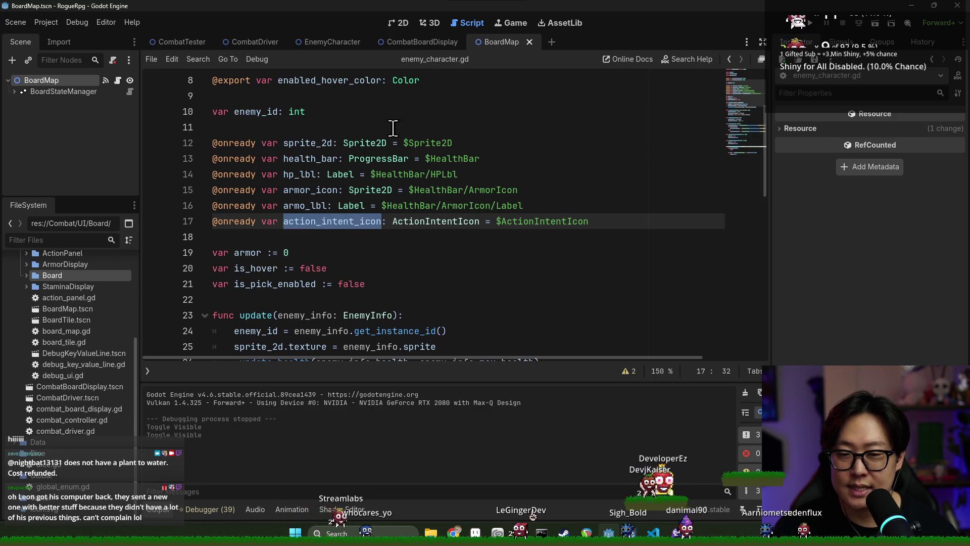
scroll(407, 149, "down", 1)
left_click(434, 174, "ctrl")
scroll(409, 191, "up", 12)
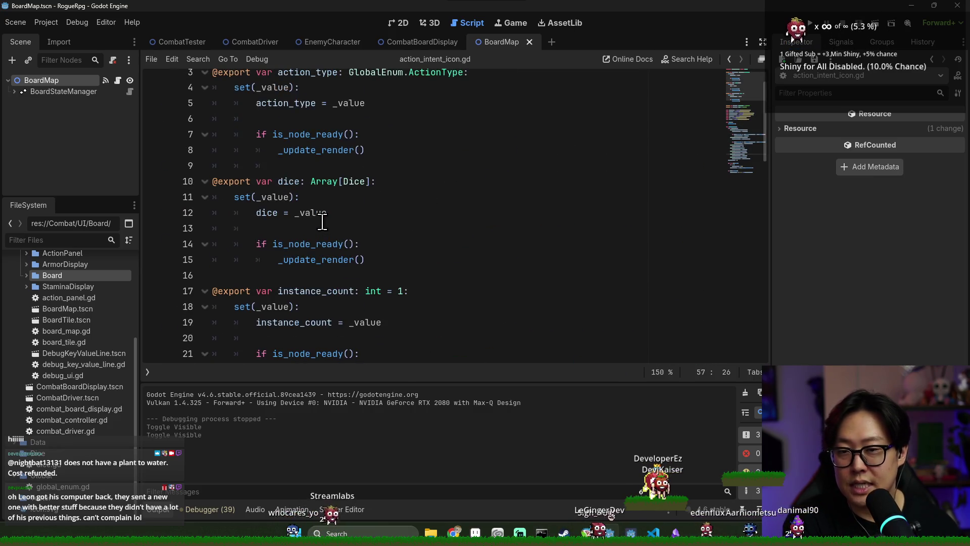
scroll(322, 221, "up", 1)
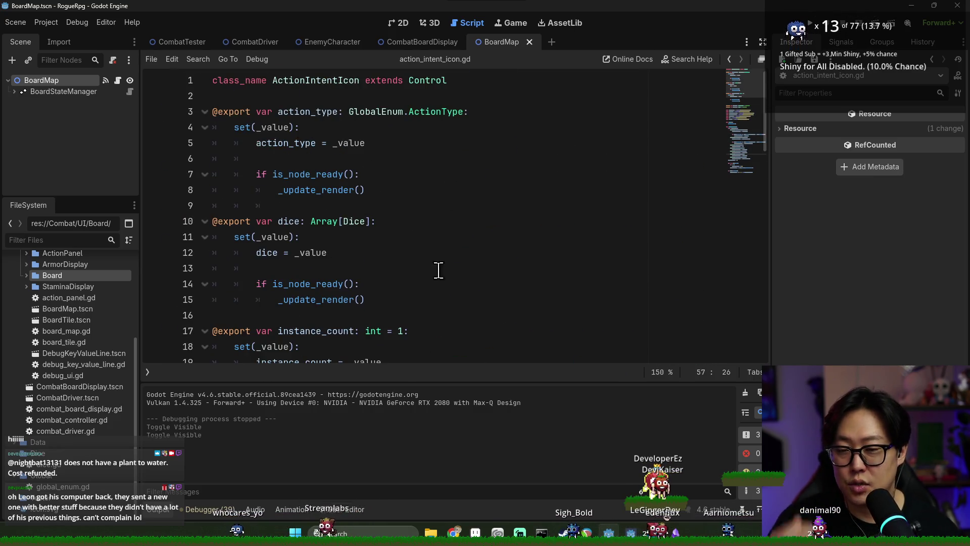
scroll(400, 206, "down", 4)
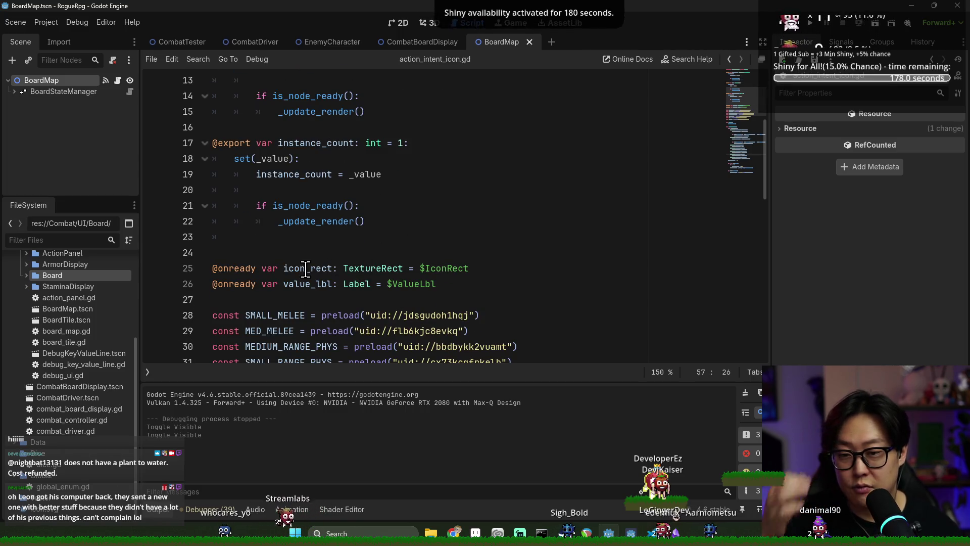
scroll(310, 151, "up", 2)
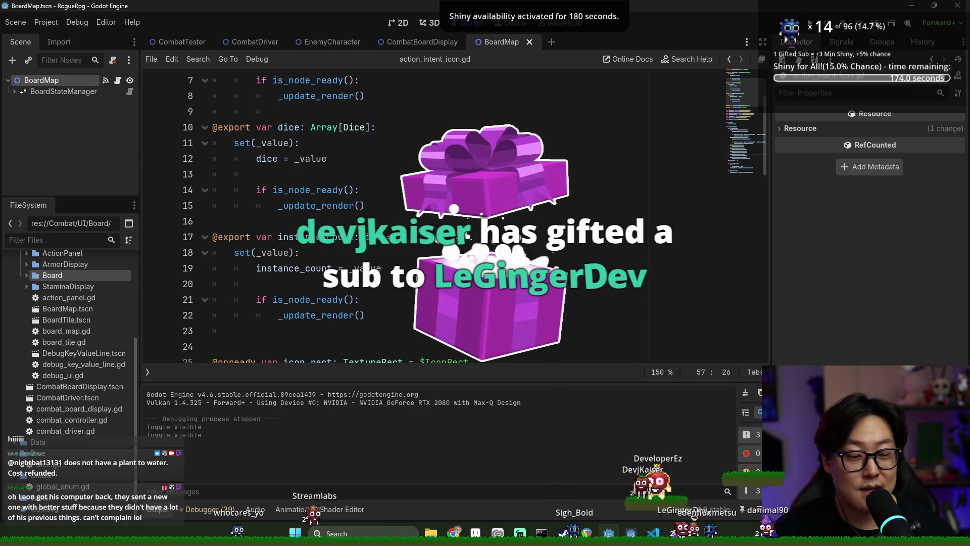
key("alt+Tab")
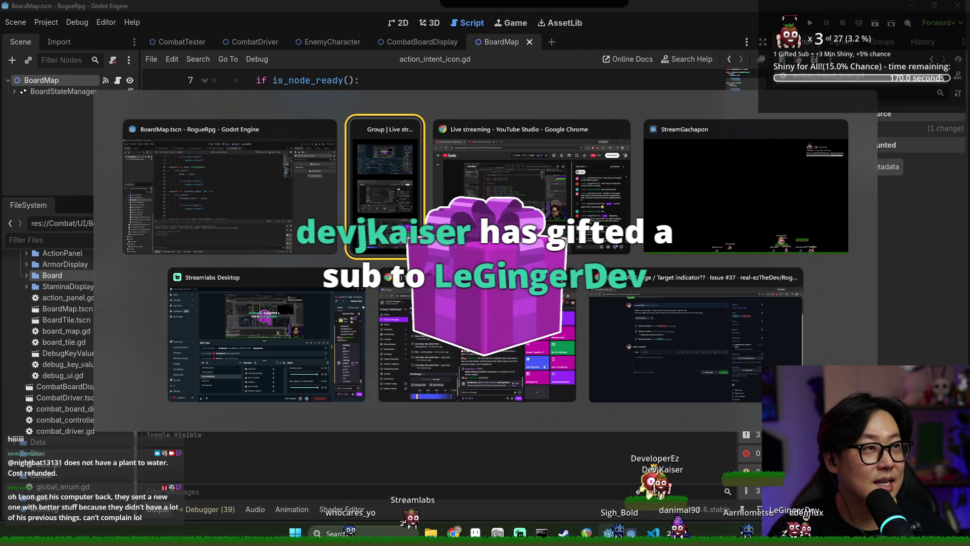
key("Escape")
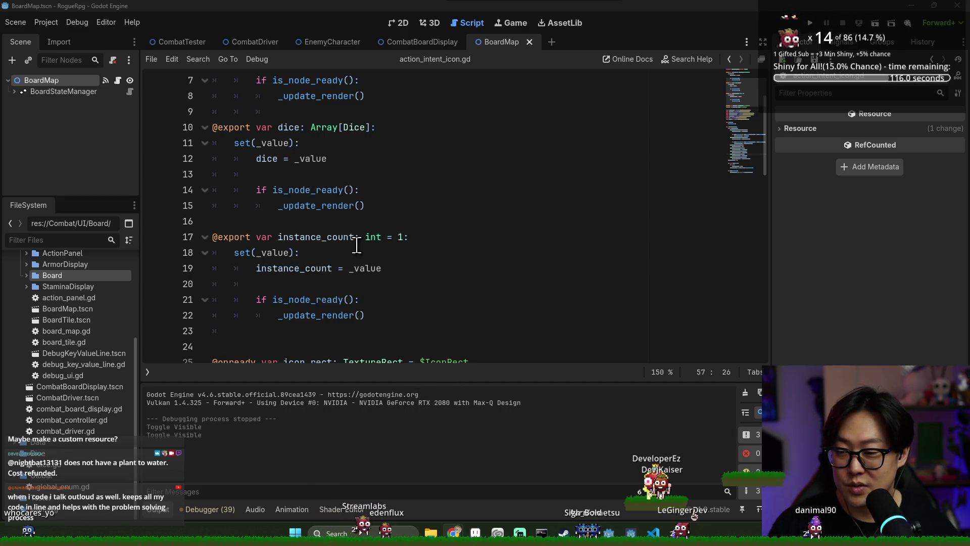
- Delete blank line 23 after the instance_count setter, save, and switch to Obsidian
scroll(369, 244, "down", 2)
left_click(419, 237)
key("BackSpace")
key("BackSpace")
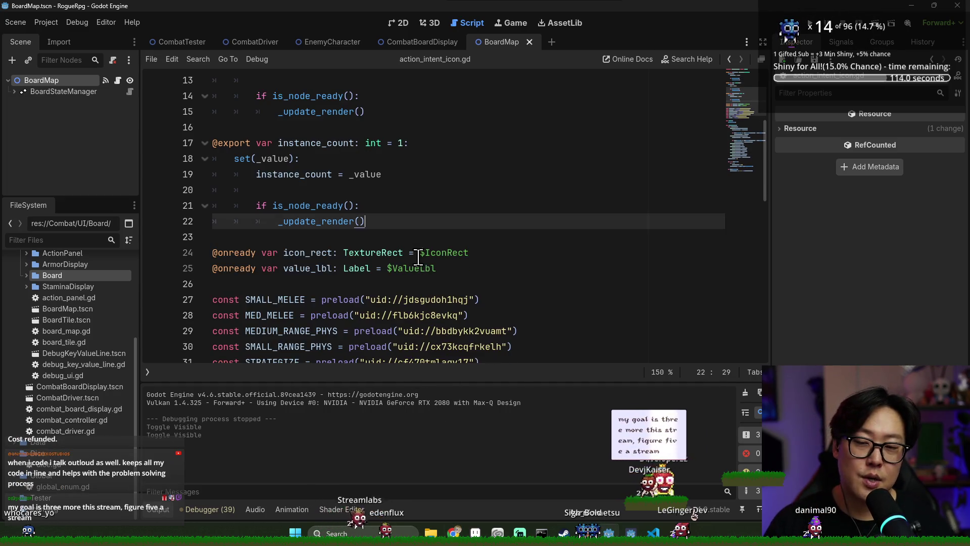
key("ctrl+s")
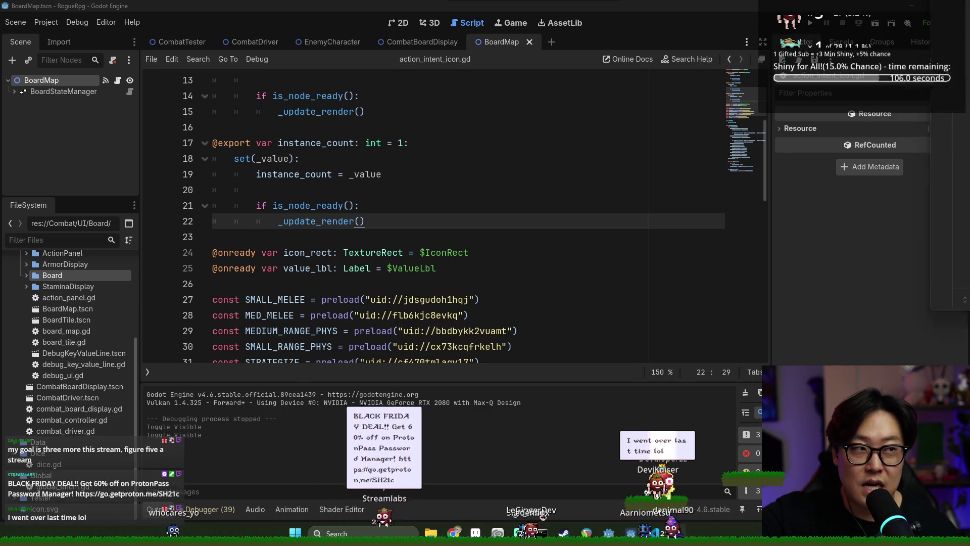
key("alt+Tab")
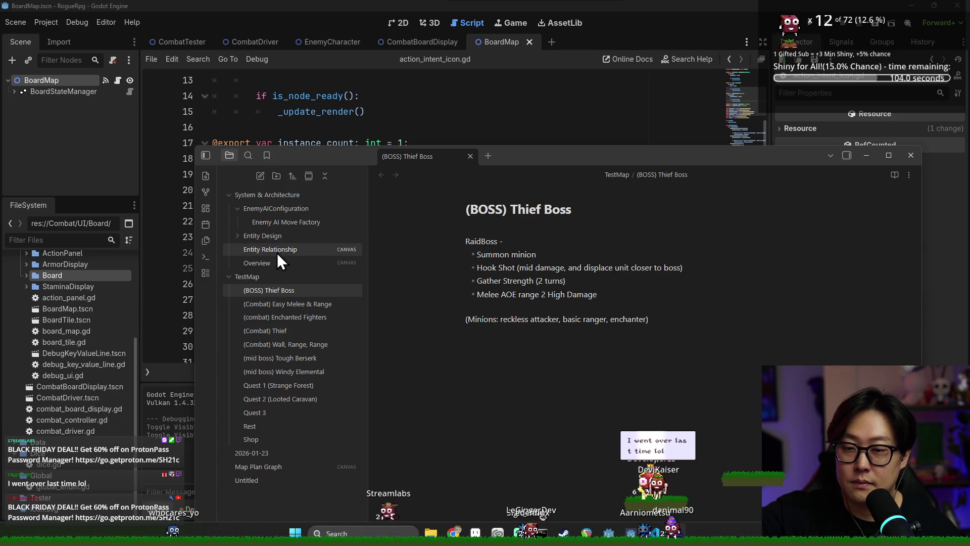
- Look through the Entity Relationship canvas in Obsidian, then close Obsidian to return to action_intent_icon.gd
left_click(277, 251)
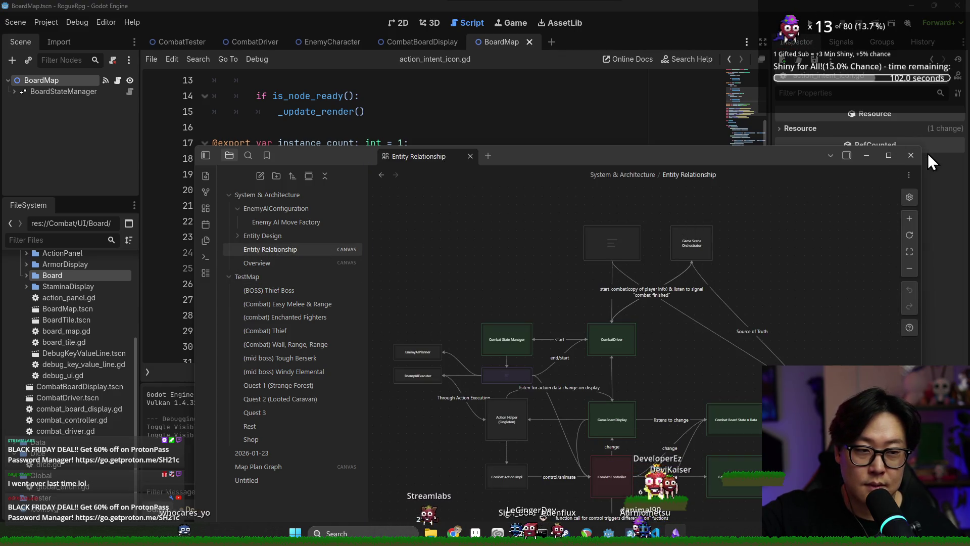
scroll(513, 414, "down", 3)
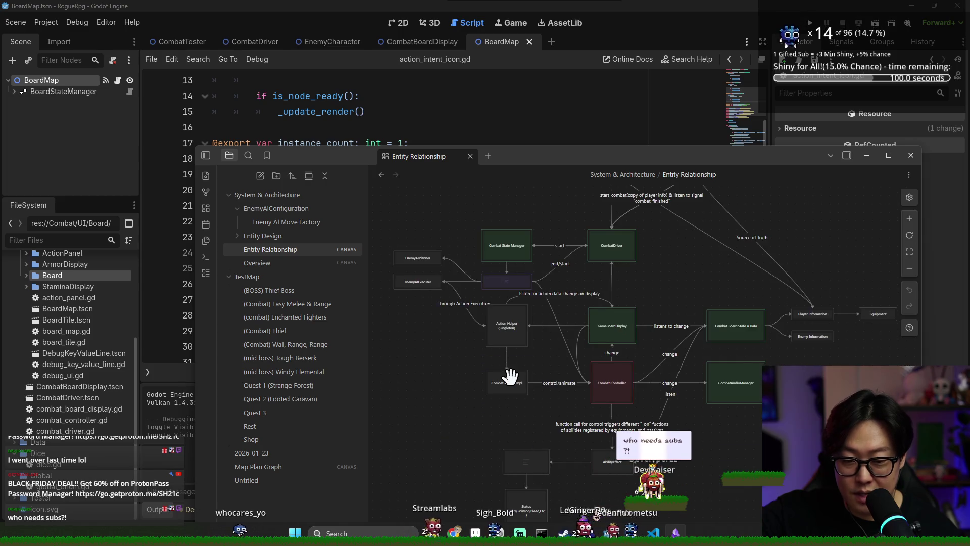
left_click(911, 155)
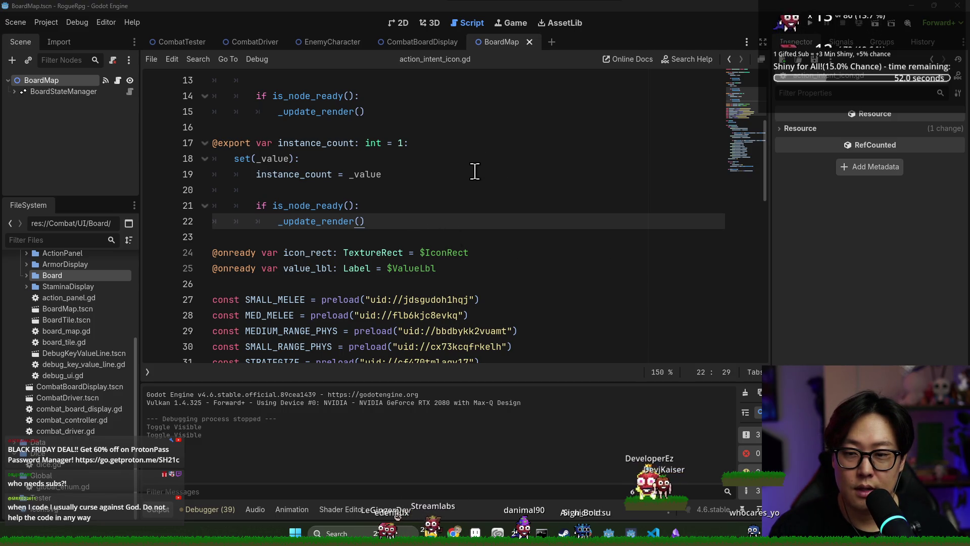
scroll(475, 171, "down", 1)
scroll(469, 168, "down", 3)
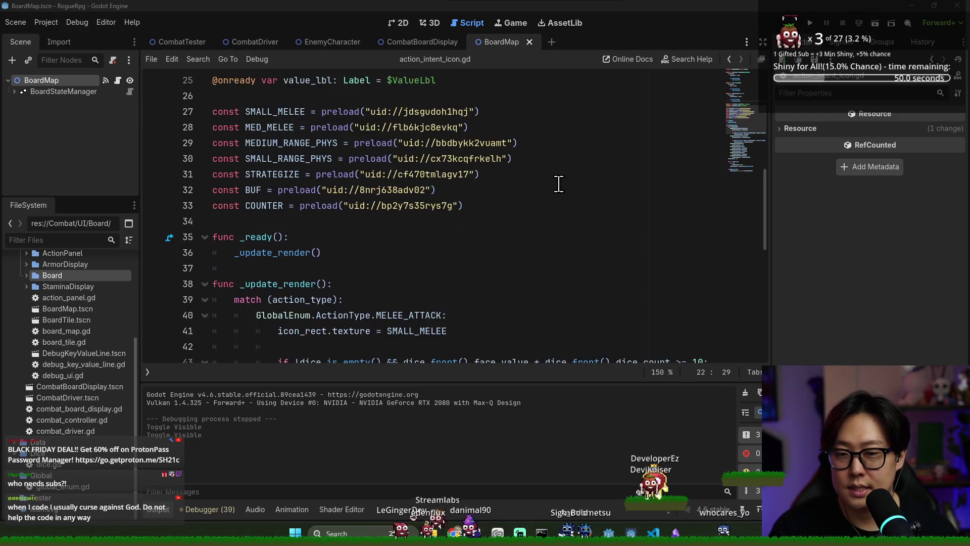
scroll(489, 190, "down", 9)
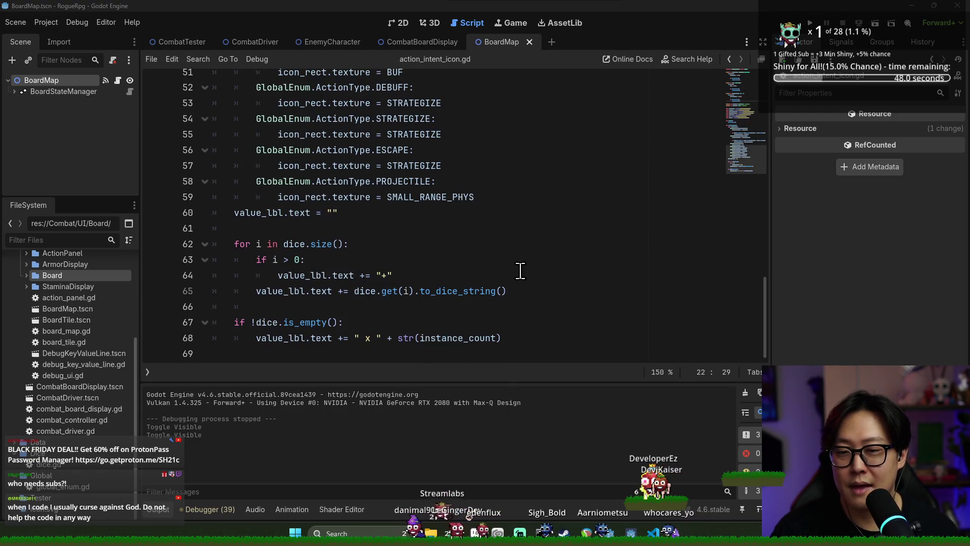
scroll(521, 271, "up", 8)
scroll(494, 262, "up", 5)
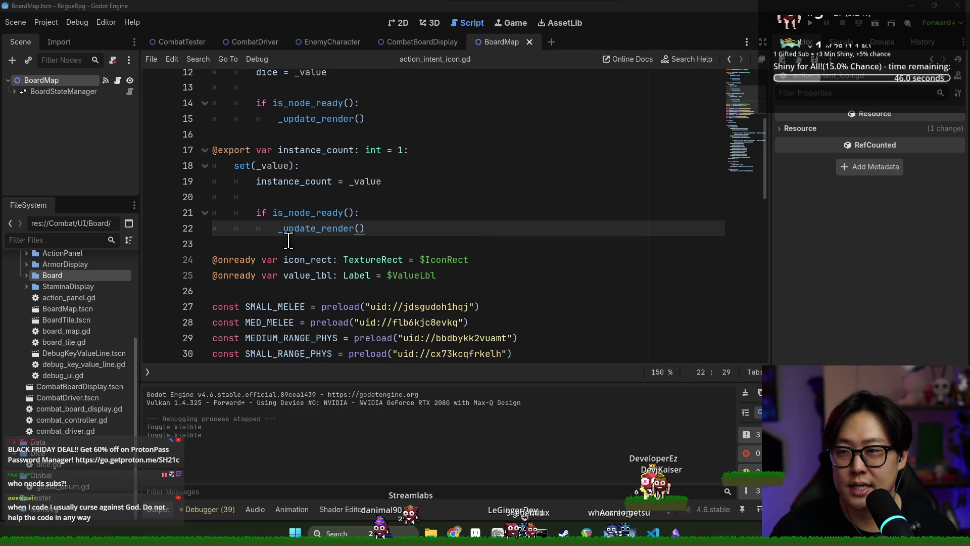
scroll(452, 296, "down", 6)
scroll(374, 276, "up", 4)
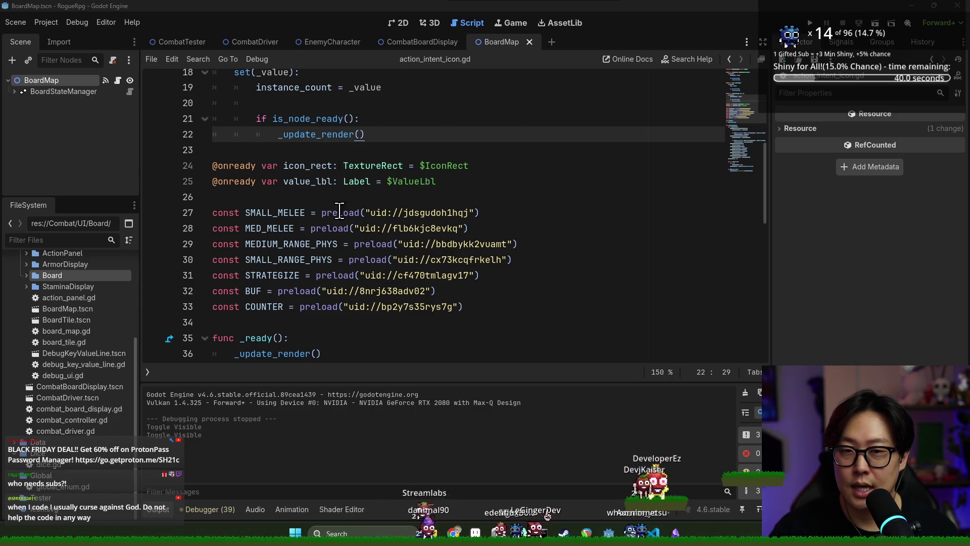
scroll(363, 267, "up", 1)
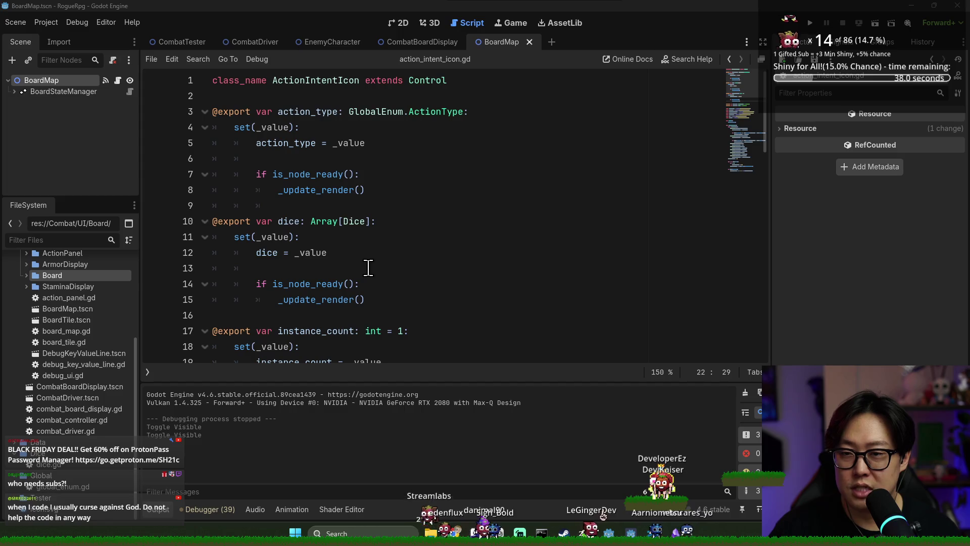
left_click(321, 80)
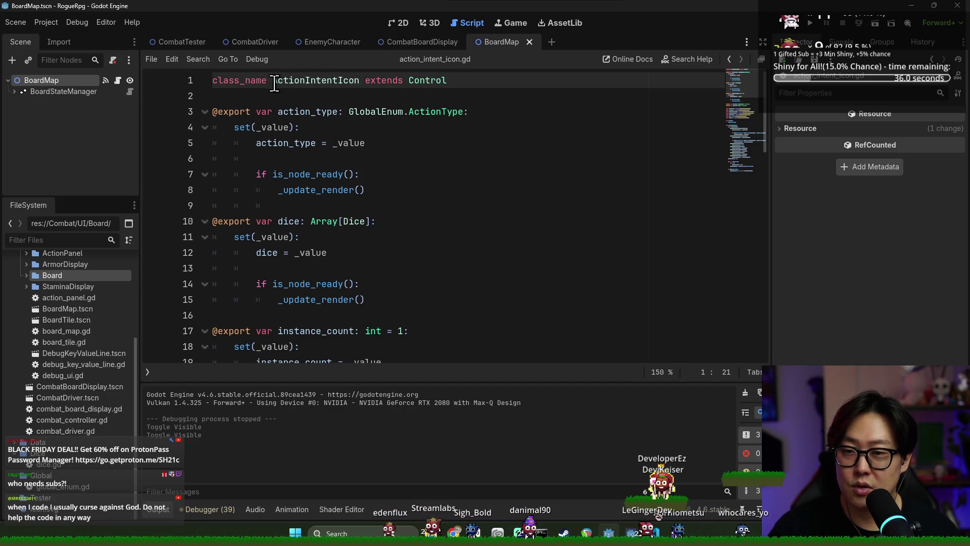
left_click_drag(273, 80, 352, 83)
scroll(387, 212, "down", 10)
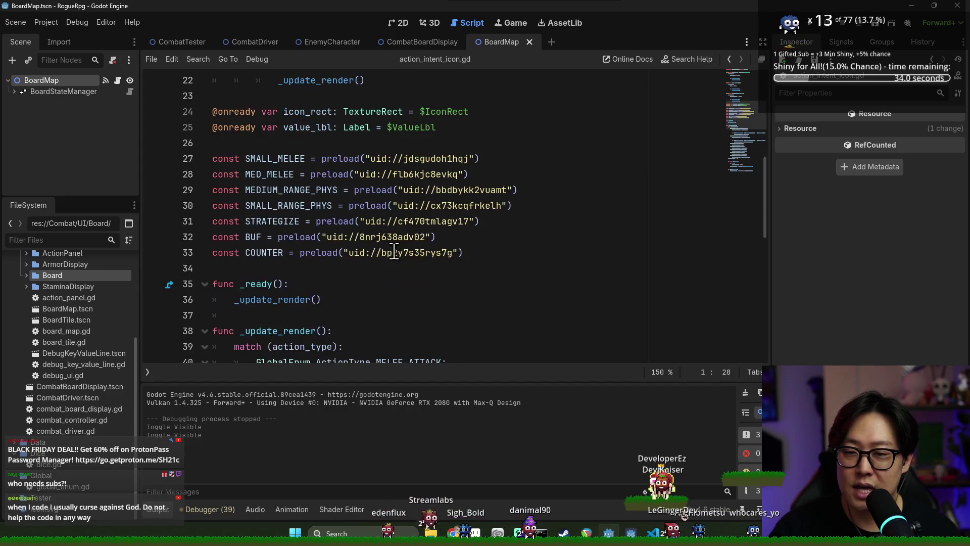
scroll(244, 150, "down", 2)
scroll(245, 158, "up", 2)
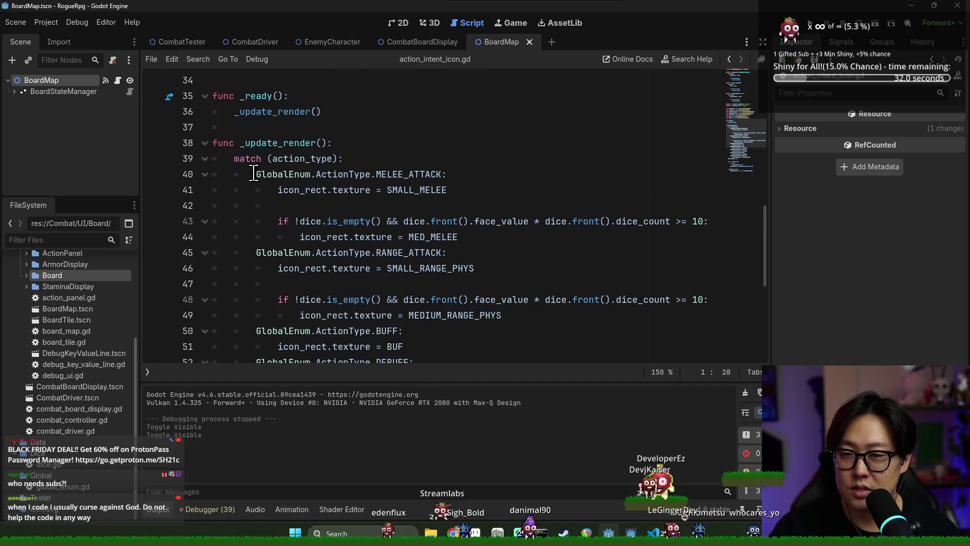
left_click_drag(250, 143, 455, 351)
double_click(308, 158)
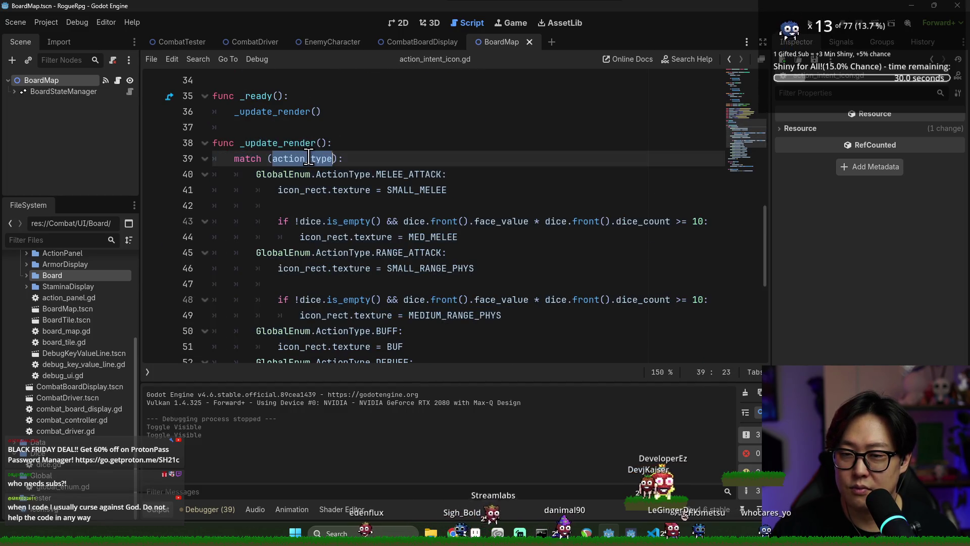
scroll(334, 194, "up", 7)
scroll(334, 194, "up", 4)
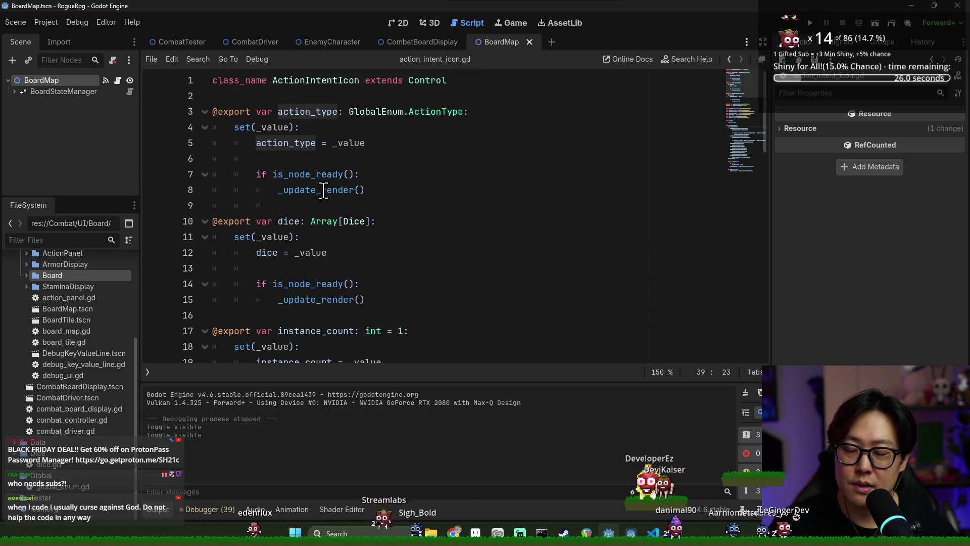
scroll(323, 187, "down", 4)
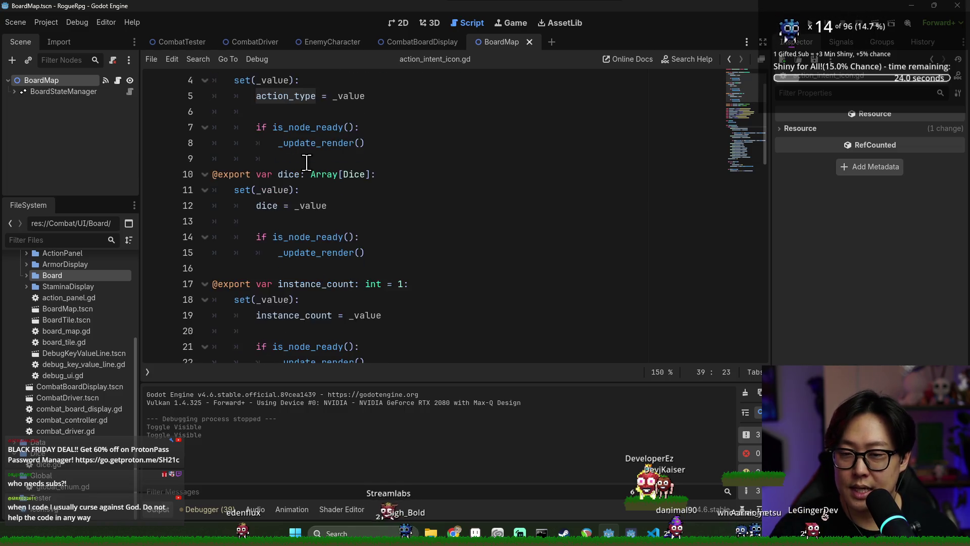
scroll(354, 225, "up", 2)
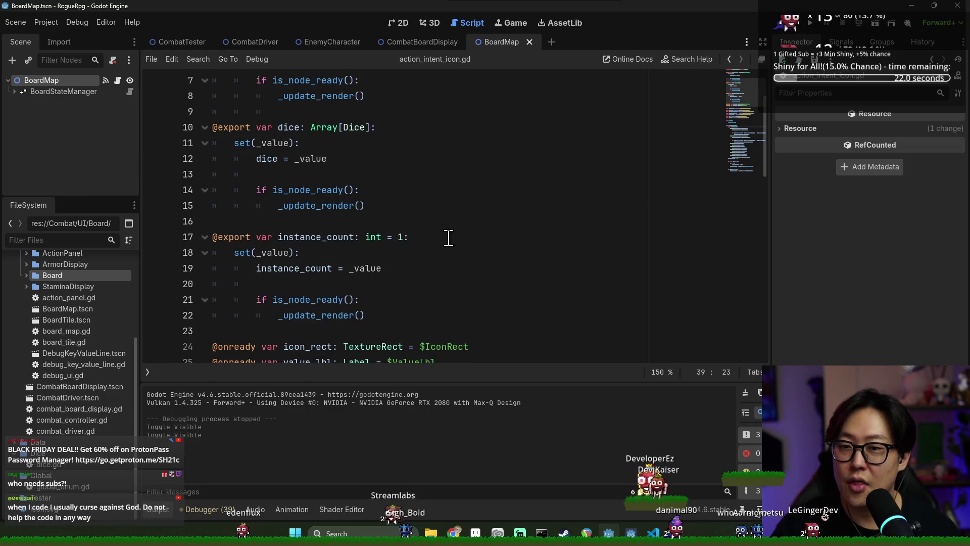
scroll(416, 256, "up", 1)
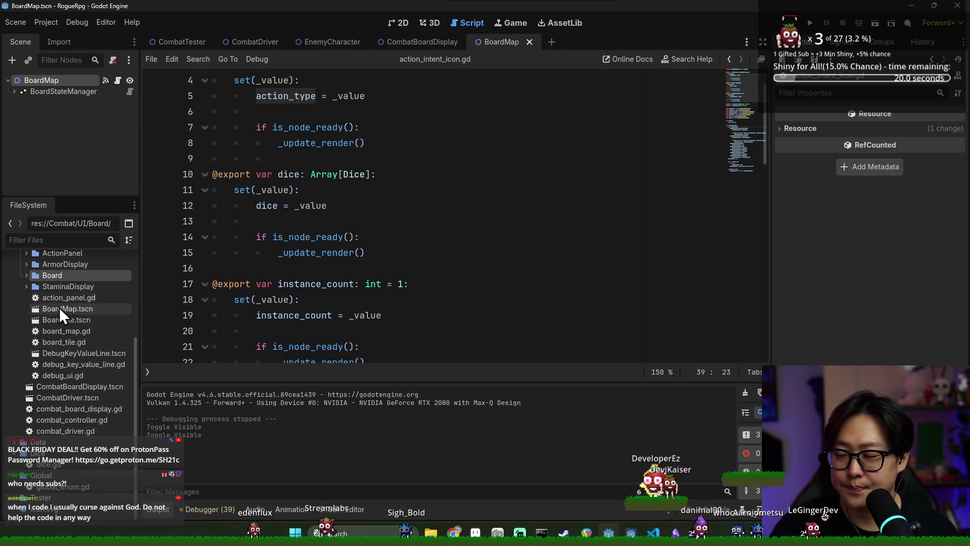
scroll(60, 313, "up", 3)
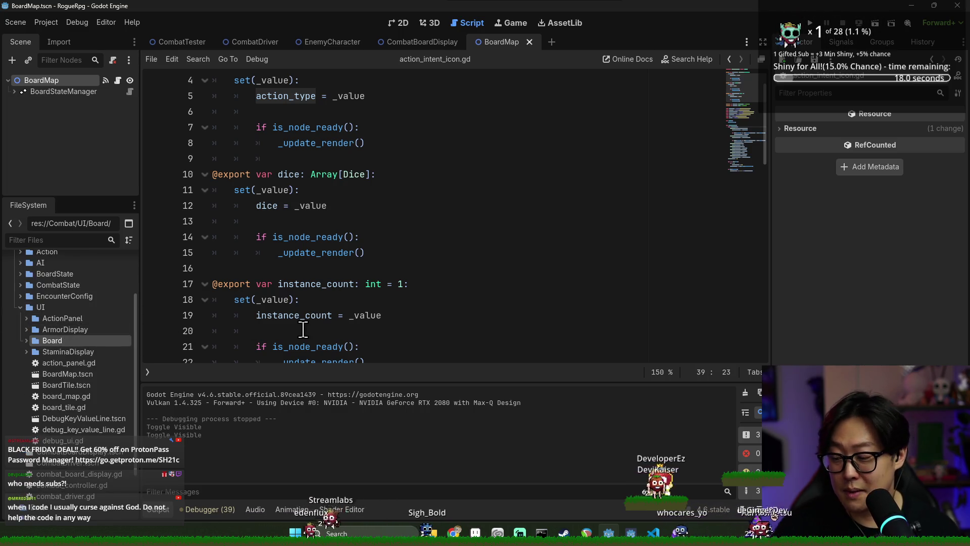
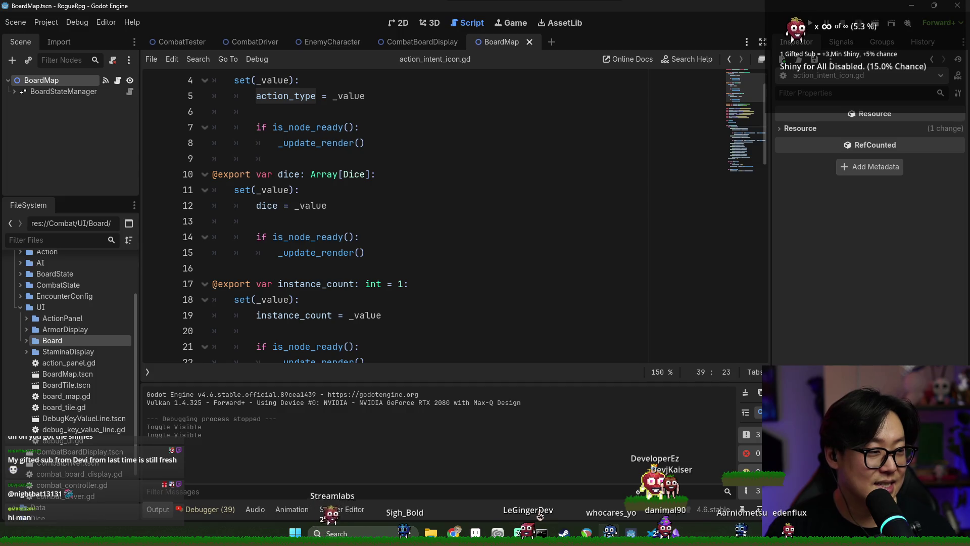
- Inspect the instance_count setter and the action_type export in action_intent_icon.gd
left_click(300, 316)
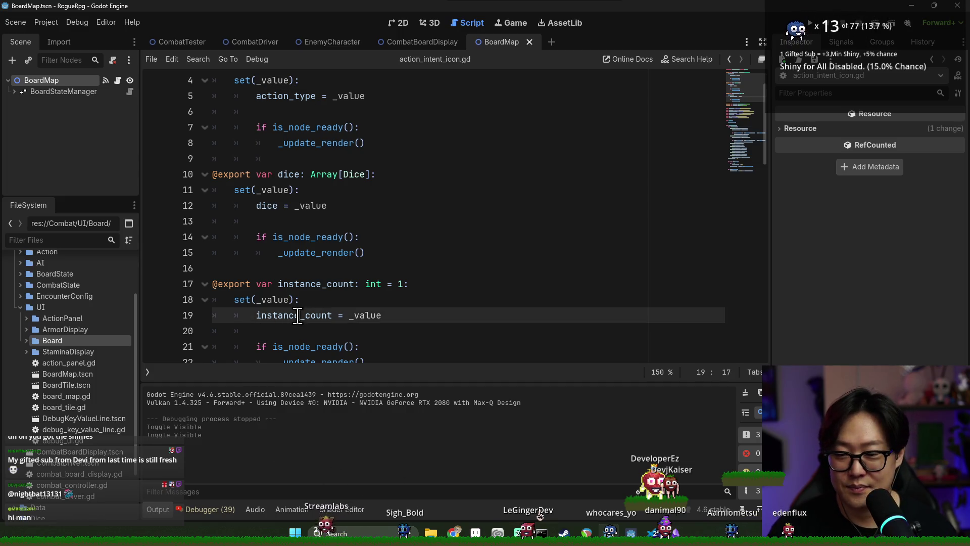
scroll(353, 226, "down", 3)
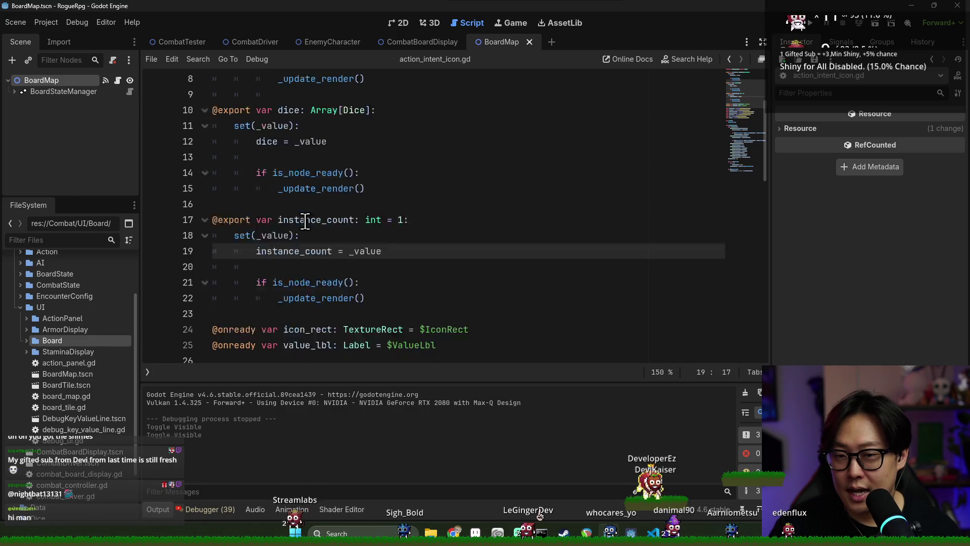
scroll(477, 253, "up", 3)
scroll(413, 241, "up", 1)
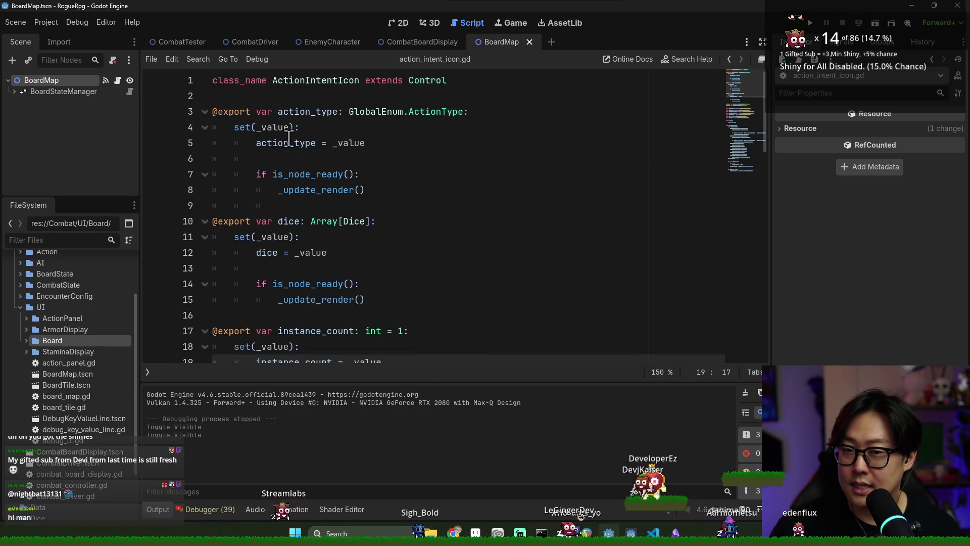
double_click(319, 112)
scroll(455, 127, "down", 6)
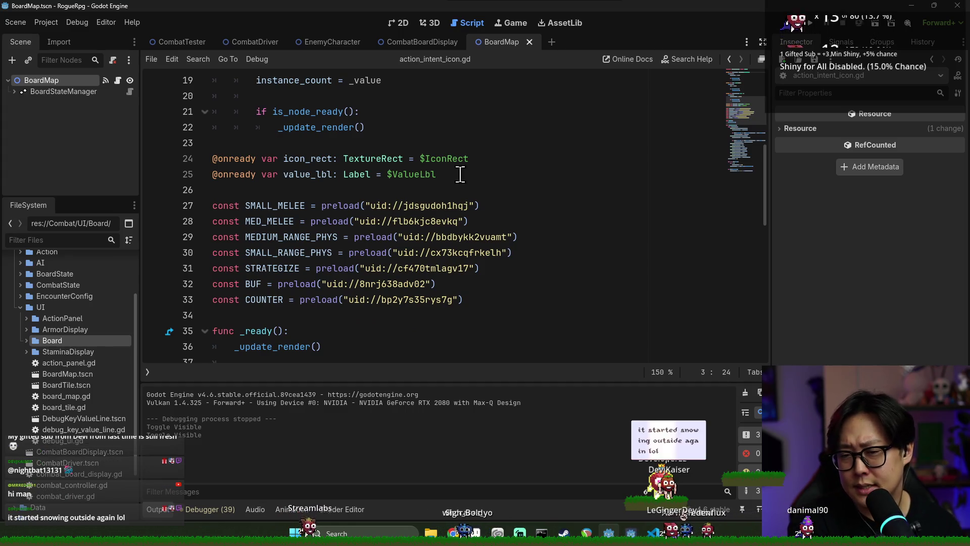
scroll(412, 307, "down", 4)
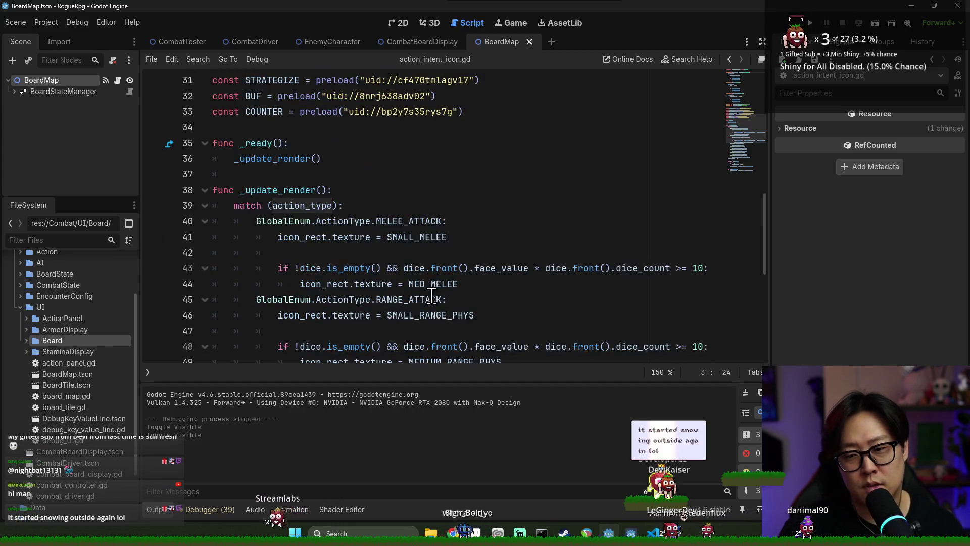
scroll(397, 301, "up", 3)
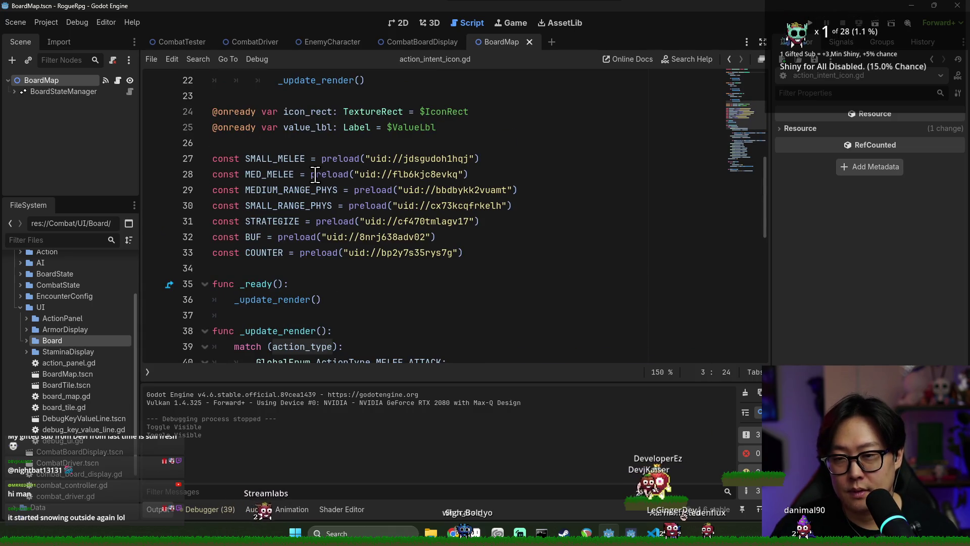
scroll(315, 174, "up", 3)
- Check the instance_count and dice exports, then add a blank line 10 below action_type
double_click(316, 142)
scroll(356, 200, "up", 2)
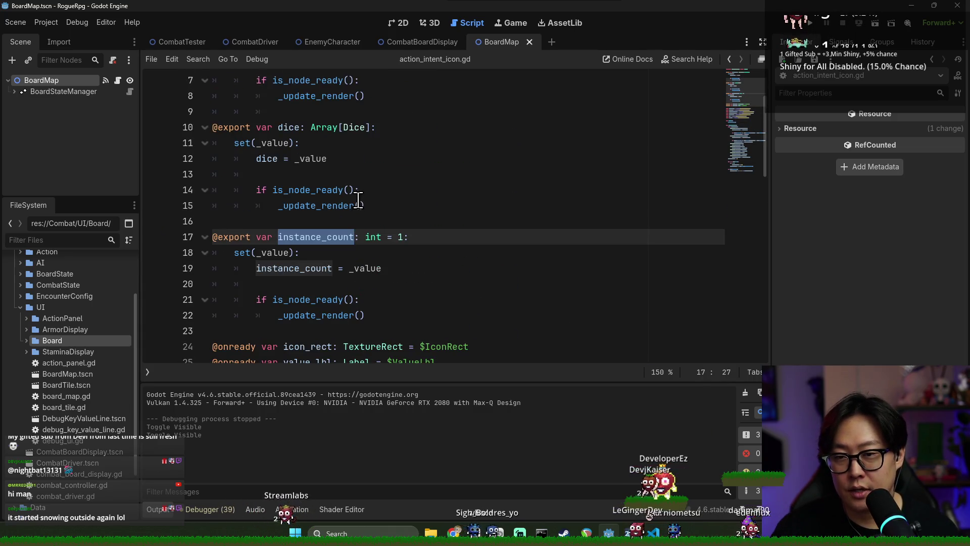
double_click(288, 127)
scroll(345, 189, "up", 2)
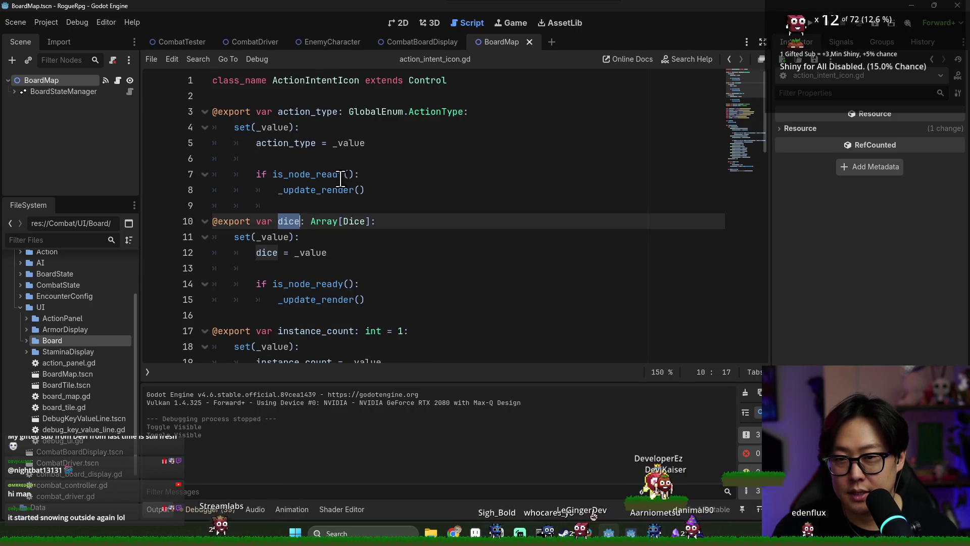
double_click(307, 112)
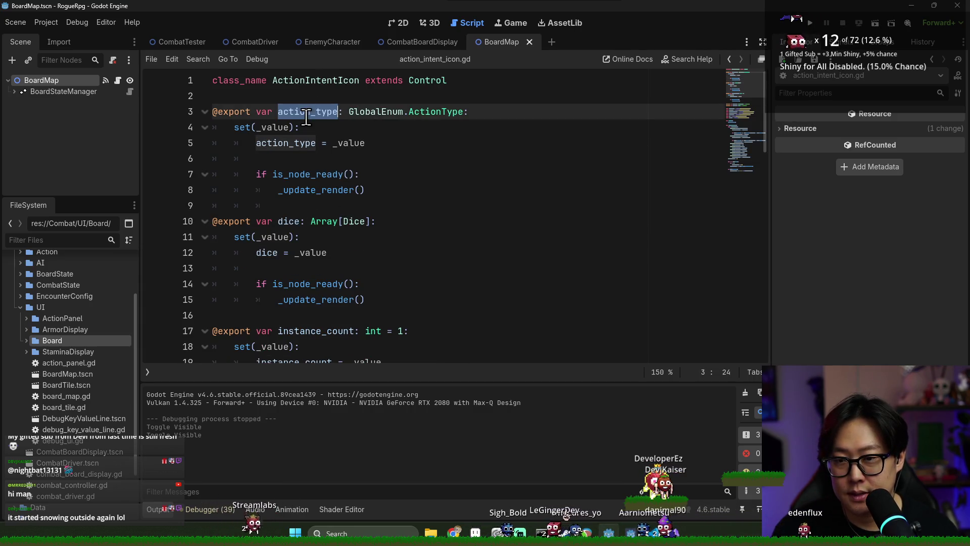
left_click(299, 206)
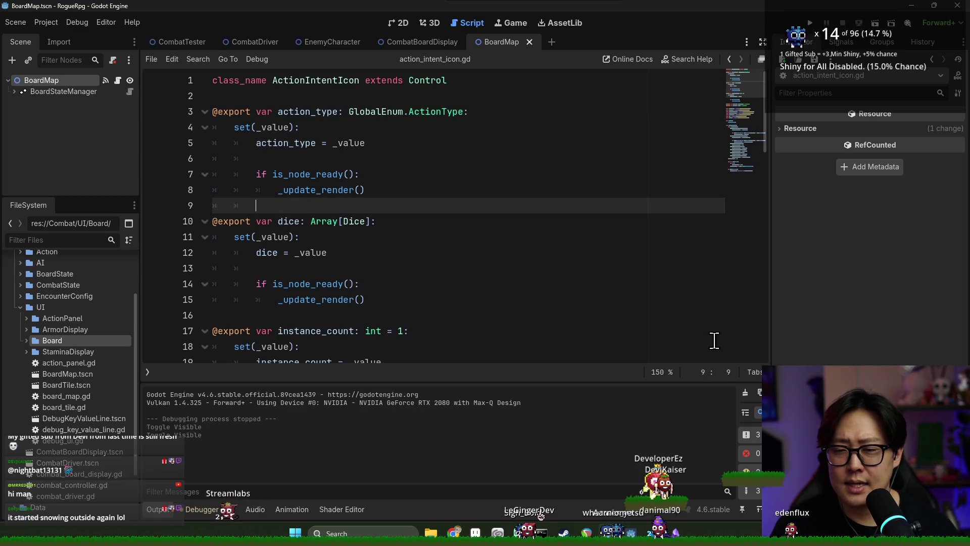
key("Return")
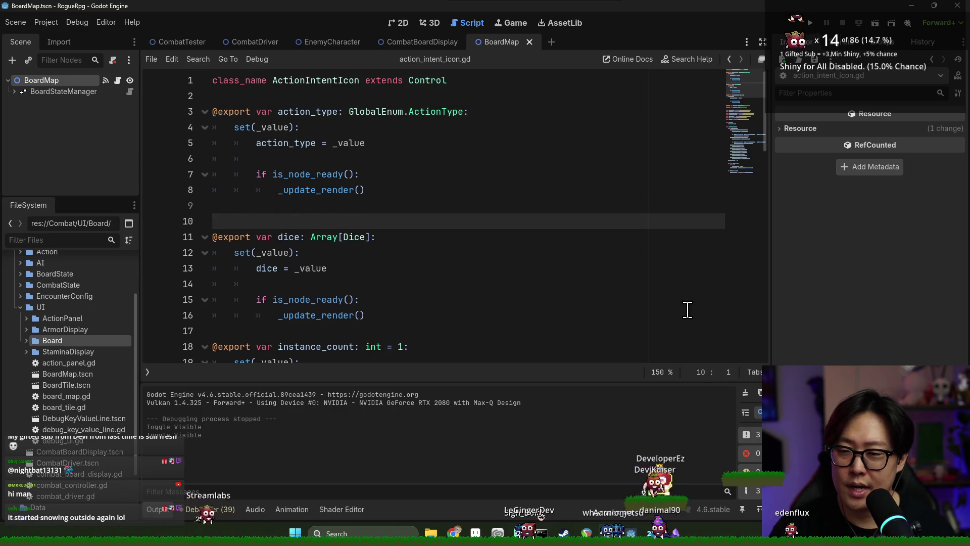
type("export var")
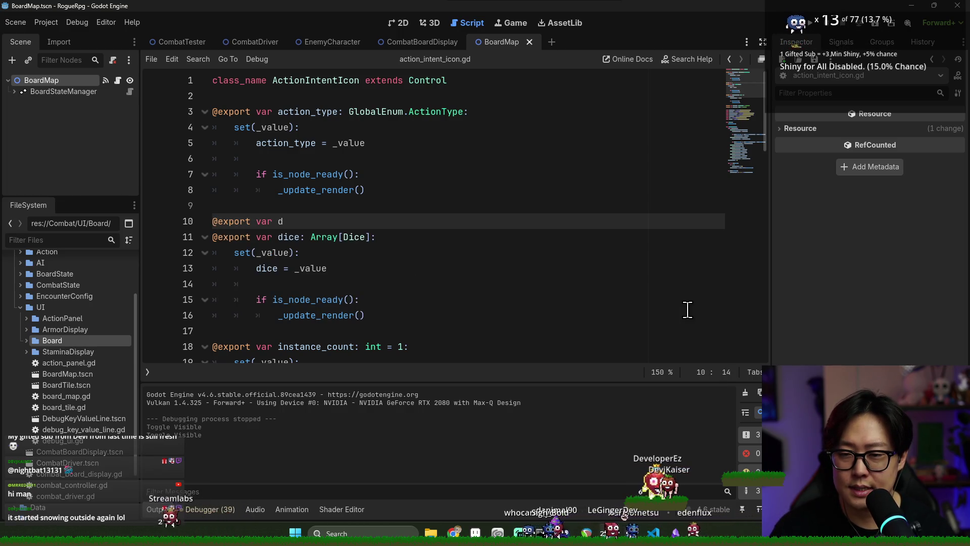
key("BackSpace")
left_click(62, 242)
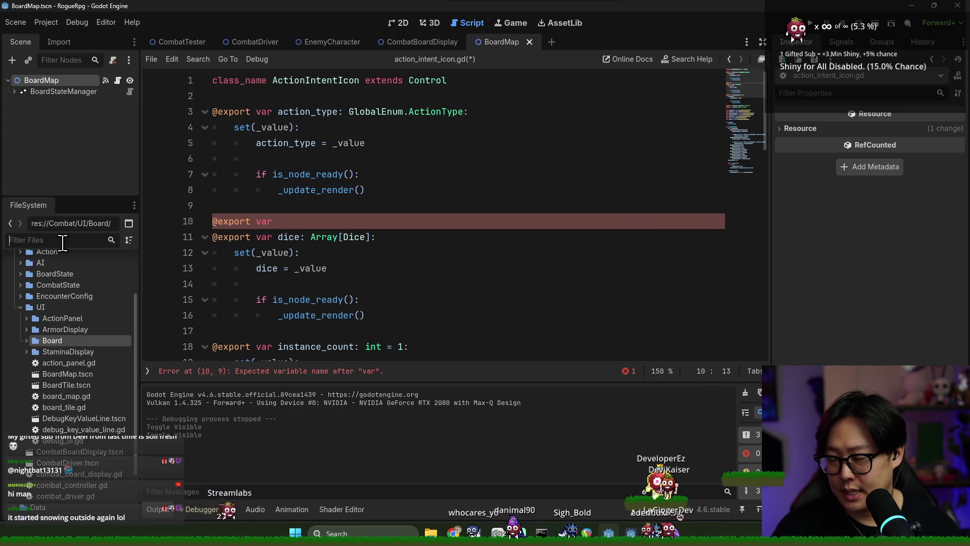
type("enemy")
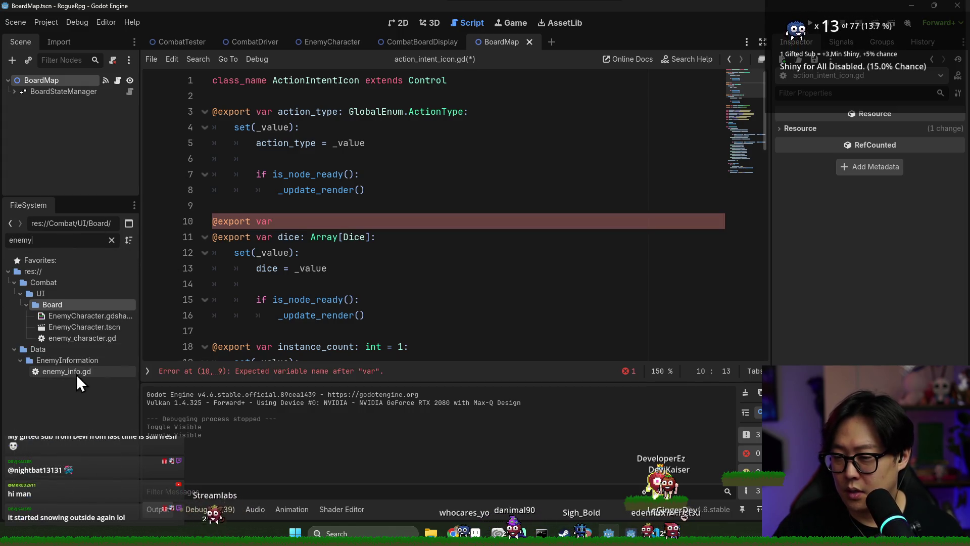
double_click(79, 376)
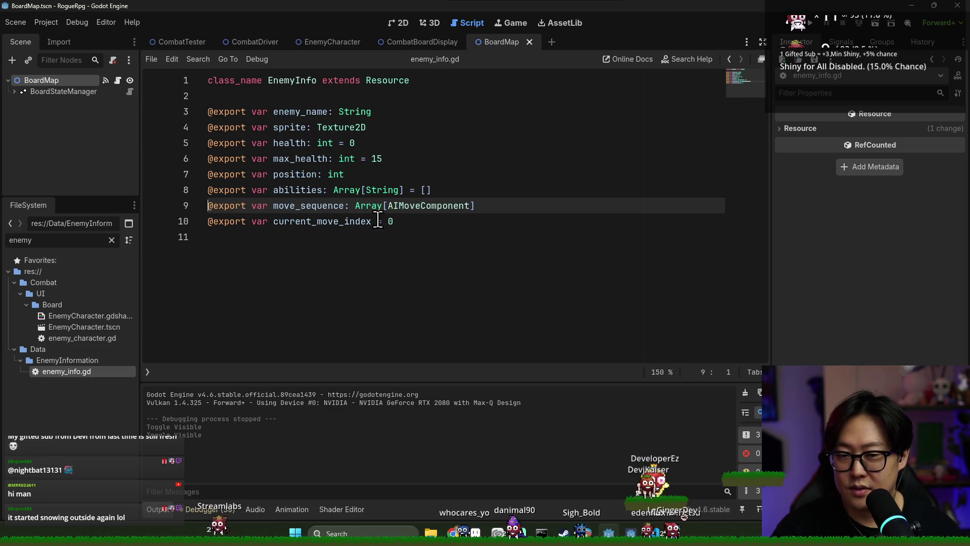
double_click(430, 206)
double_click(308, 205)
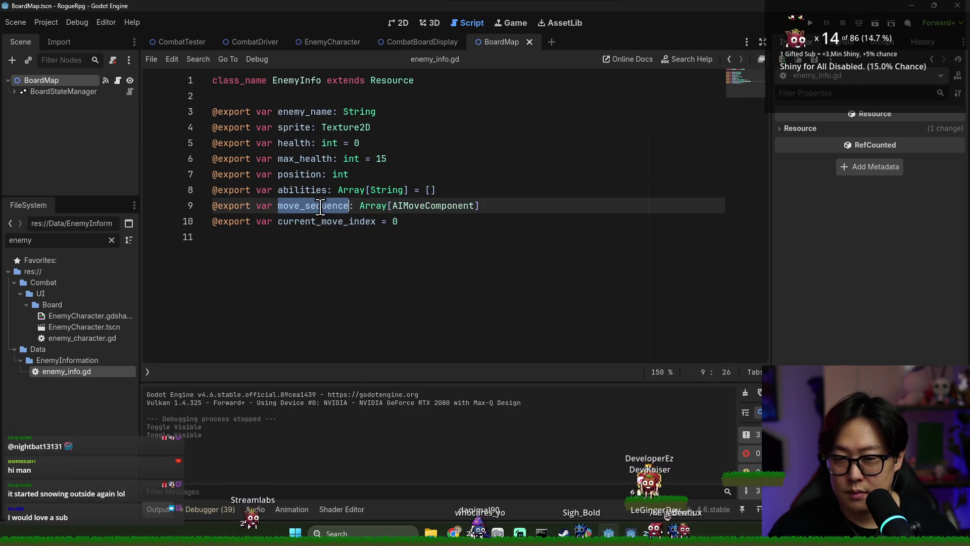
left_click(440, 206, "ctrl")
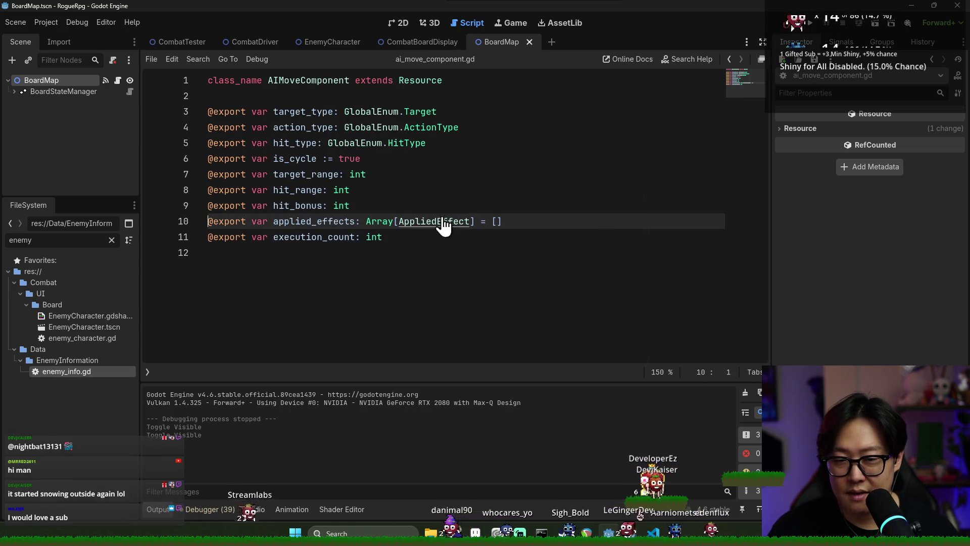
double_click(288, 111)
left_click_drag(217, 96, 360, 221)
key("shift+Down")
key("shift+Down")
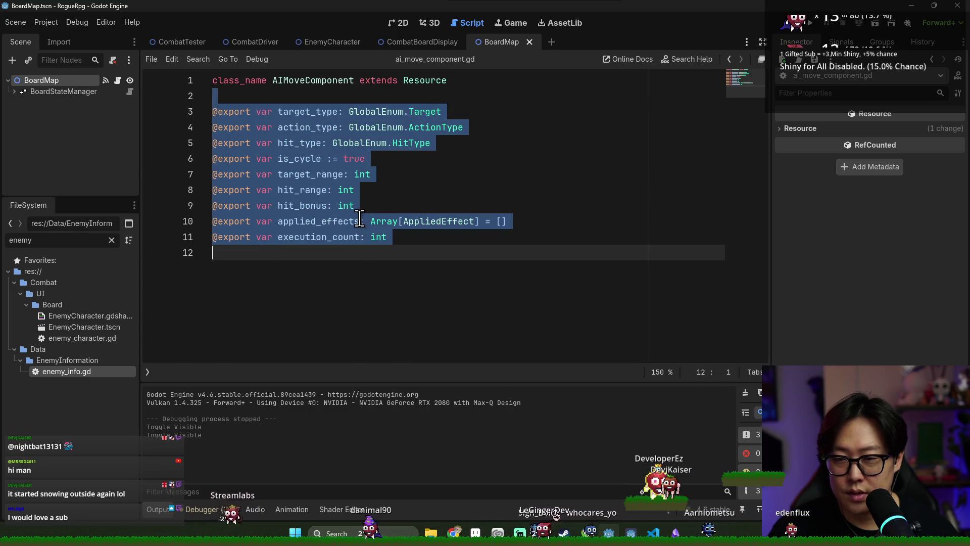
left_click(360, 221)
left_click_drag(281, 112, 320, 207)
left_click_drag(300, 127, 377, 221)
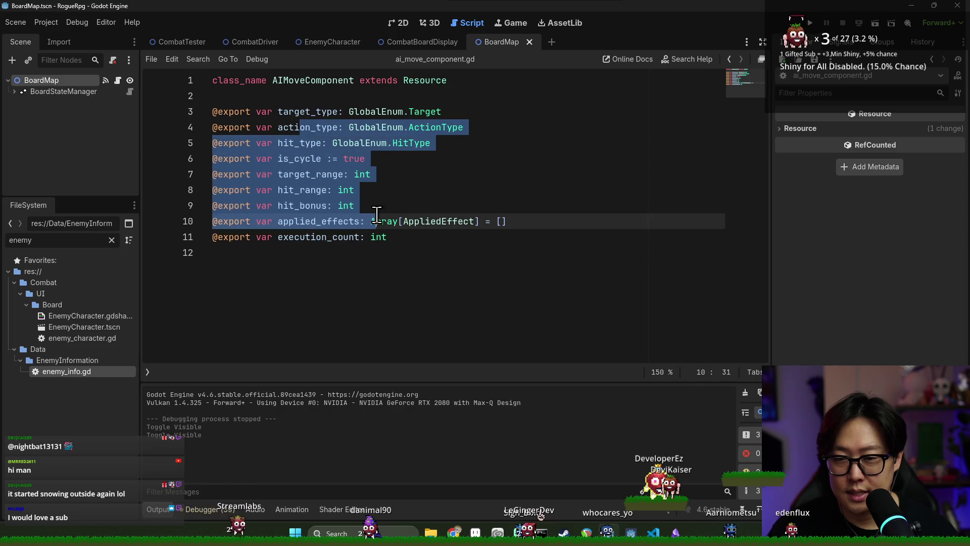
left_click(303, 189)
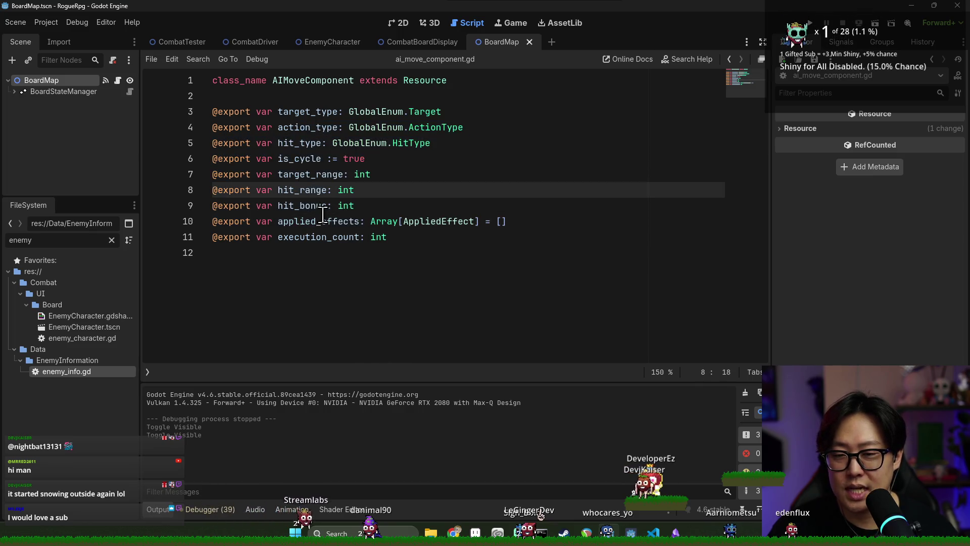
double_click(295, 84)
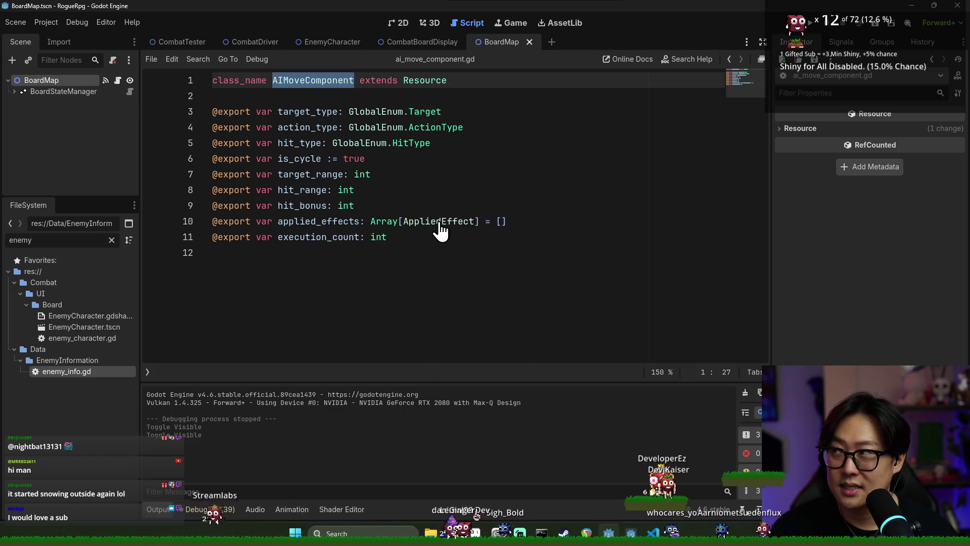
key("alt+Left")
key("alt+Left")
key("alt+Left")
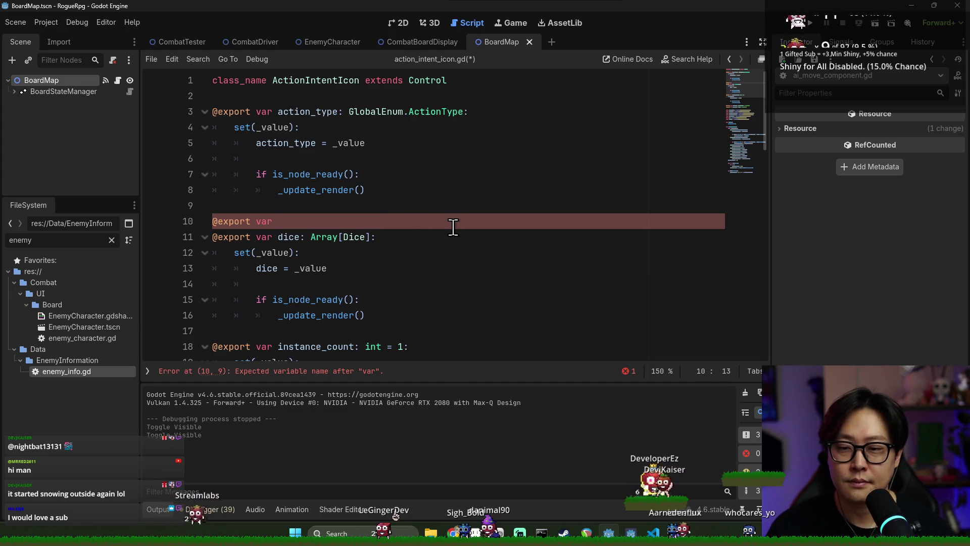
- Give the new move_component export the type AIMoveComponent
key("BackSpace")
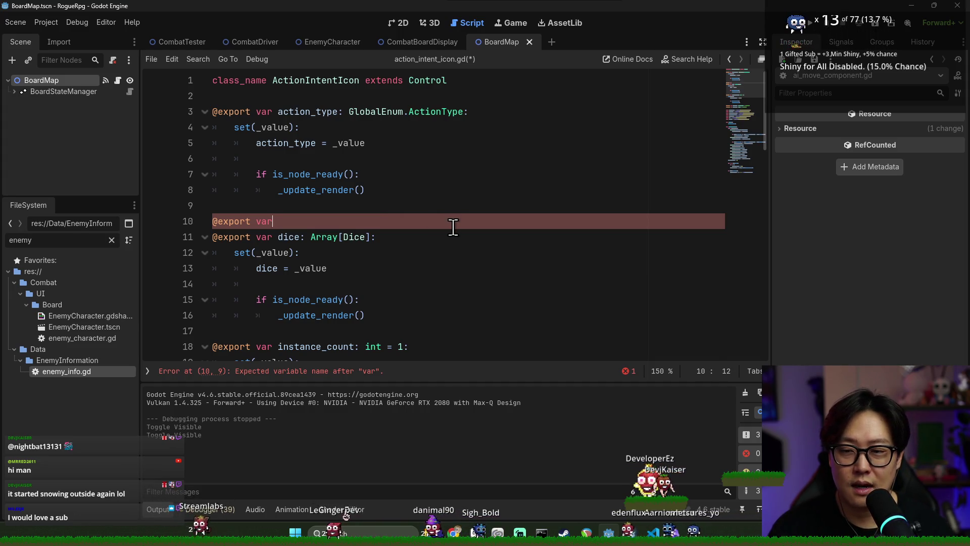
type("a")
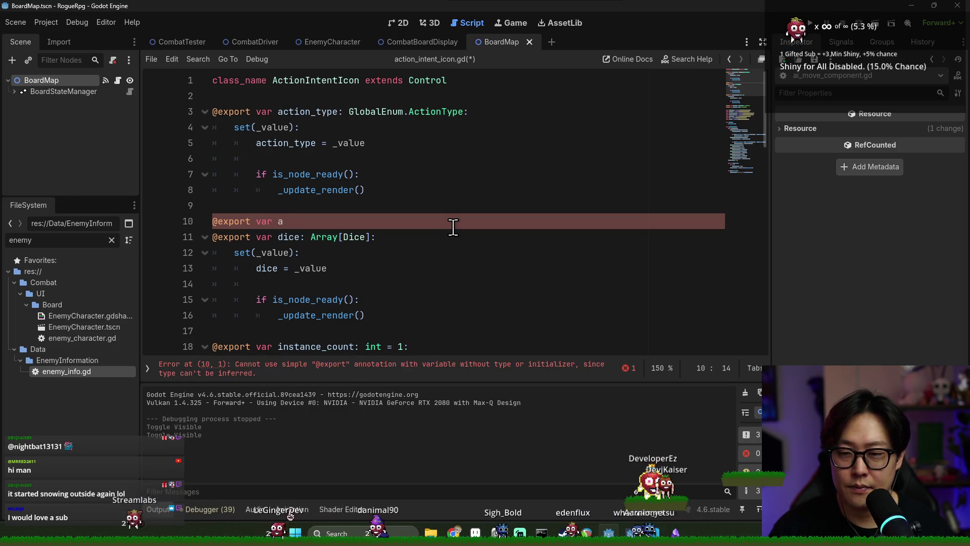
key("BackSpace")
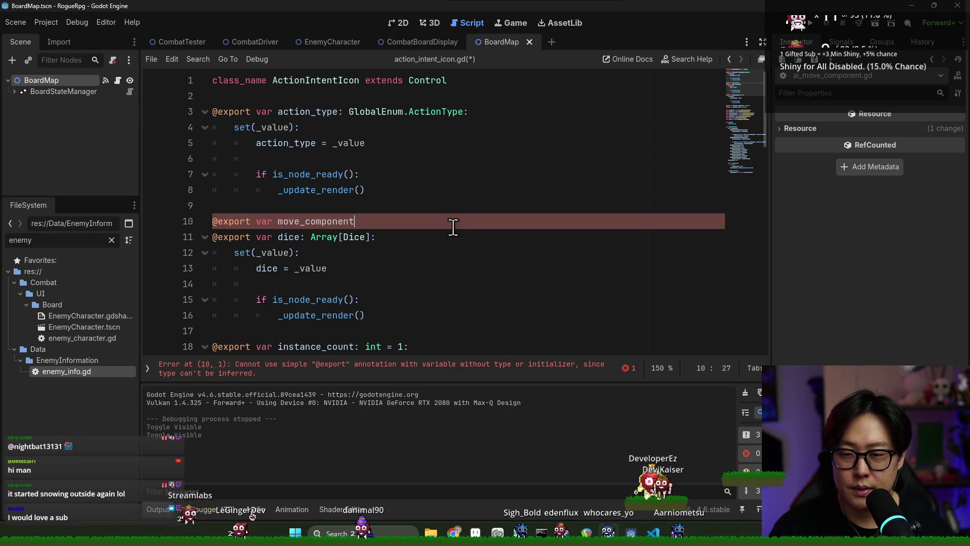
type("I")
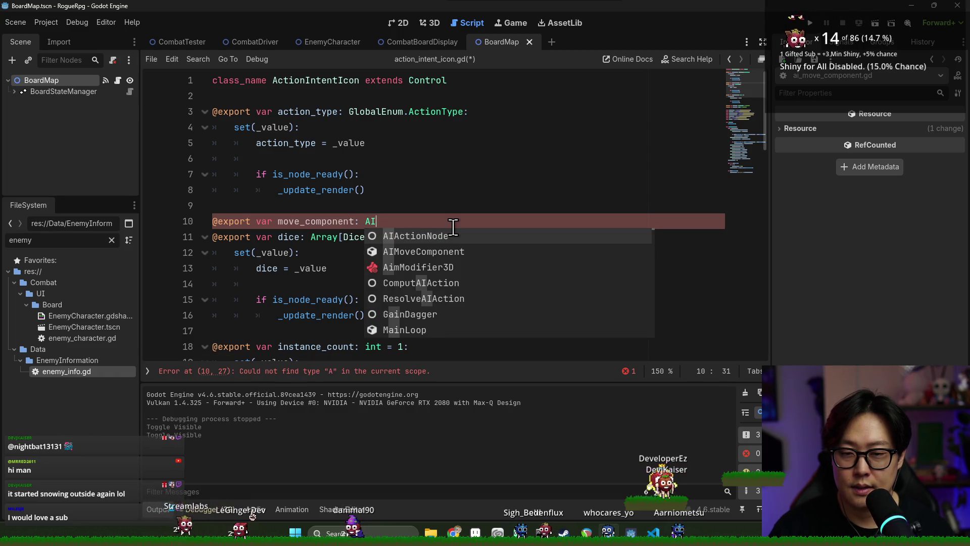
key("Down")
key("Return")
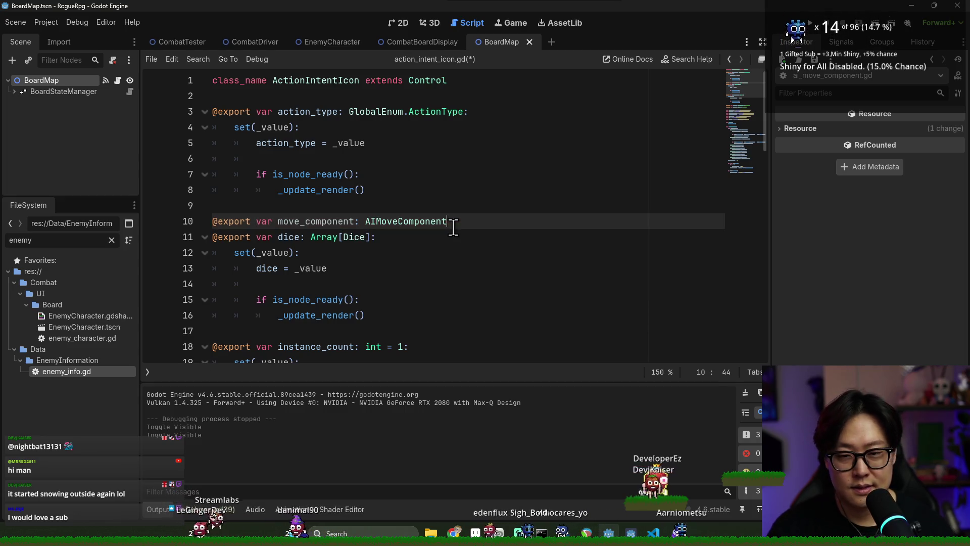
- Move the move_component: AIMoveComponent export up to line 2 and tidy the blank lines
triple_click(221, 215)
key("ctrl+x")
left_click(282, 99)
key("ctrl+v")
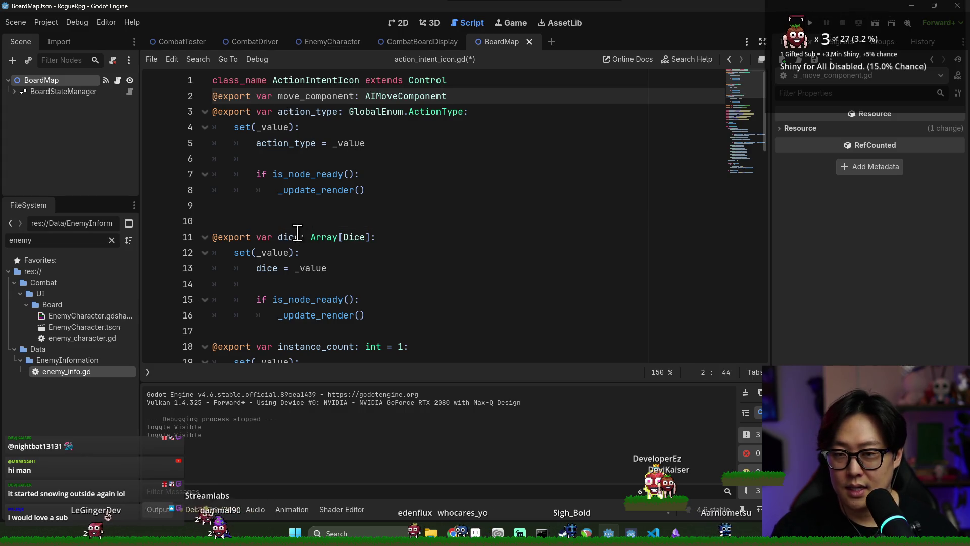
left_click(242, 220)
key("BackSpace")
left_click(260, 127)
mouse_move(259, 123)
left_mouse_down()
mouse_move(372, 218)
mouse_move(454, 368)
mouse_move(462, 217)
left_mouse_up()
left_click(486, 101)
scroll(480, 126, "up", 8)
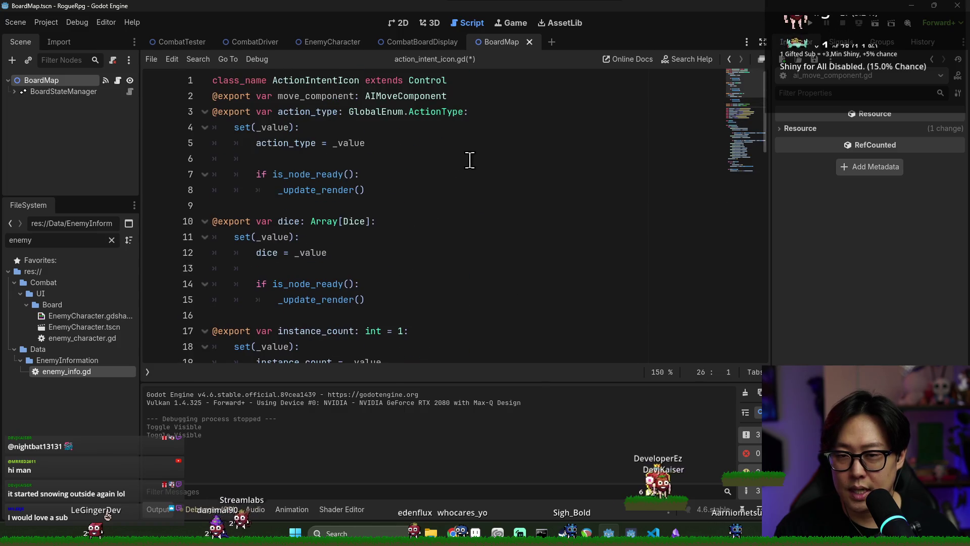
left_click(461, 96)
key("Return")
- Add a set(_value) setter to move_component that assigns the new value
left_click(500, 102)
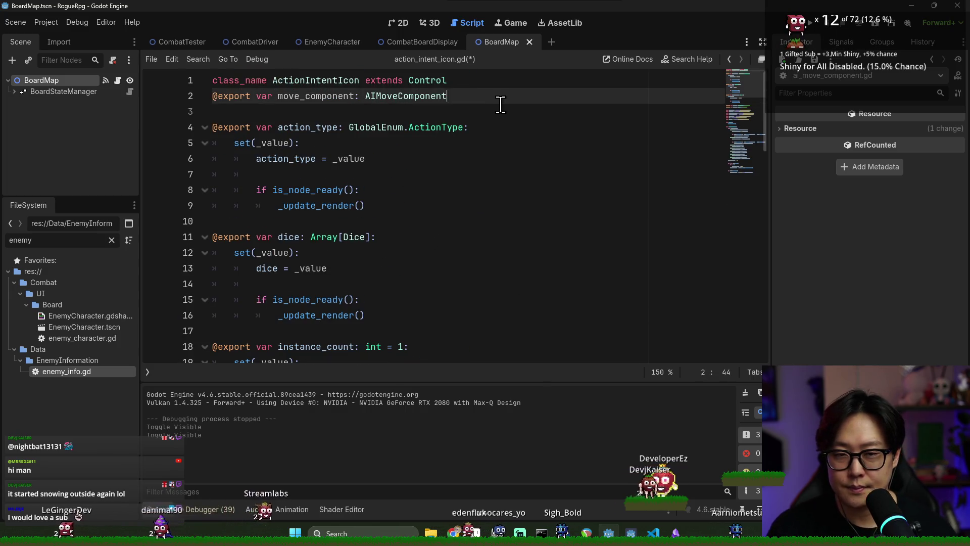
type(":")
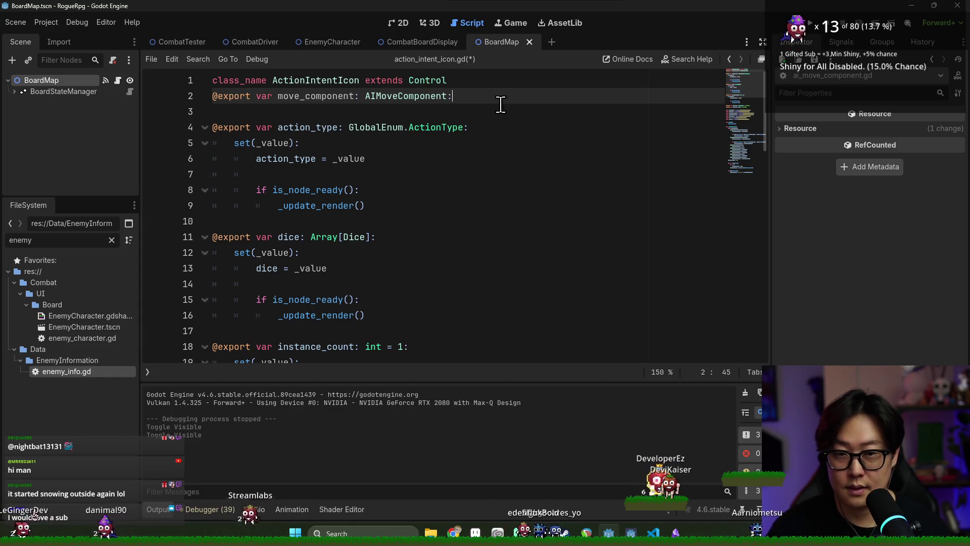
key("Return")
type("set(_value):")
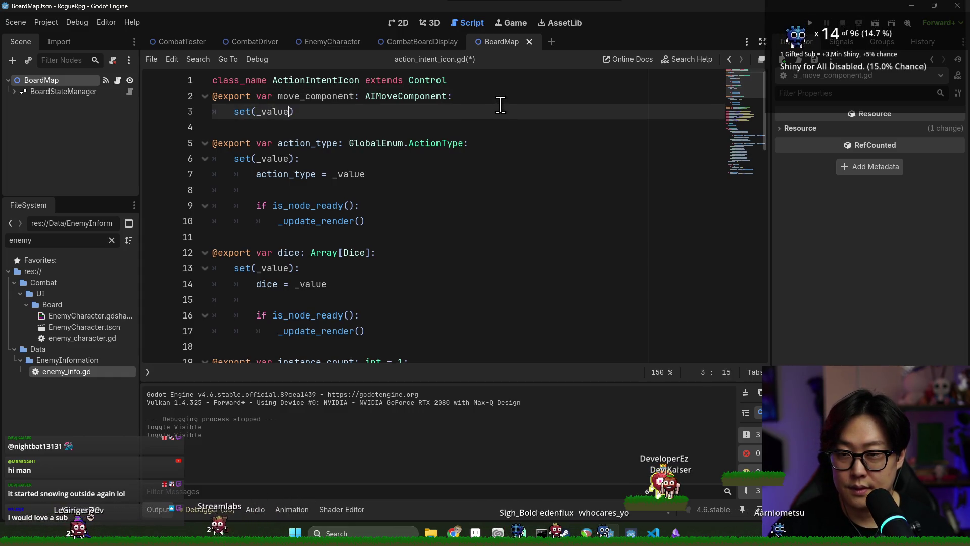
key("Return")
left_click(308, 141)
left_click(323, 127)
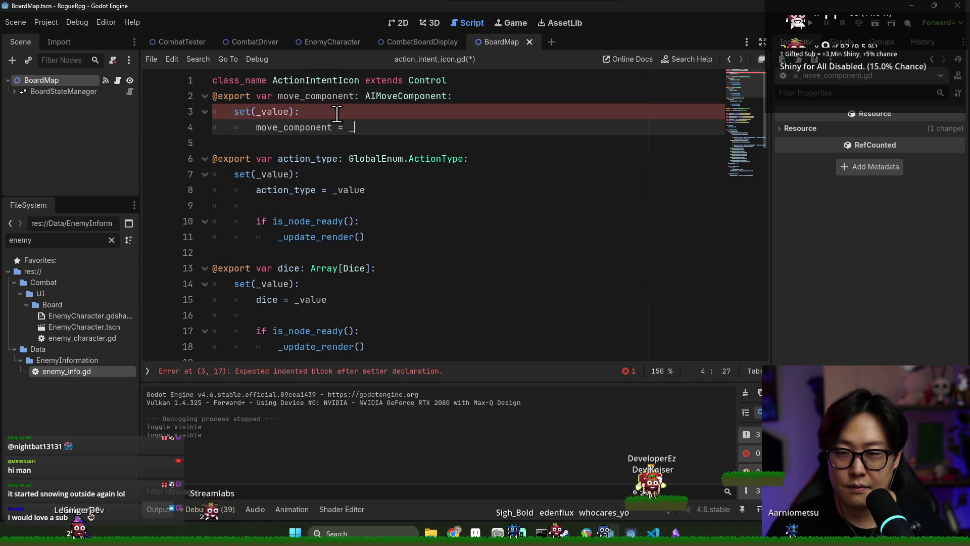
type("value")
left_click(303, 143)
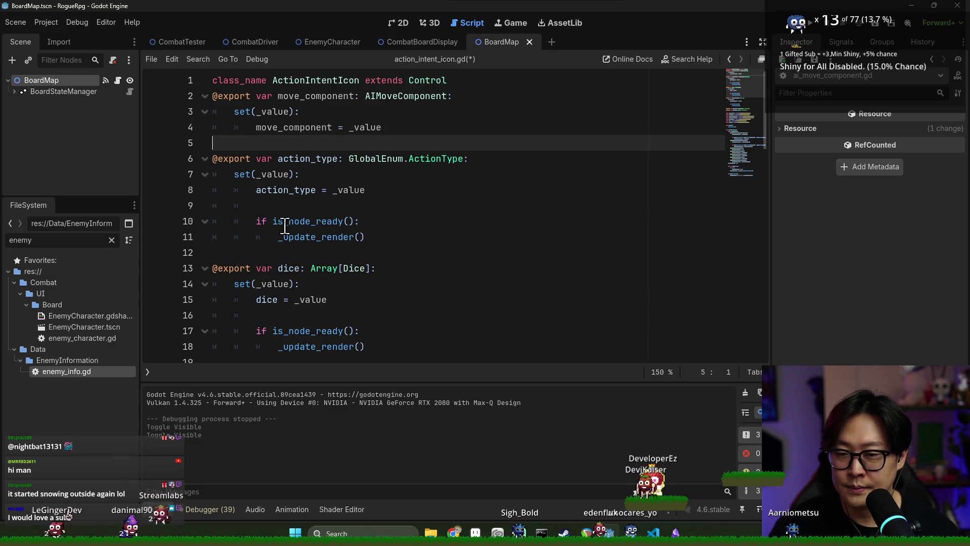
- Copy the is_node_ready()/_update_render() block into the setter, fix its indentation, and save
left_click(256, 221)
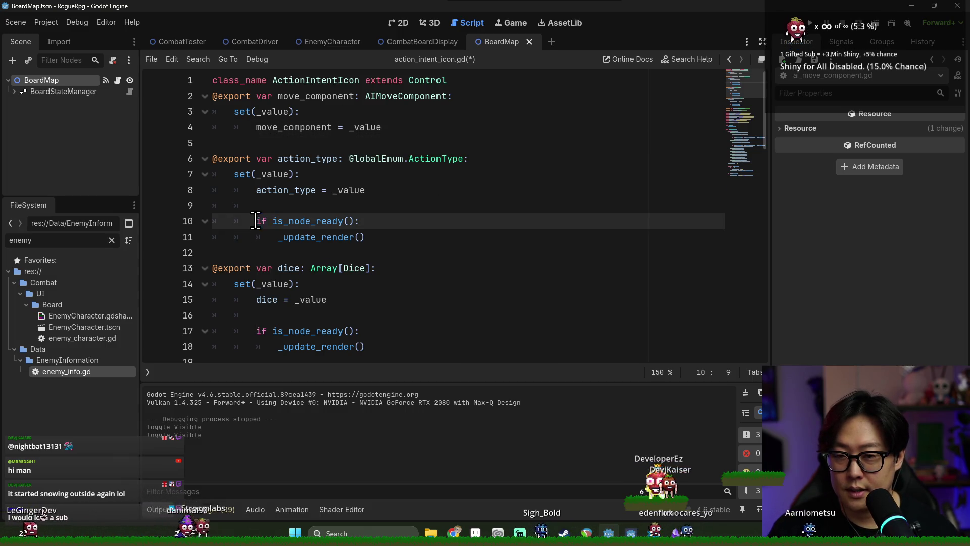
left_click(375, 237, "shift")
key("ctrl+c")
left_click(322, 143)
key("ctrl+v")
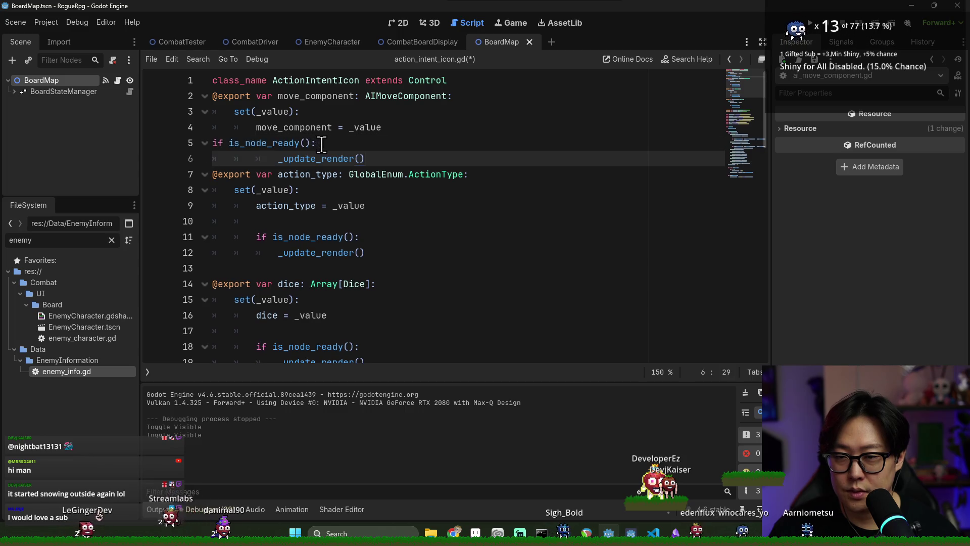
left_click(212, 147, "shift")
key("Tab")
key("Tab")
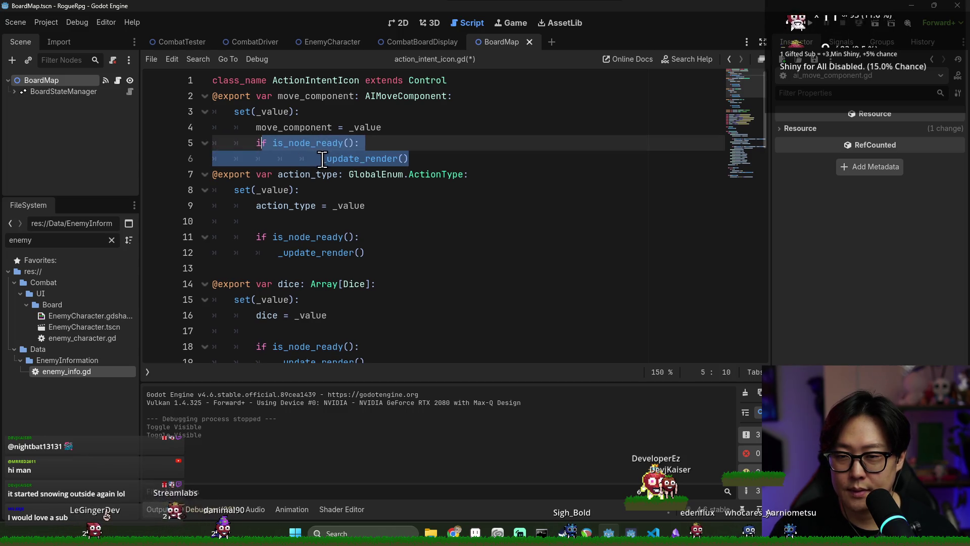
left_click(321, 158)
key("BackSpace")
key("ctrl+s")
key("Return")
key("ctrl+s")
- Review _update_render, add a blank line after class_name, and save the script
scroll(399, 212, "down", 7)
scroll(407, 244, "down", 5)
double_click(278, 174)
scroll(324, 223, "down", 6)
scroll(344, 237, "up", 6)
scroll(344, 237, "up", 12)
left_click(481, 83)
key("Return")
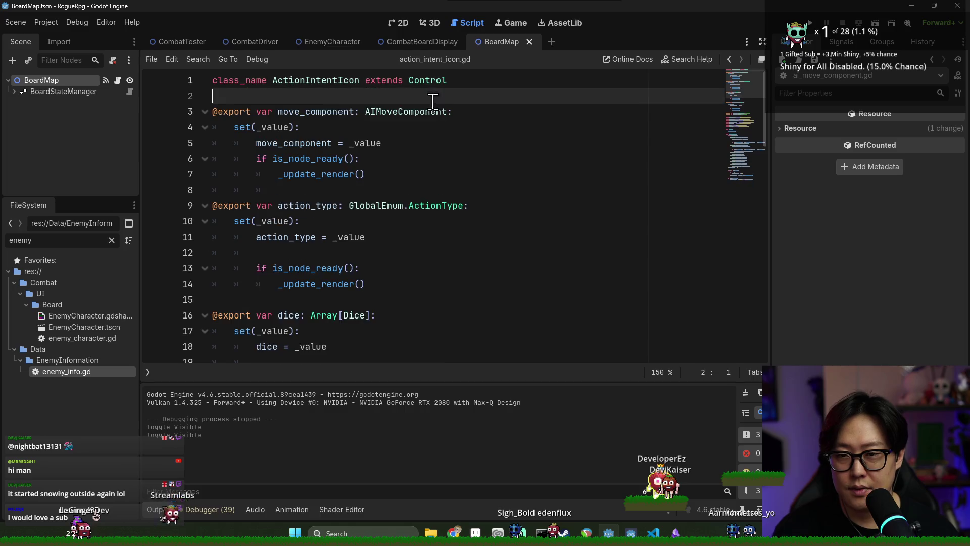
double_click(321, 111)
key("ctrl+s")
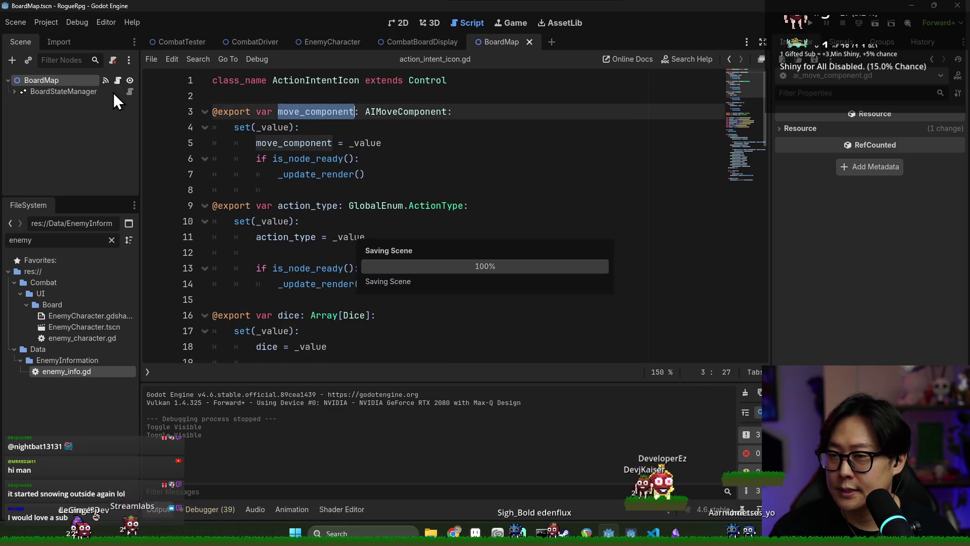
left_click(118, 81)
- Inspect update_enemy in board_map.gd, tracing enemy_info, enemy_body, enemy_bodies and new_body
scroll(399, 192, "up", 15)
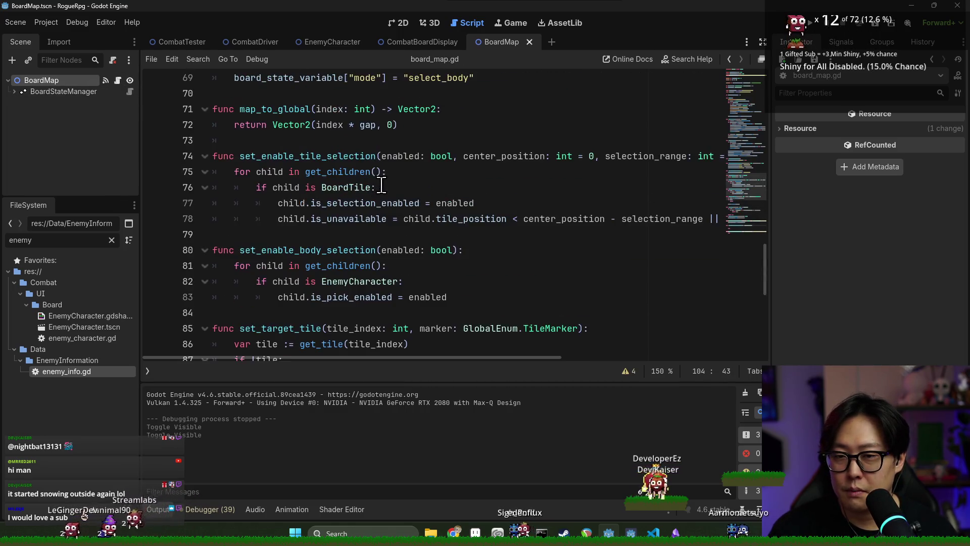
scroll(374, 212, "up", 15)
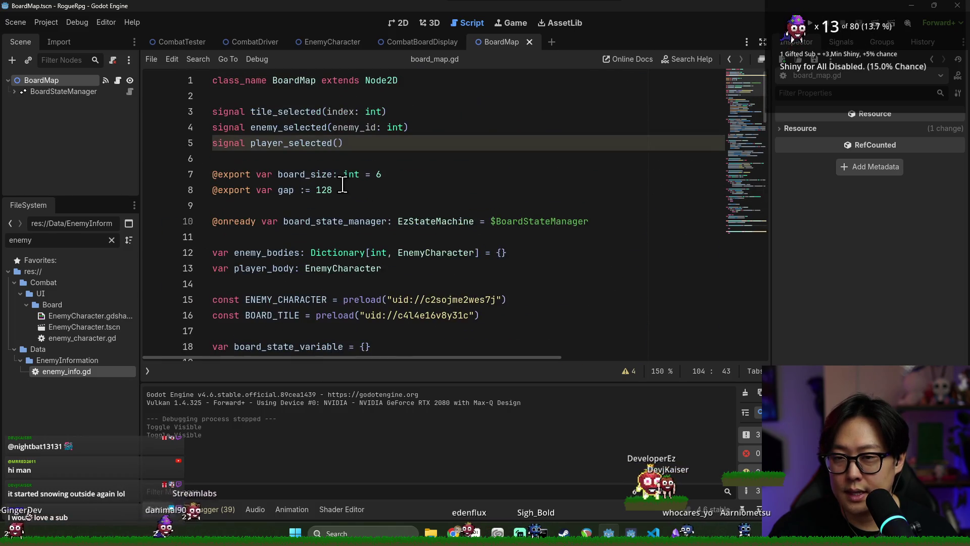
left_click(289, 115)
scroll(283, 151, "down", 10)
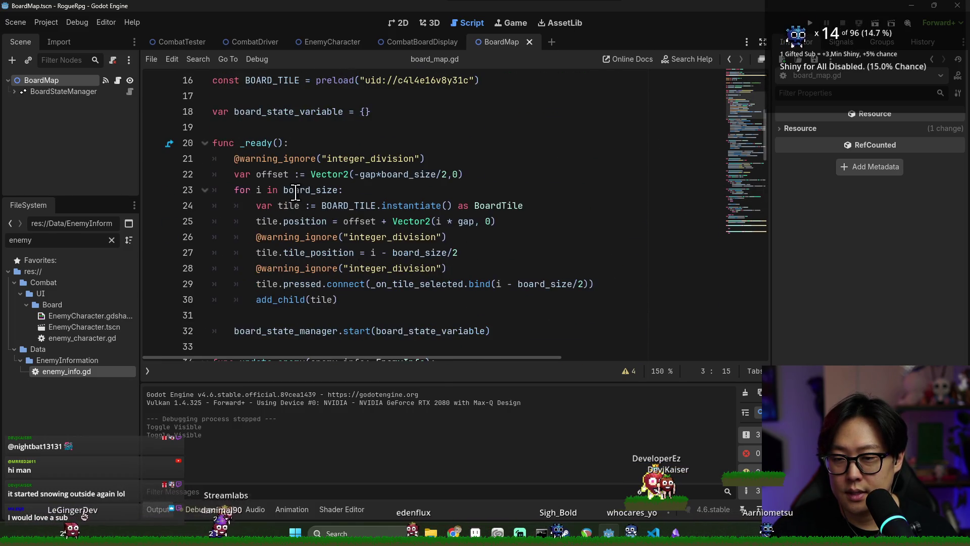
scroll(283, 167, "down", 3)
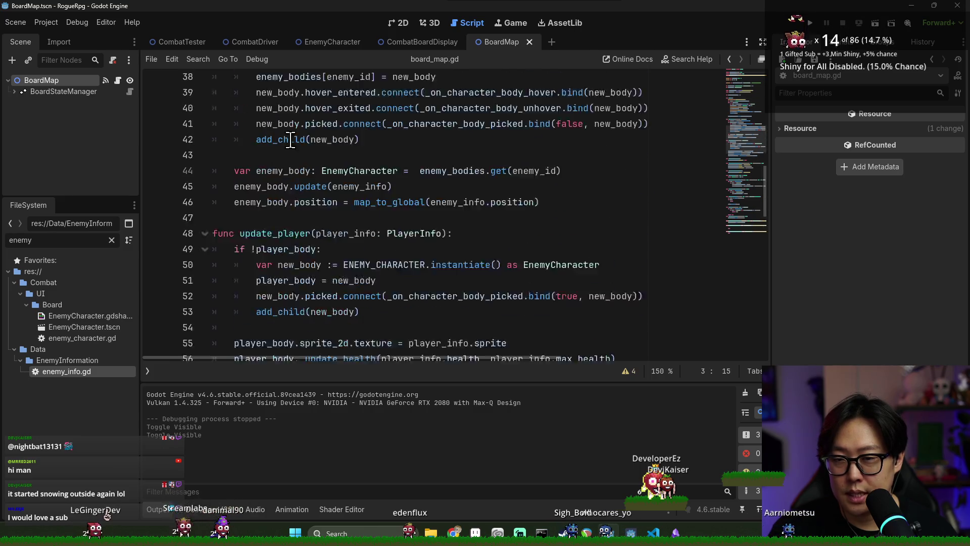
scroll(309, 154, "up", 2)
scroll(309, 154, "up", 1)
double_click(333, 127)
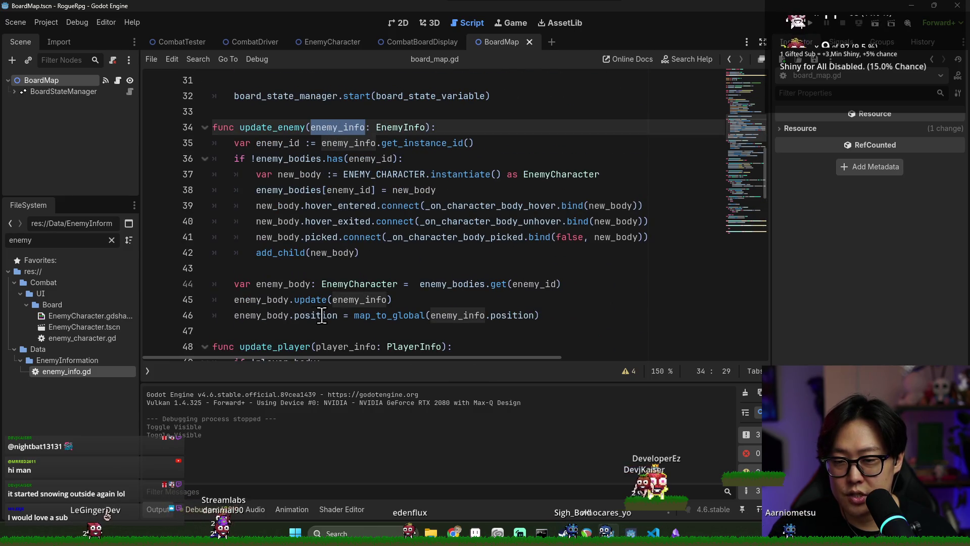
double_click(260, 300)
scroll(353, 291, "down", 1)
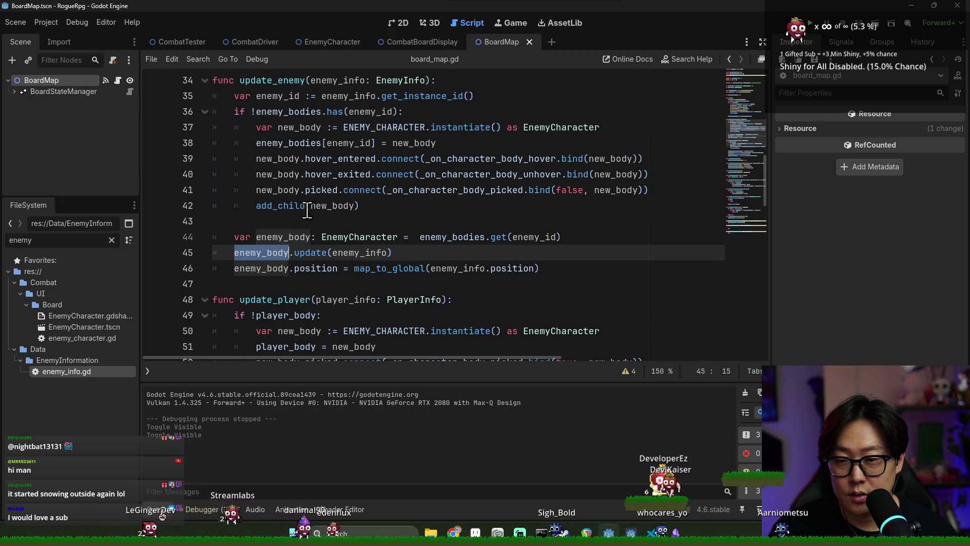
key("Up")
key("Up")
key("Up")
left_click(396, 273)
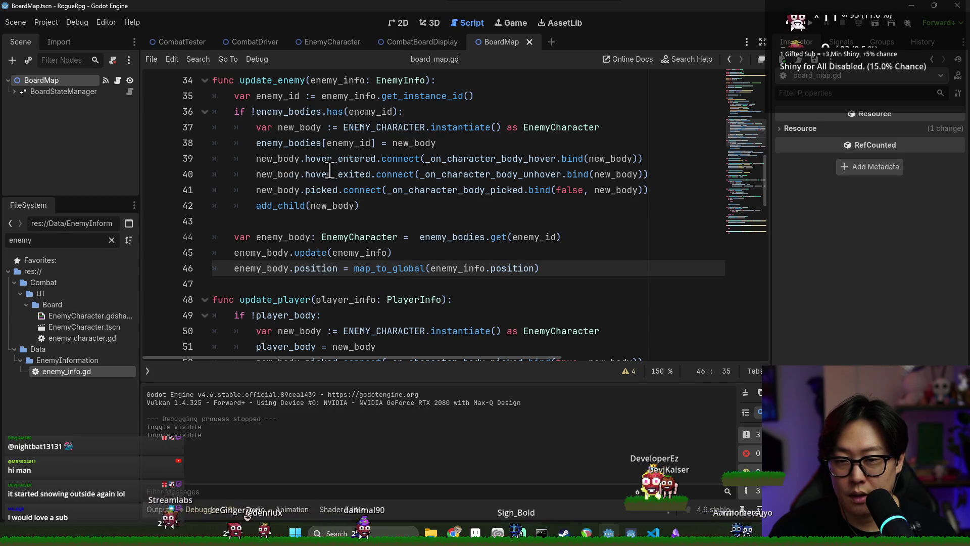
double_click(310, 143)
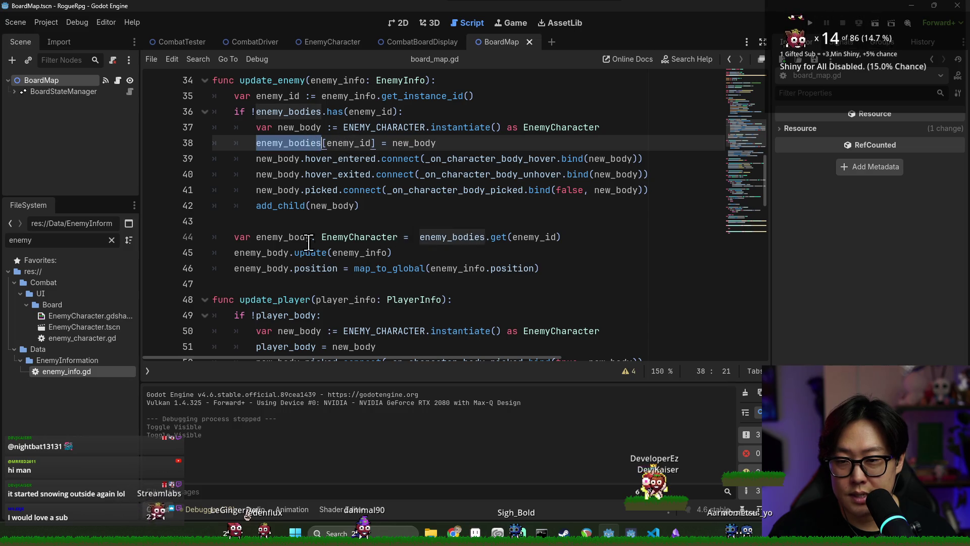
left_click(276, 238)
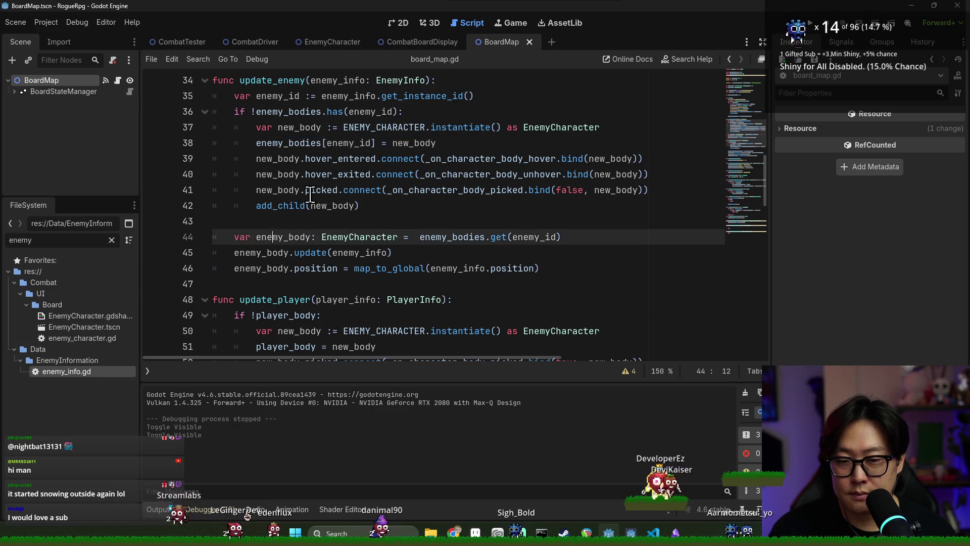
left_click(309, 190)
double_click(332, 206)
- Delete the extra space before enemy_bodies.get on line 44 and jump to enemy_character.gd's update
left_click(423, 237)
key("BackSpace")
left_click(464, 237)
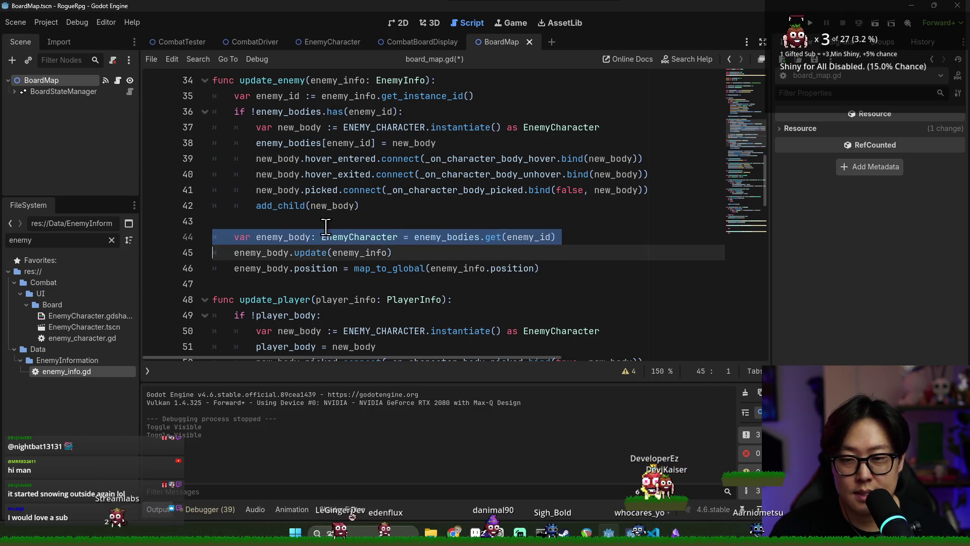
double_click(283, 237)
left_click(312, 258)
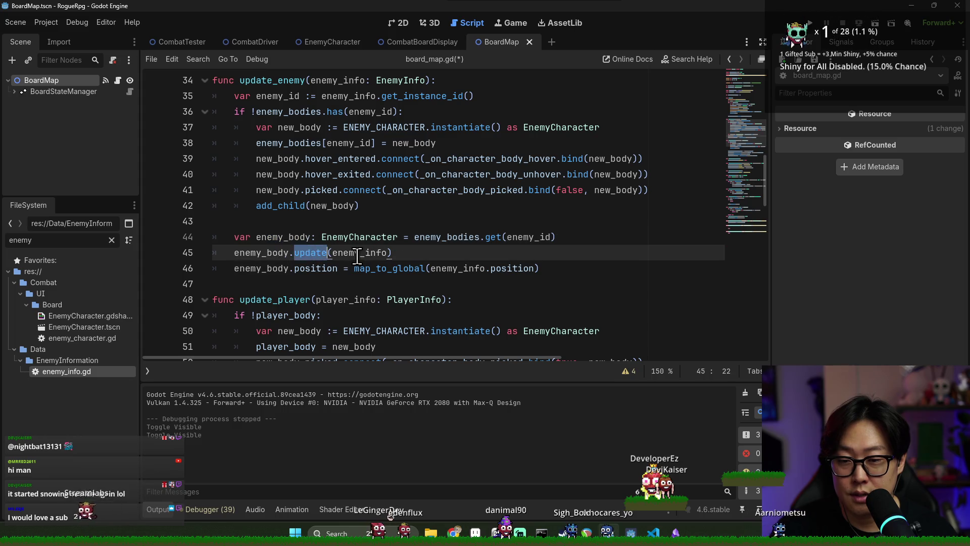
left_click(305, 255, "ctrl")
double_click(312, 206)
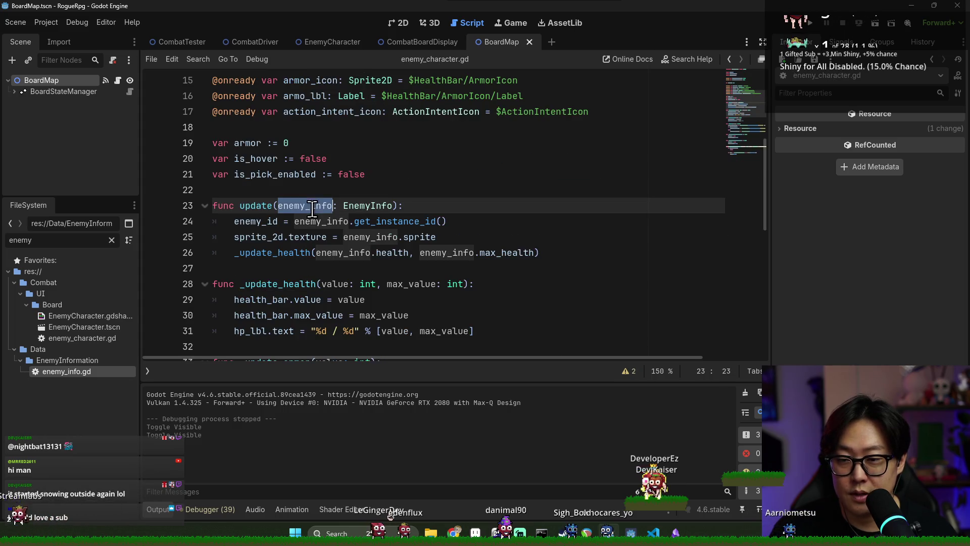
- Search all scripts for action_intent_icon, finding matches in enemy_character.gd and combat_controller.gd
scroll(328, 249, "up", 5)
scroll(316, 259, "down", 4)
scroll(315, 259, "down", 2)
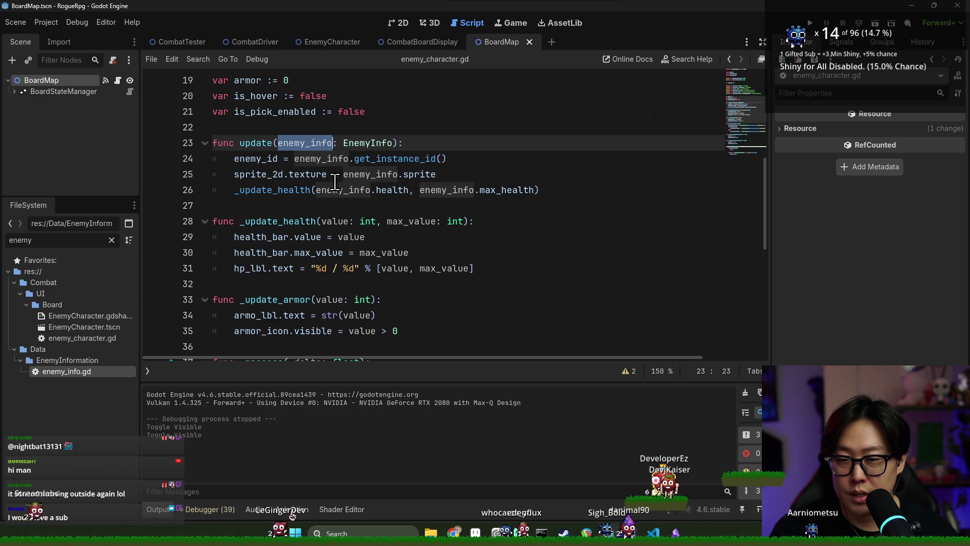
double_click(273, 190)
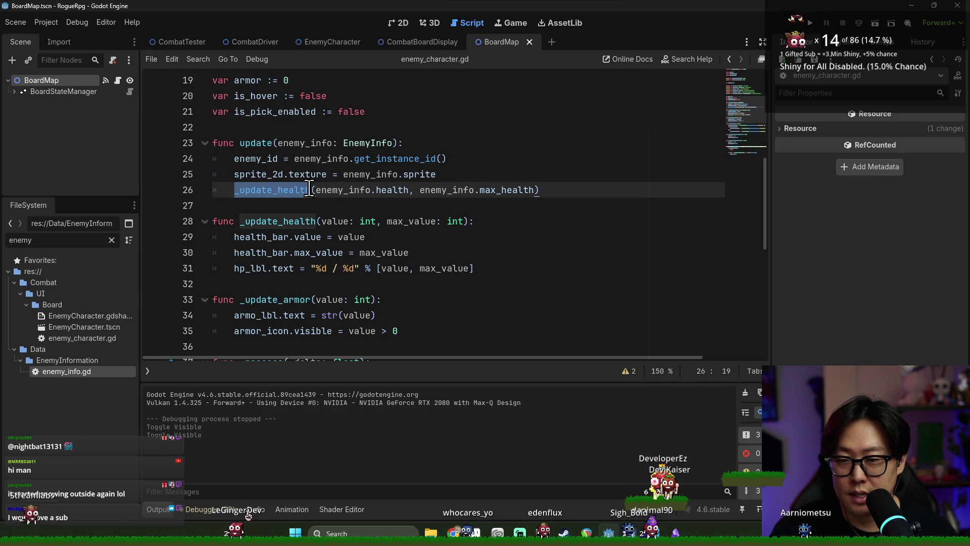
scroll(313, 202, "down", 5)
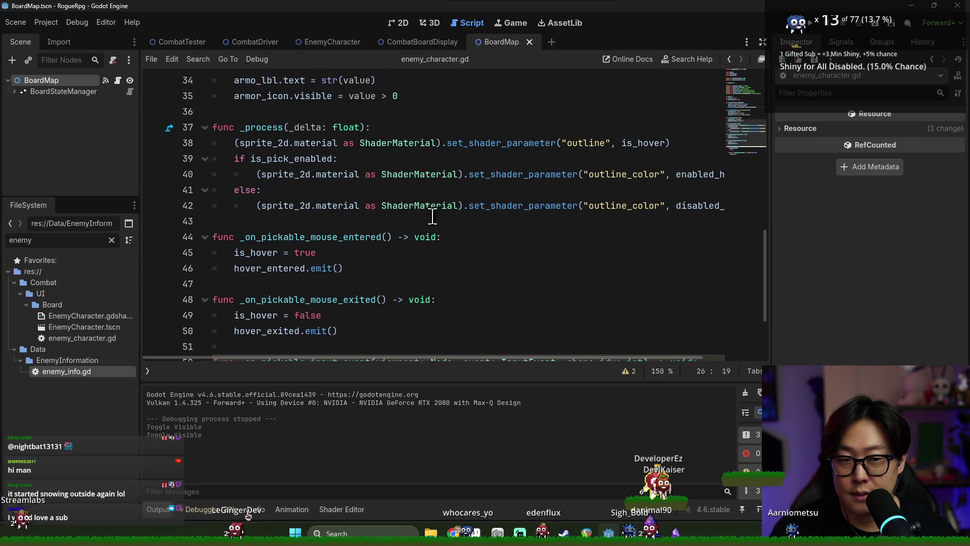
scroll(424, 222, "down", 2)
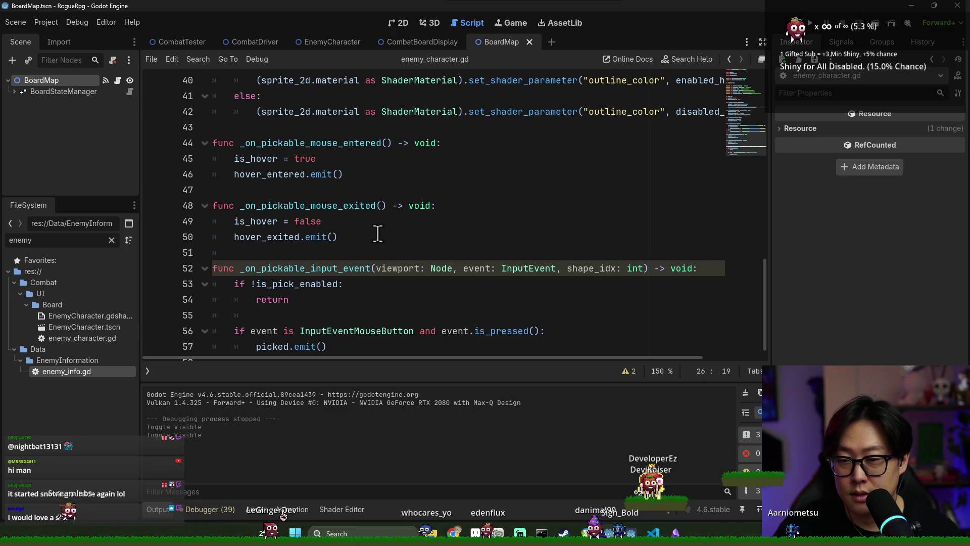
scroll(377, 234, "up", 13)
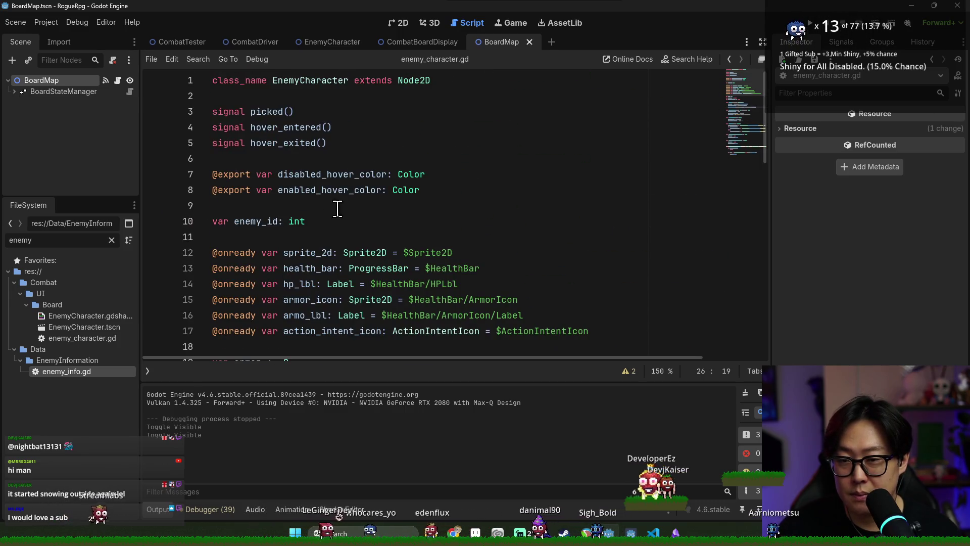
scroll(346, 205, "down", 1)
double_click(341, 284)
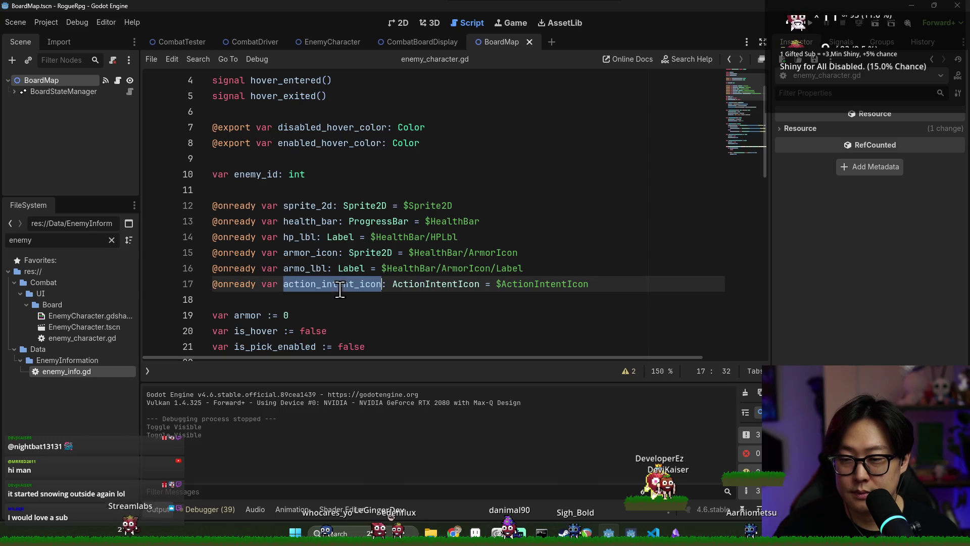
key("ctrl+shift+f")
key("Return")
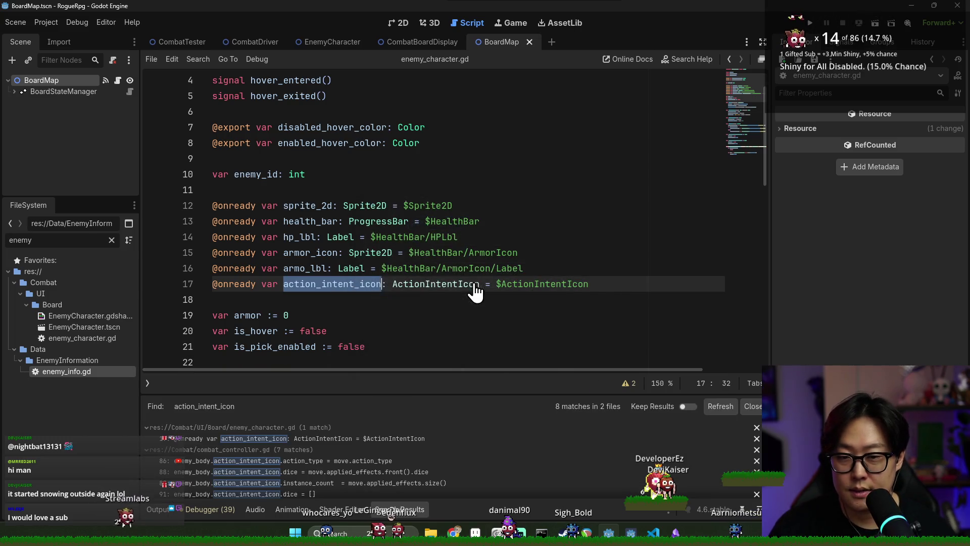
- Open the action_intent_icon match in combat_controller.gd and close the search results
mouse_move(383, 391)
left_mouse_down()
mouse_move(392, 323)
mouse_move(386, 187)
left_mouse_up()
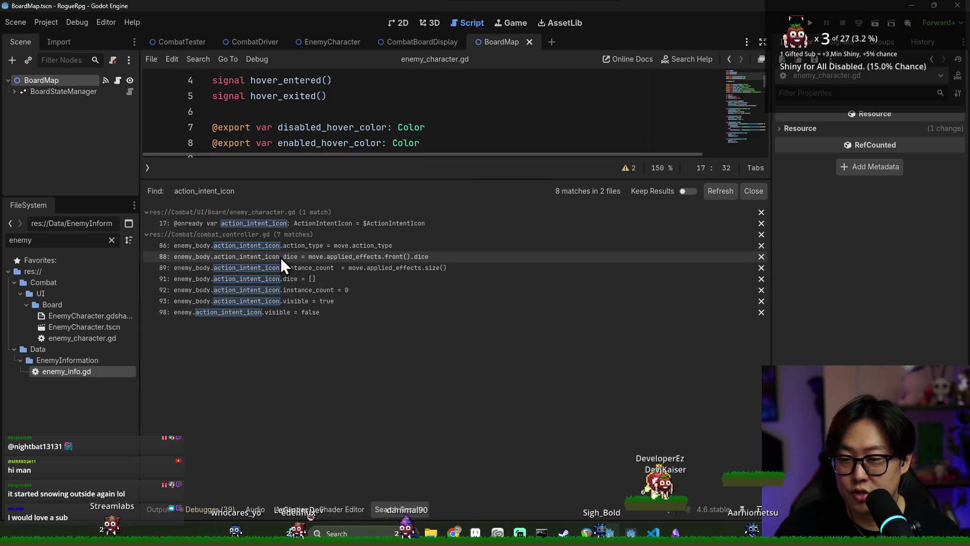
left_click(323, 248)
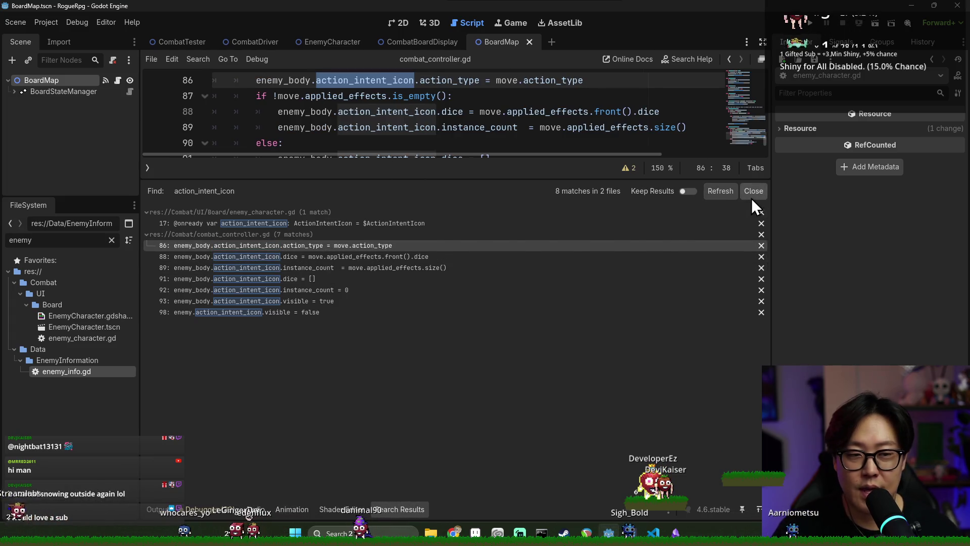
left_click(751, 193)
double_click(305, 196)
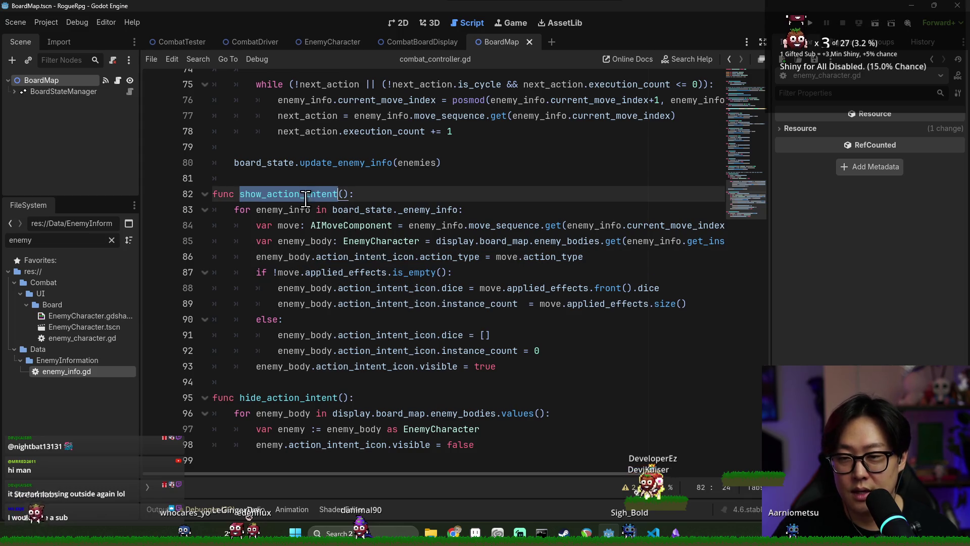
- Examine the move lookup and applied_effects checks in show_action_intent, then save
left_click(350, 228)
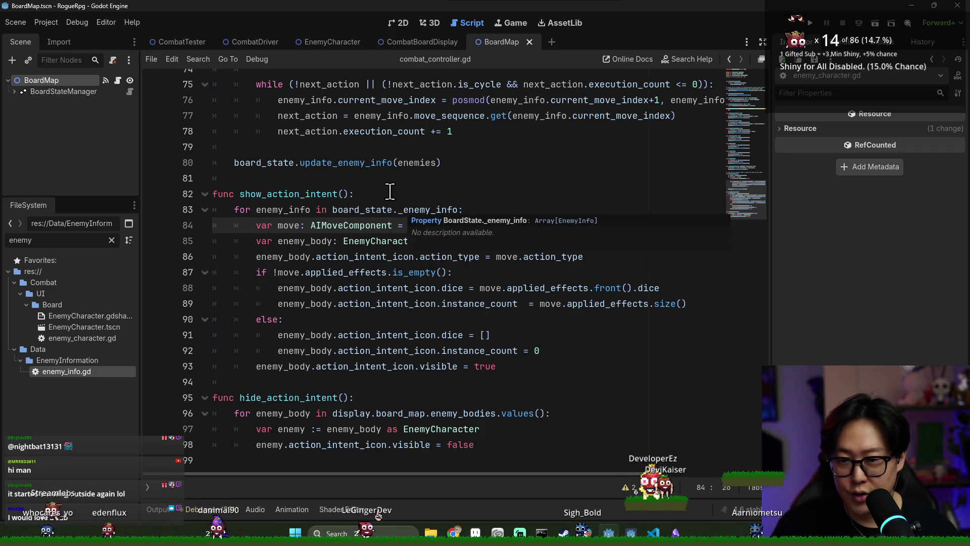
left_click(367, 319)
left_click(366, 334)
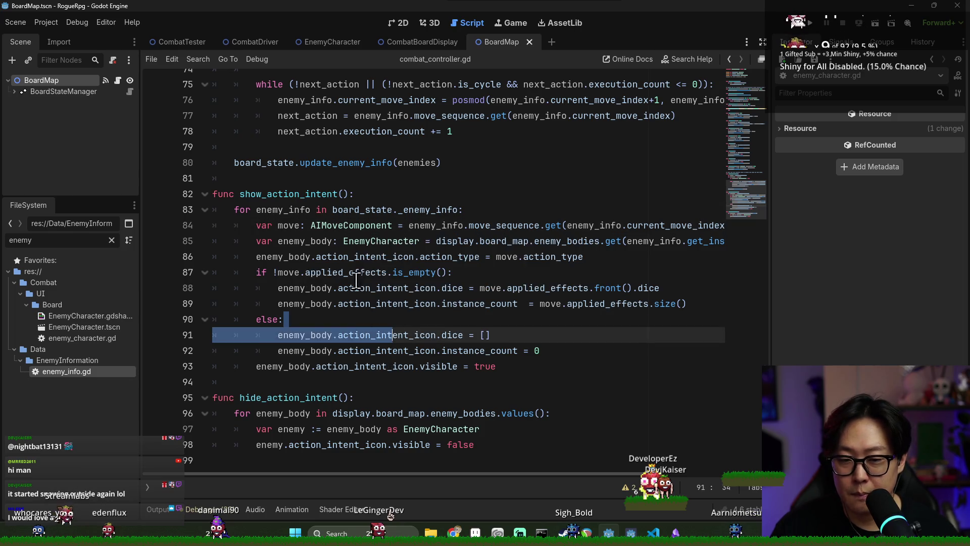
left_click(355, 273)
key("ctrl+s")
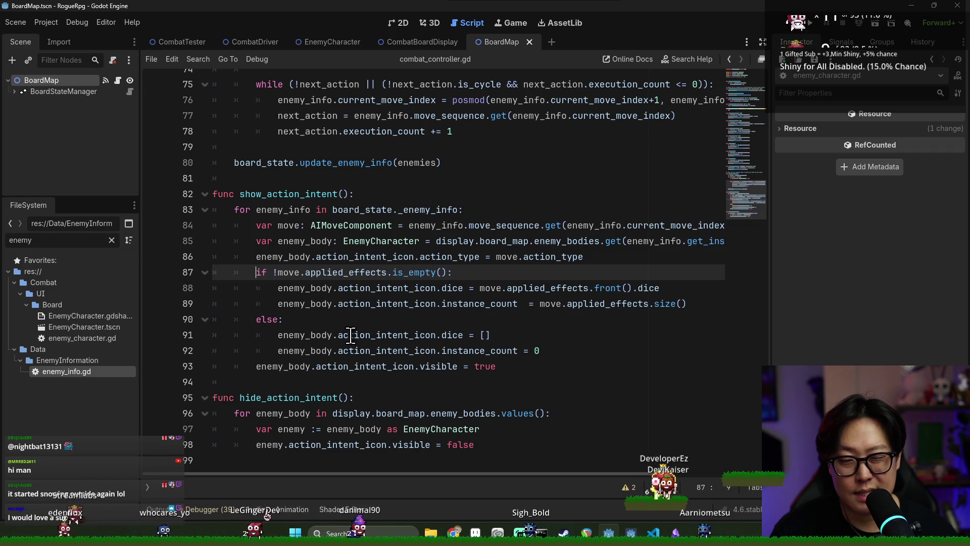
double_click(305, 276)
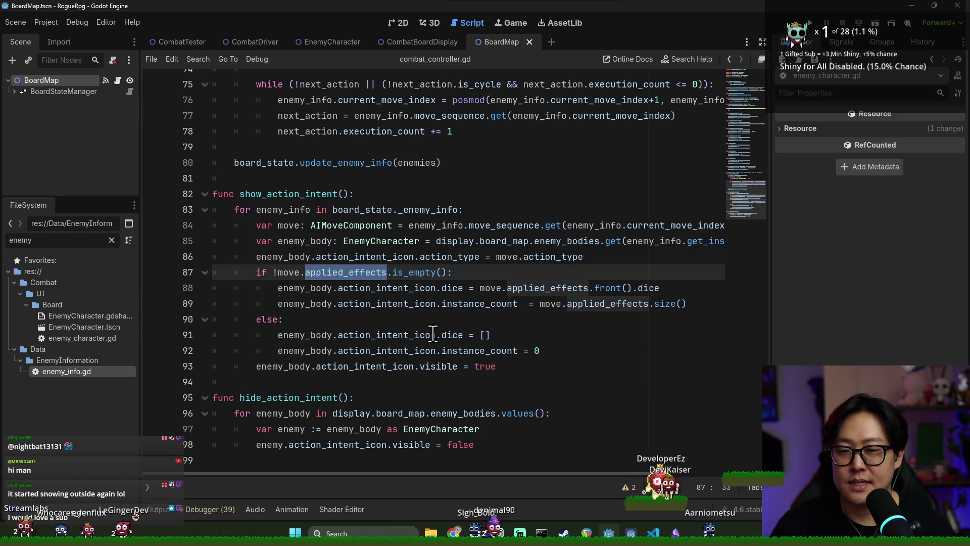
key("ctrl+s")
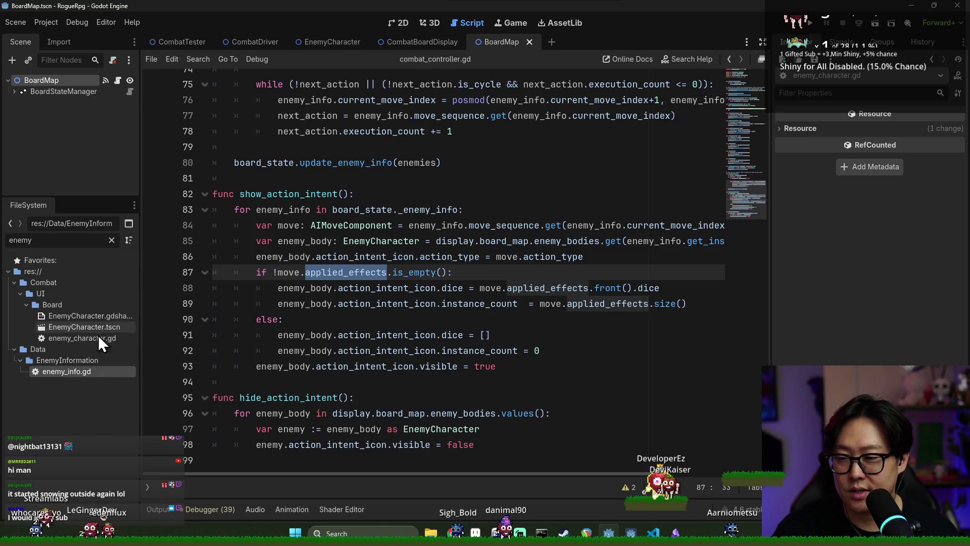
left_click(95, 238)
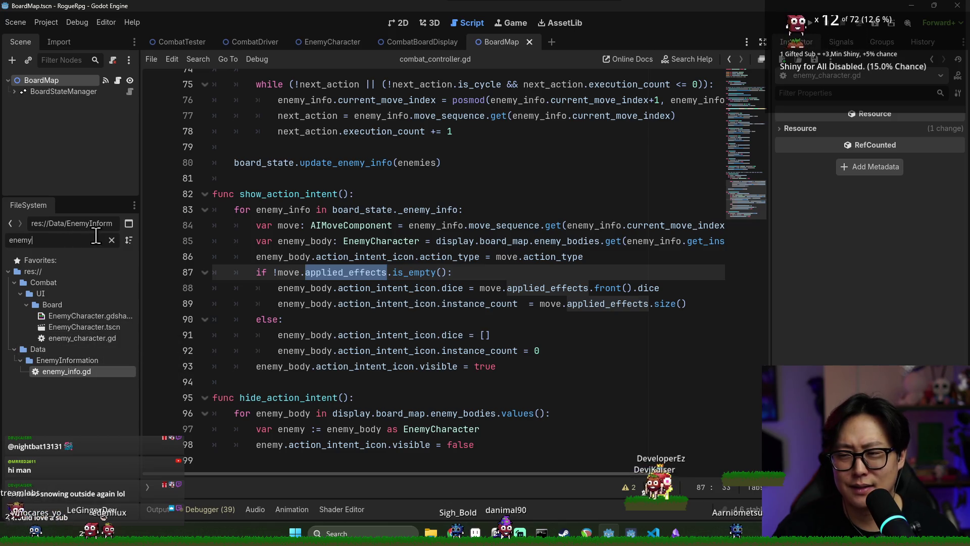
- Filter the FileSystem by 'intent' and open the ActionIntentIcon scene
left_click(112, 240)
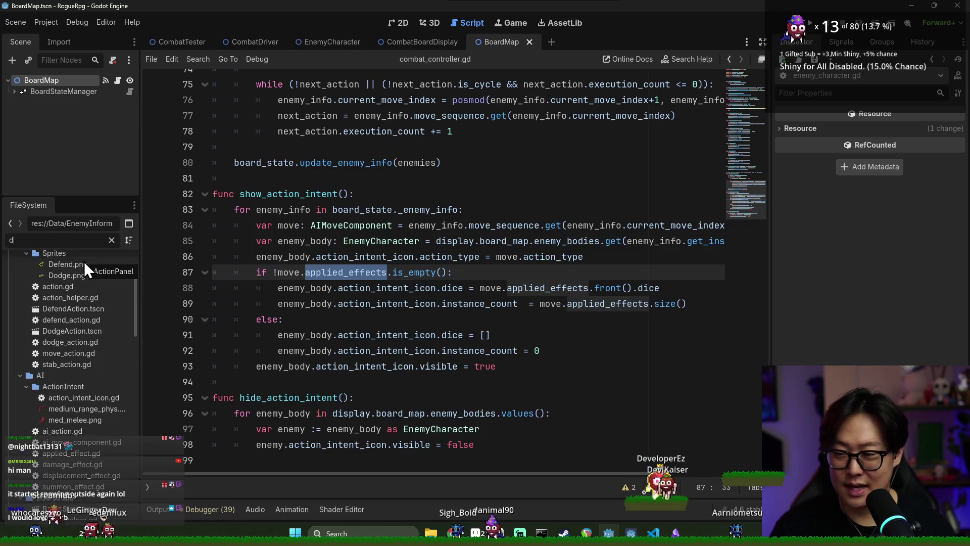
type("enem")
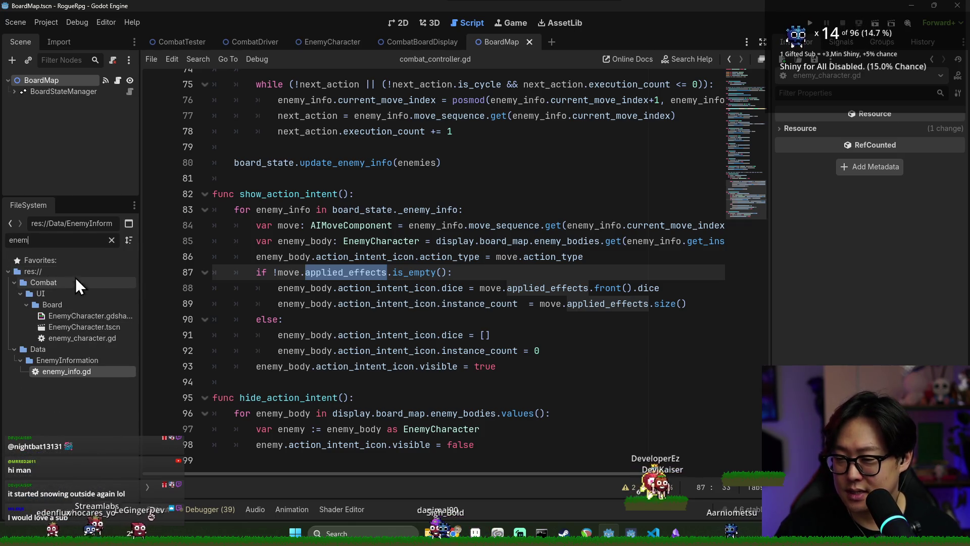
type("intent")
left_click(83, 305)
double_click(83, 304)
double_click(91, 317)
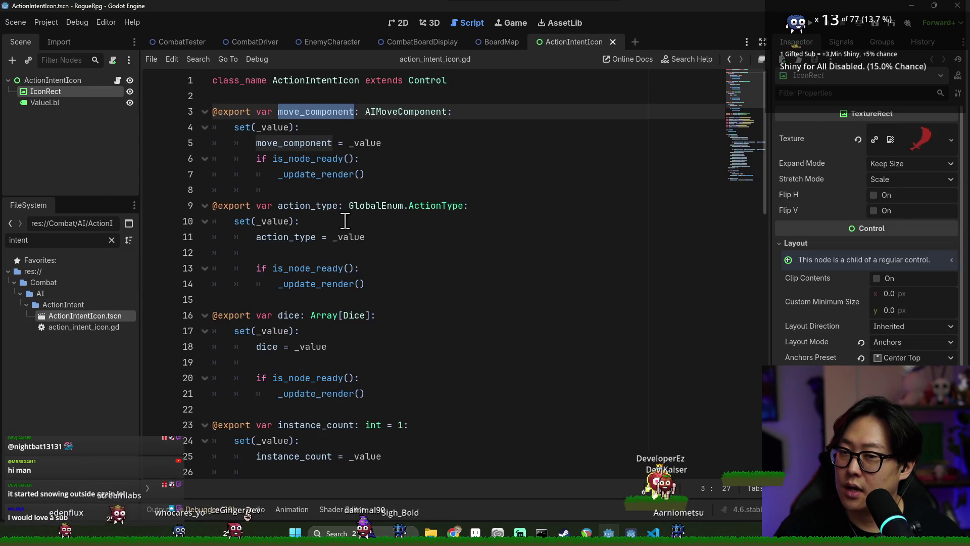
- Delete the move_component export block from action_intent_icon.gd and close its tab
left_click(341, 145)
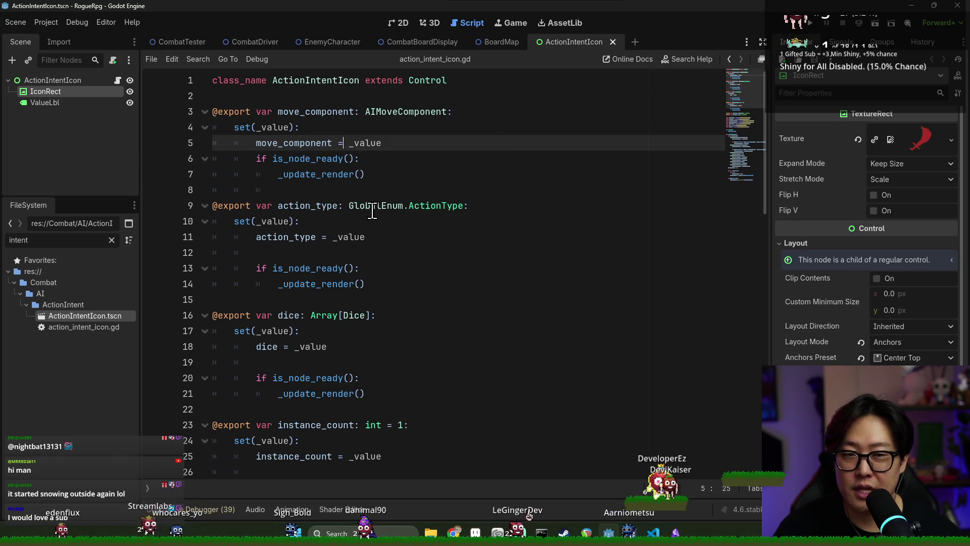
left_click_drag(282, 190, 207, 99)
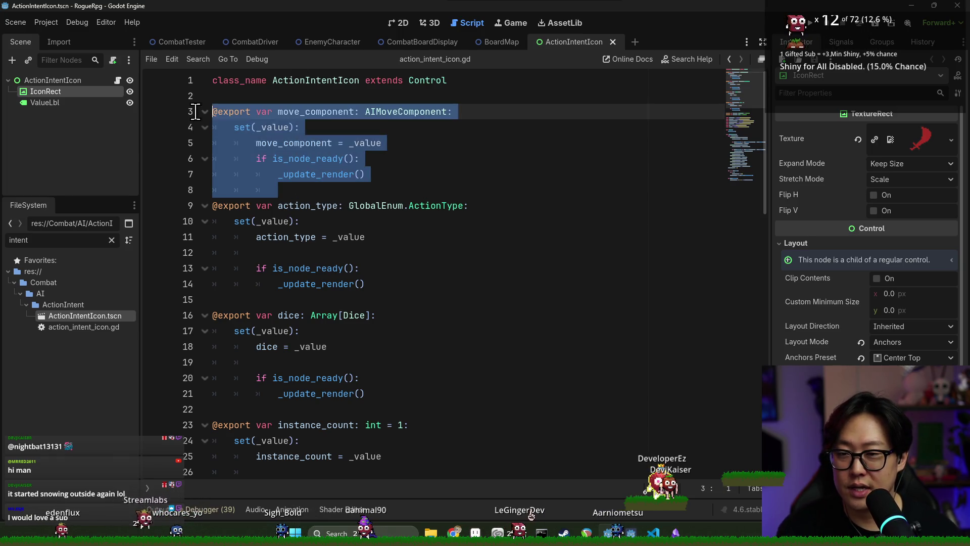
key("BackSpace")
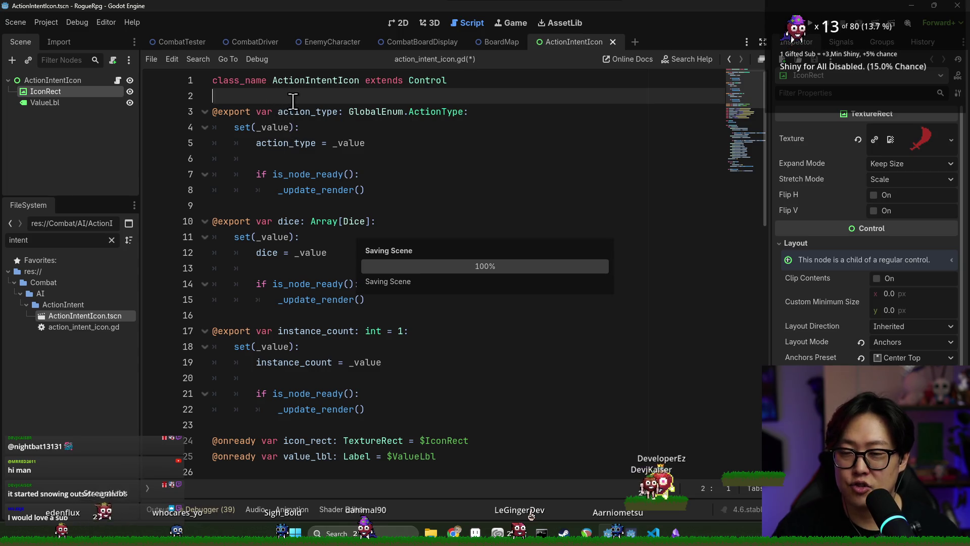
left_click(613, 42)
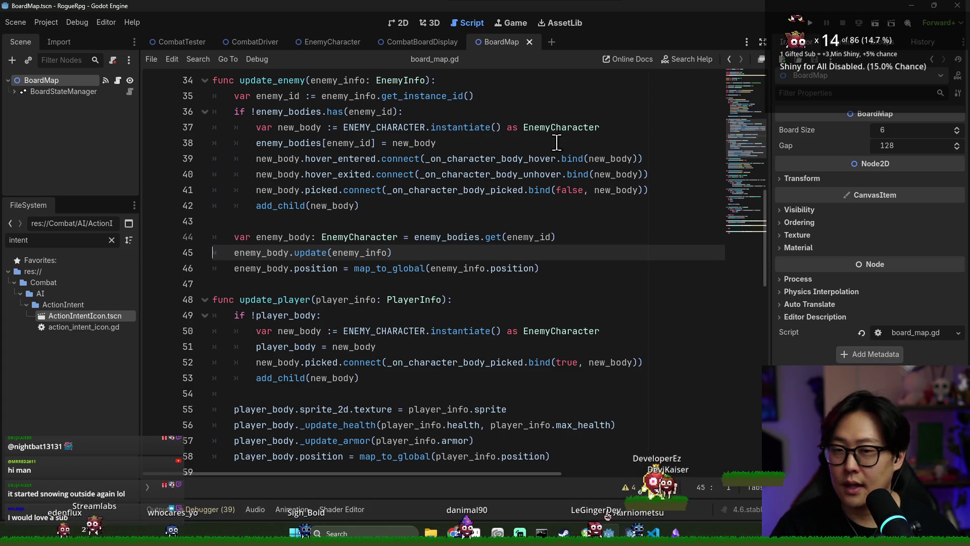
- Select the _on_character_body_hover and unhover handlers in board_map.gd, then scroll back to the signals
scroll(472, 255, "up", 5)
scroll(513, 177, "down", 12)
scroll(380, 390, "down", 10)
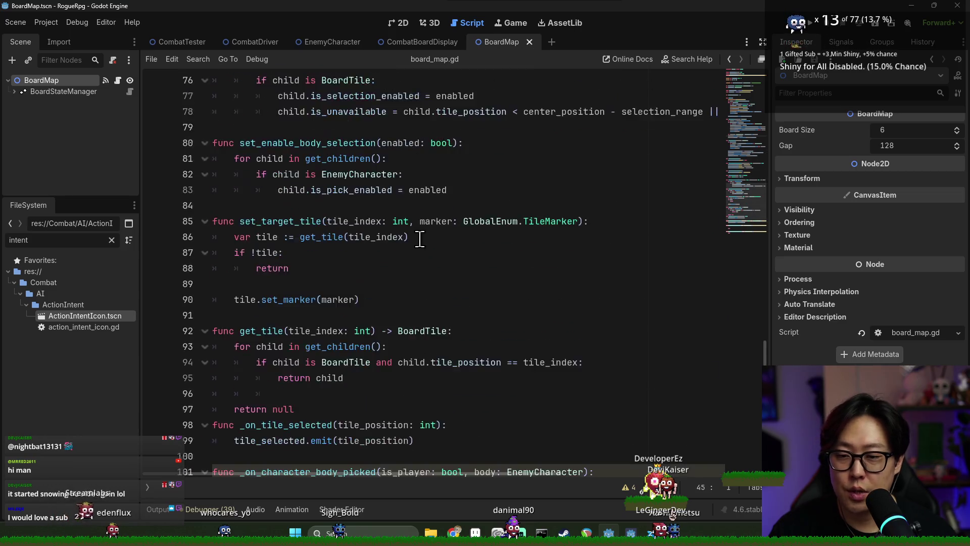
double_click(307, 316)
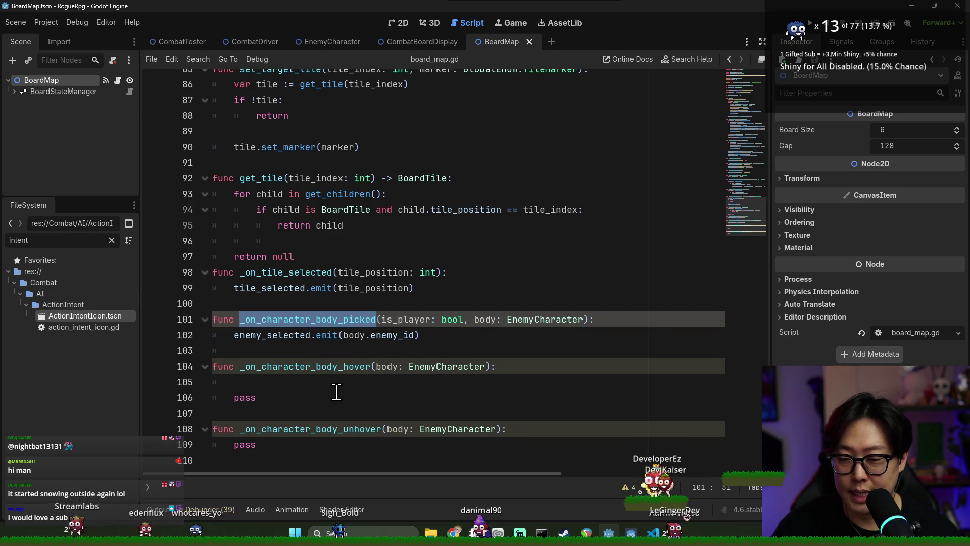
key("Down")
key("Down")
key("Down")
mouse_move(238, 350)
left_mouse_down()
mouse_move(346, 444)
mouse_move(247, 348)
mouse_move(433, 463)
mouse_move(253, 348)
mouse_move(352, 460)
left_mouse_up()
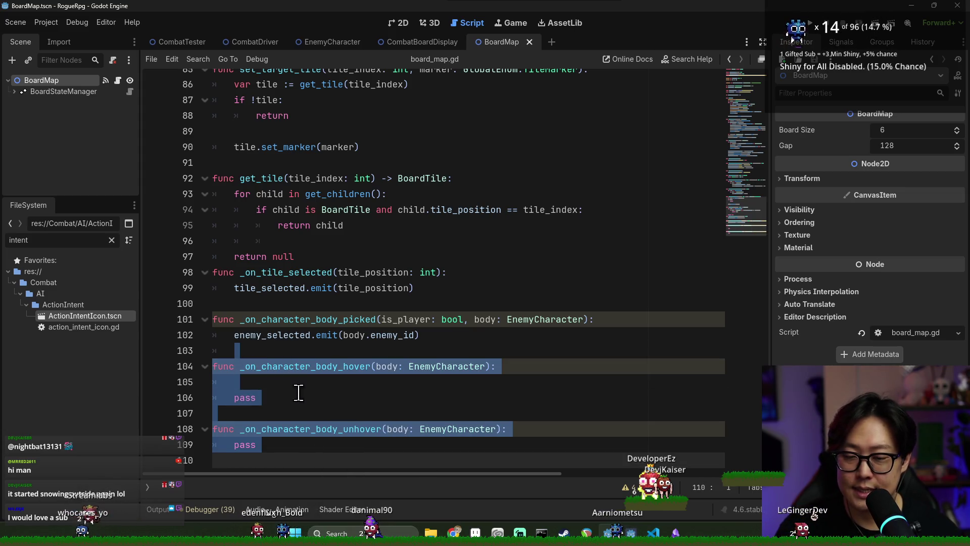
scroll(318, 407, "up", 20)
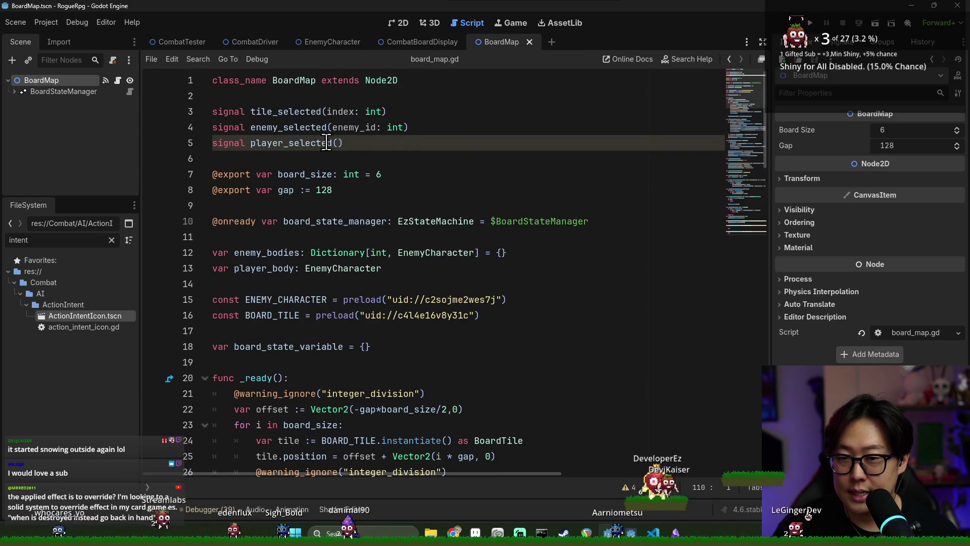
- Declare a new enemy_hover_entered signal carrying enemy_id among the board map signals
left_click(435, 128)
key("Up")
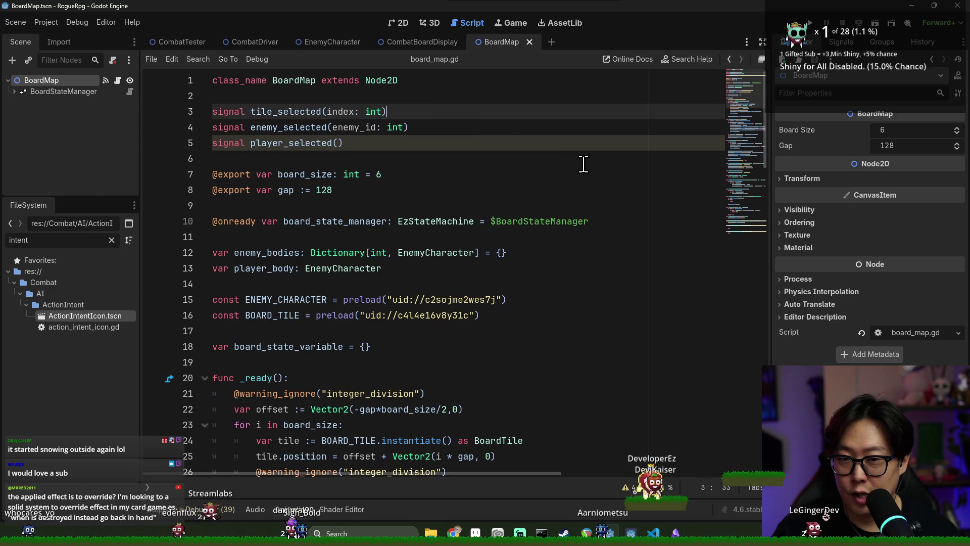
key("Return")
type("signal enemy_hover_entered(")
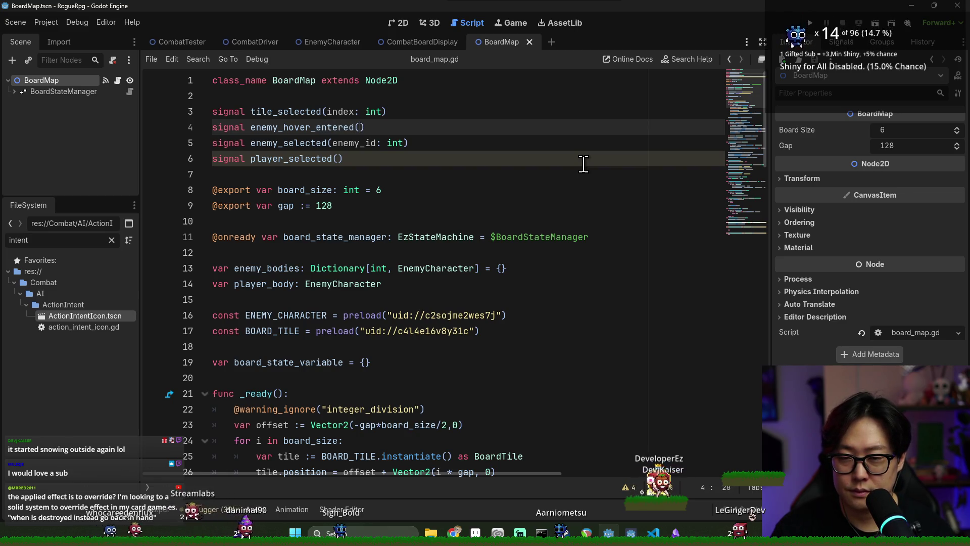
type("enemy_id: int")
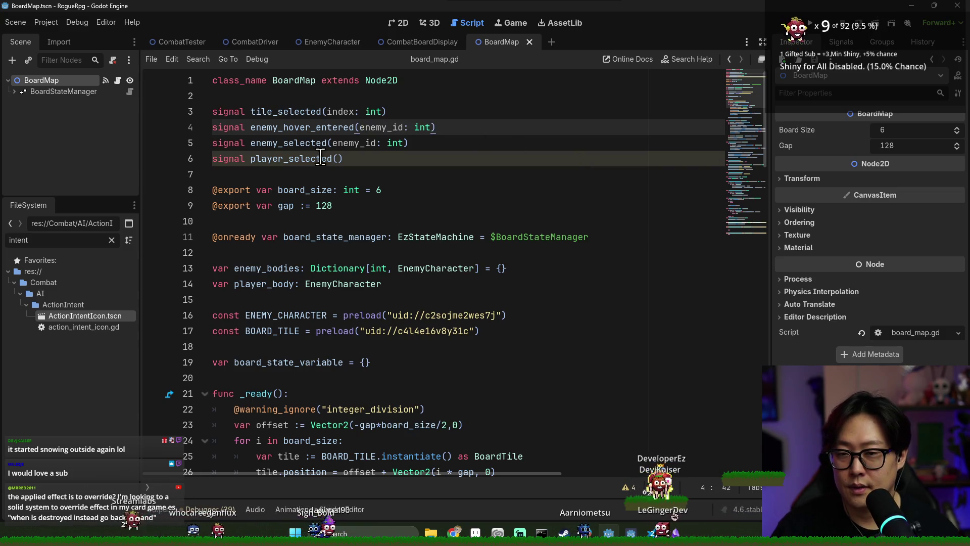
- Emit enemy_hover_entered in the hover handler in place of its pass line
double_click(302, 127)
key("ctrl+c")
scroll(378, 295, "down", 15)
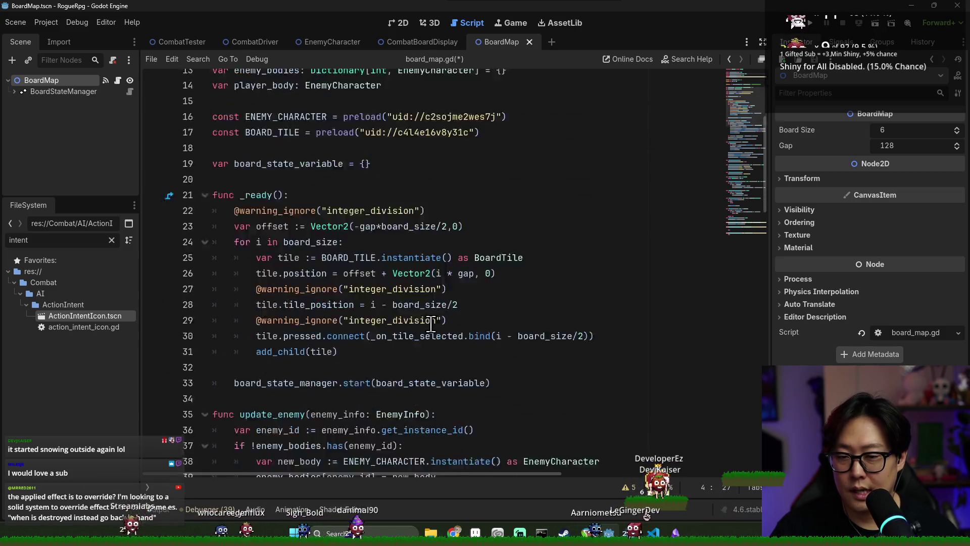
double_click(263, 445)
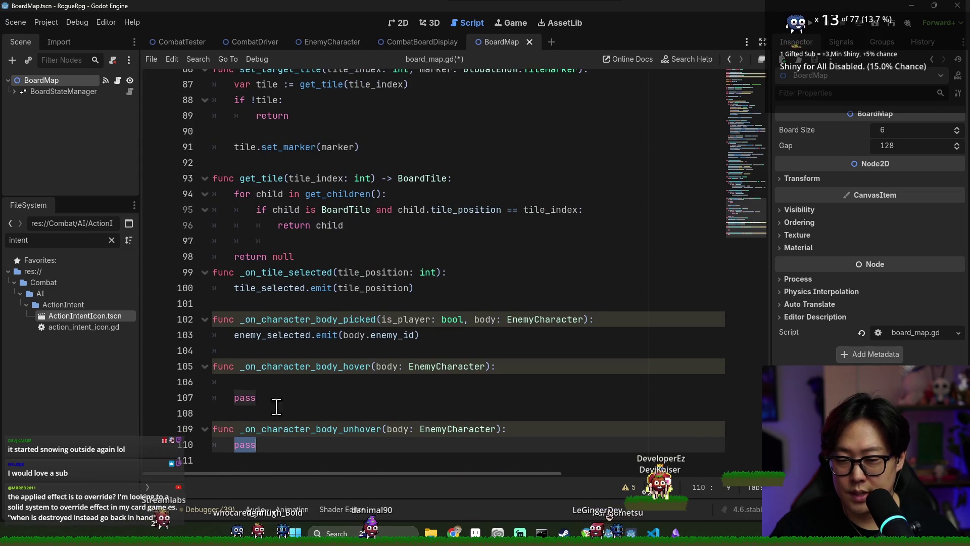
left_click(245, 388)
key("ctrl+v")
type(".emit(")
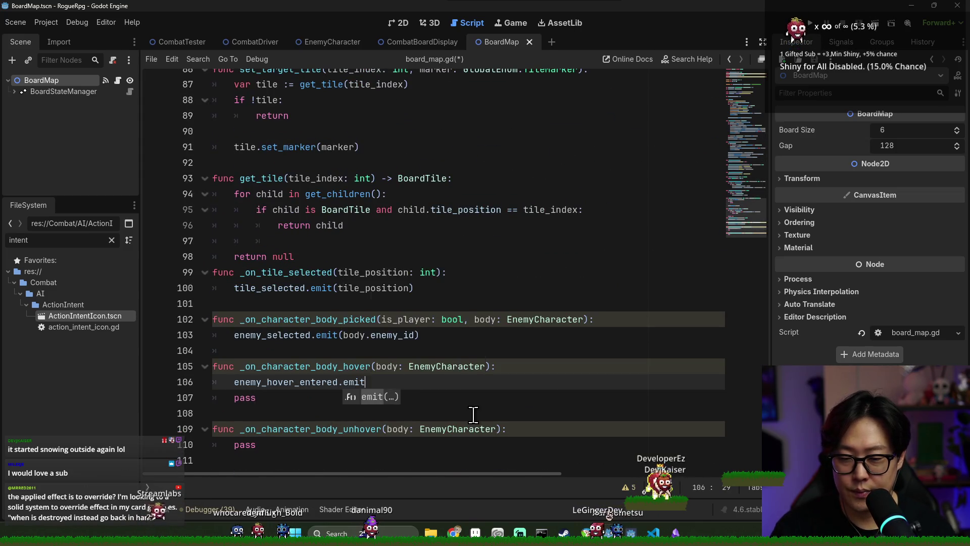
key("shift+Down")
key("Delete")
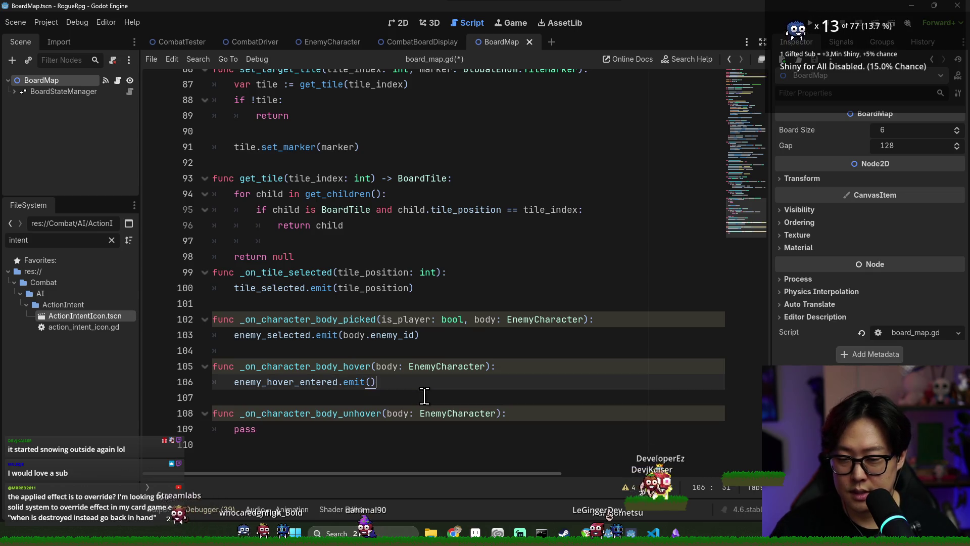
- Pass the hover handler's body parameter as the emit argument
double_click(387, 365)
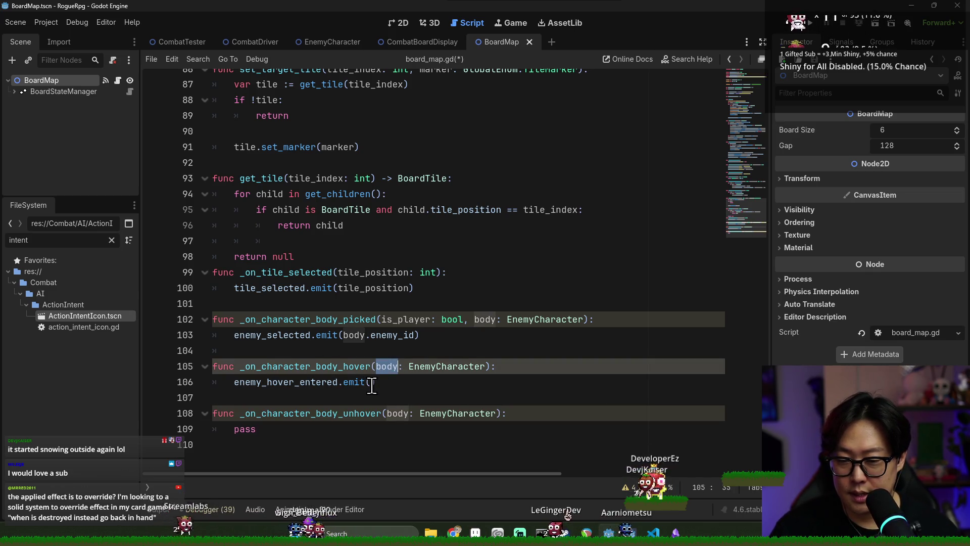
key("ctrl+c")
left_click(372, 383)
key("ctrl+v")
- Copy the emit line into the unhover handler, replacing pass and fixing its indentation
key("Home")
key("Home")
key("shift+Down")
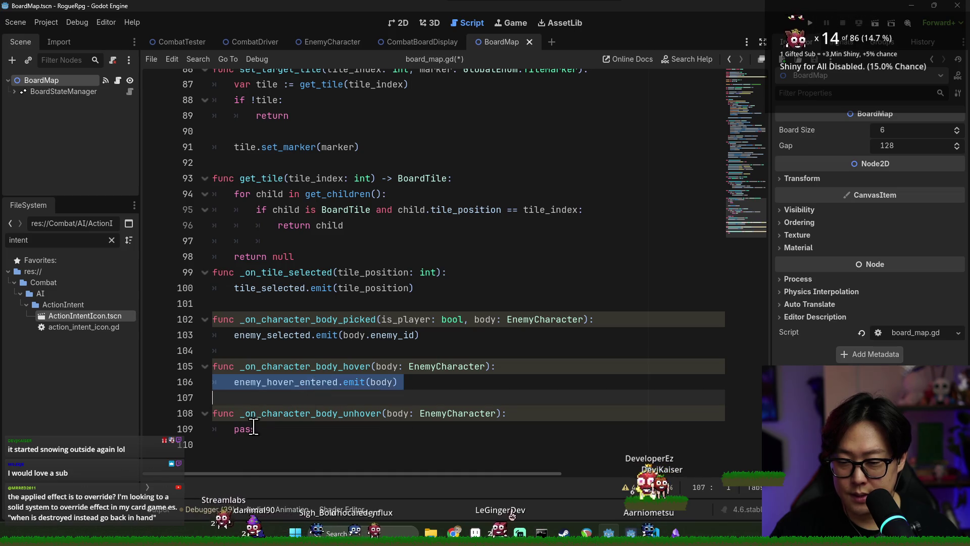
key("ctrl+c")
double_click(245, 428)
key("ctrl+v")
key("shift+Tab")
- Duplicate the enemy_hover_entered declaration as enemy_hover_exited and remove the extra blank line
scroll(519, 347, "up", 8)
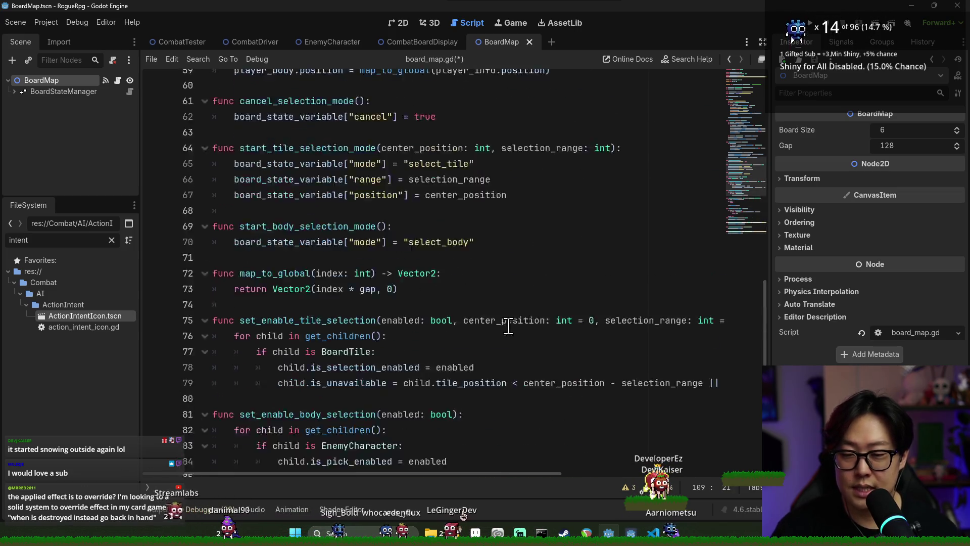
scroll(519, 347, "up", 15)
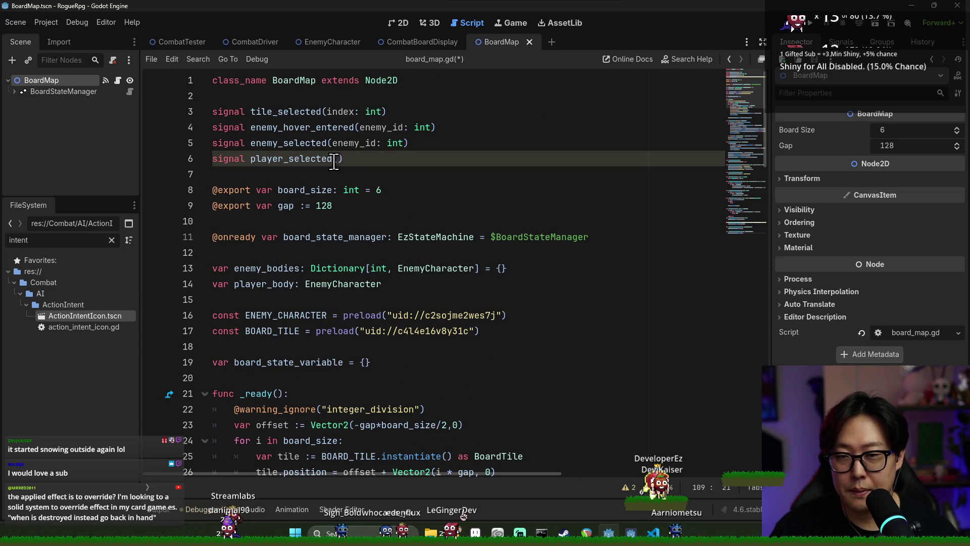
left_click(334, 159)
left_click(339, 149)
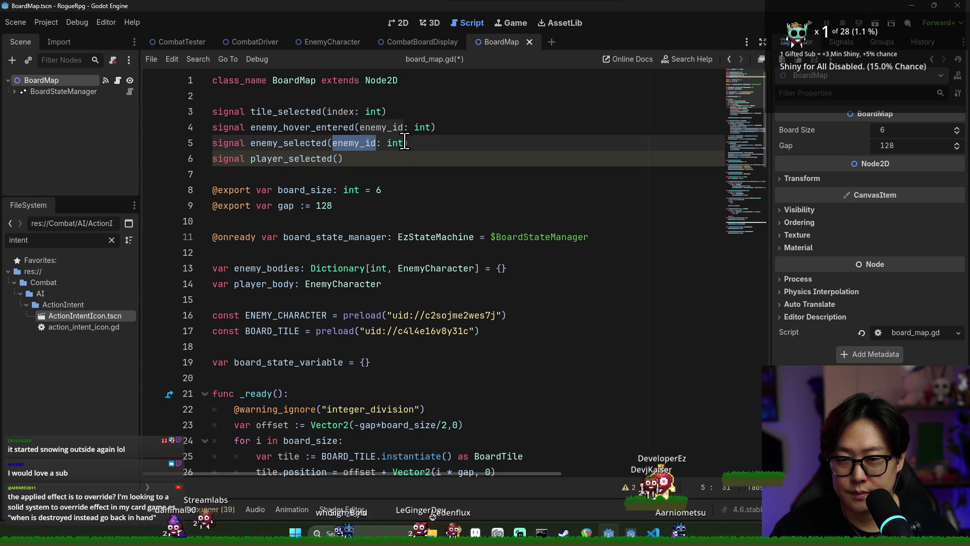
triple_click(377, 129)
key("ctrl+c")
key("End")
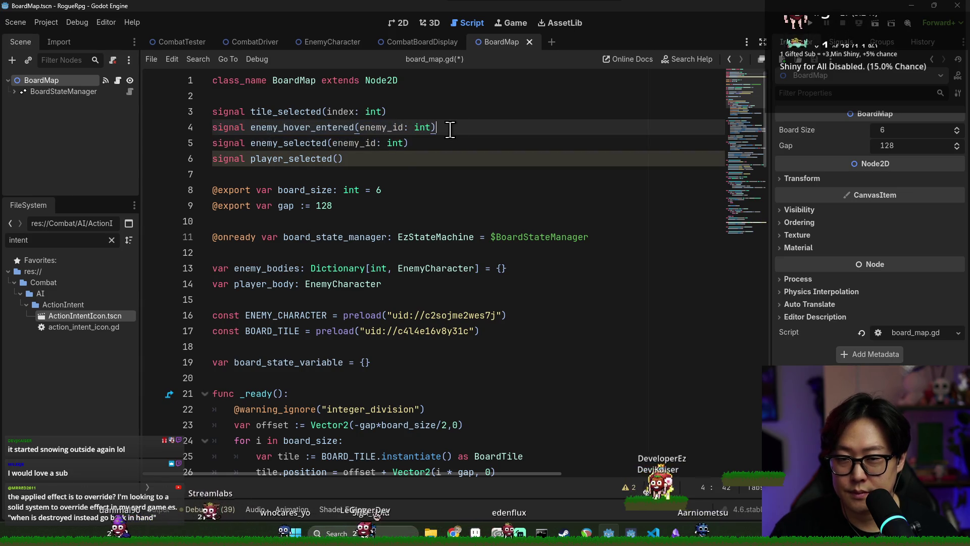
key("Return")
key("ctrl+v")
key("Return")
double_click(328, 146)
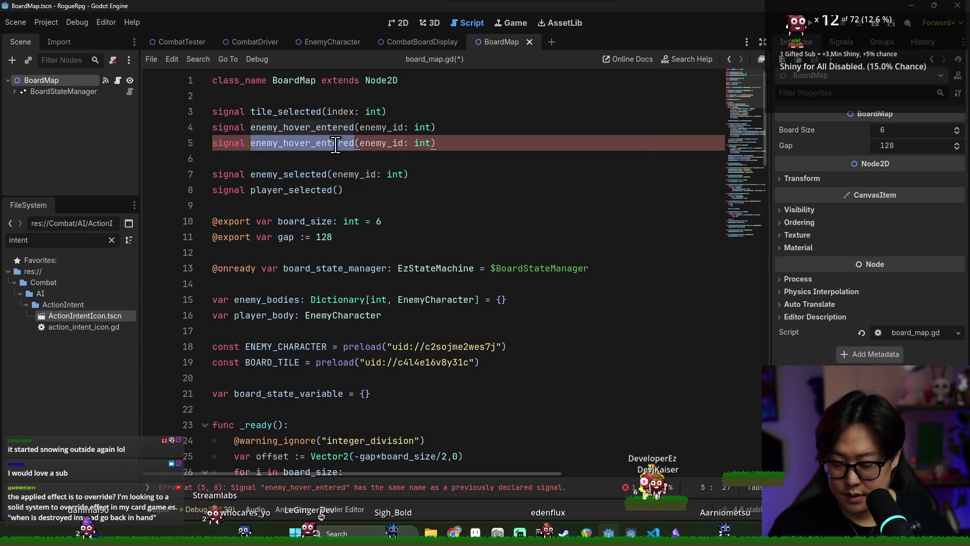
key("End")
key("Delete")
- Save, then make the unhover handler emit enemy_hover_exited using autocomplete
scroll(515, 284, "down", 20)
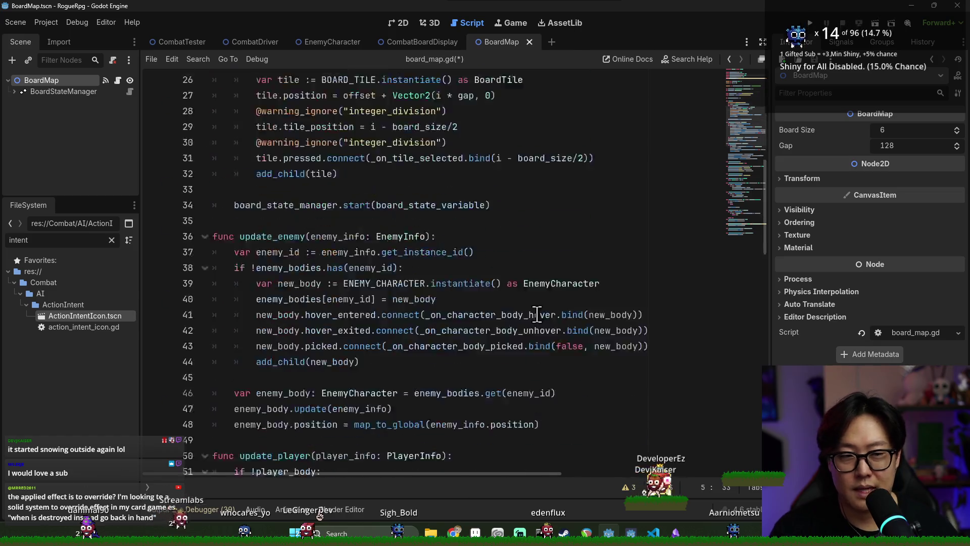
key("ctrl+s")
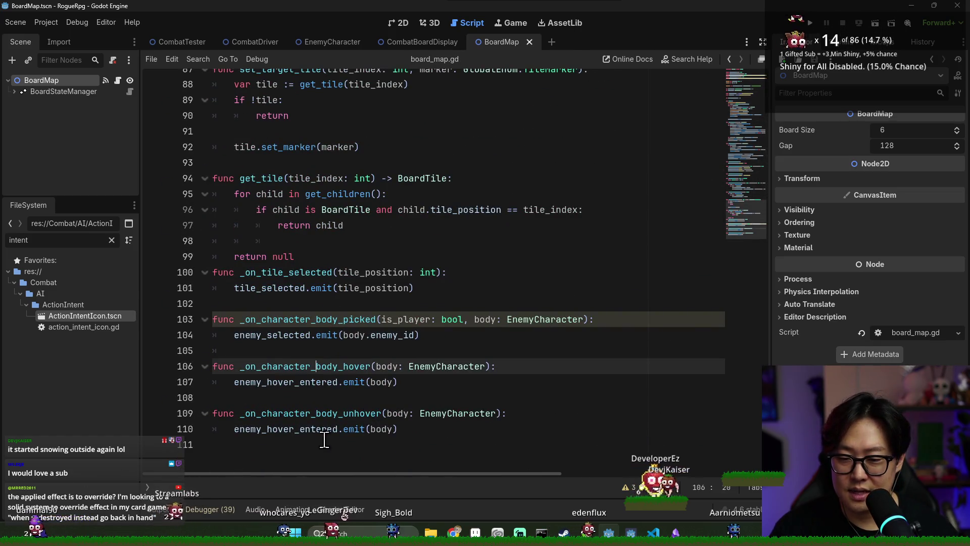
double_click(325, 430)
type("en")
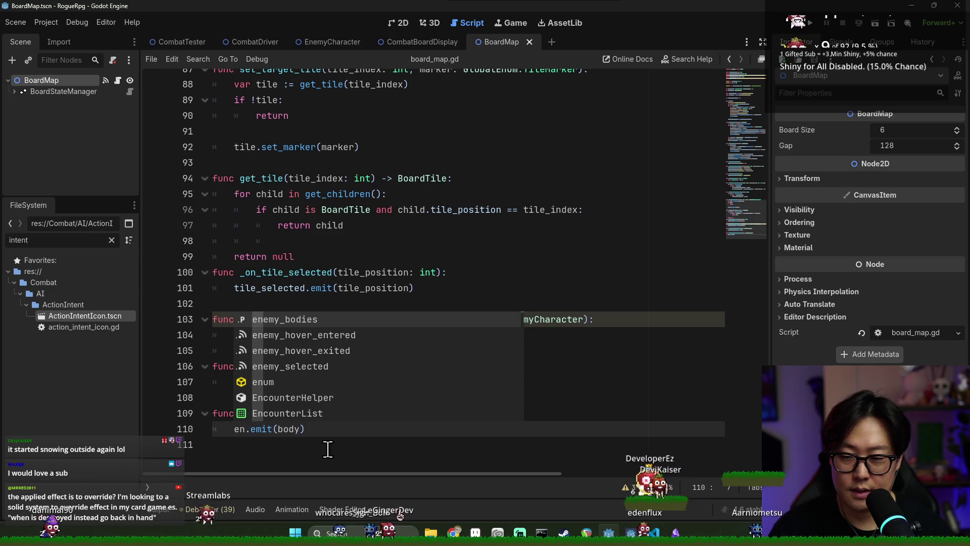
key("Down")
key("Down")
key("Return")
- Close the board_map.gd script tab
left_click(361, 223)
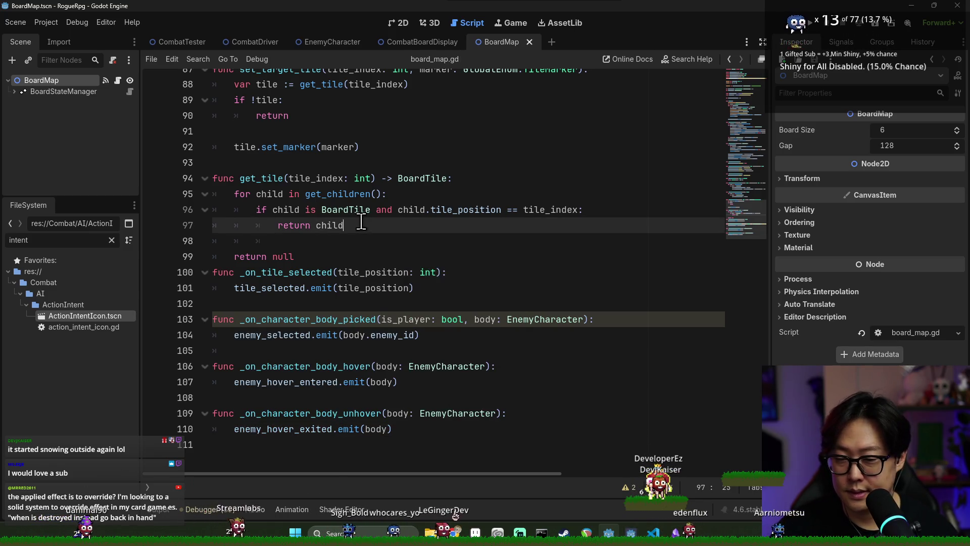
scroll(279, 229, "up", 7)
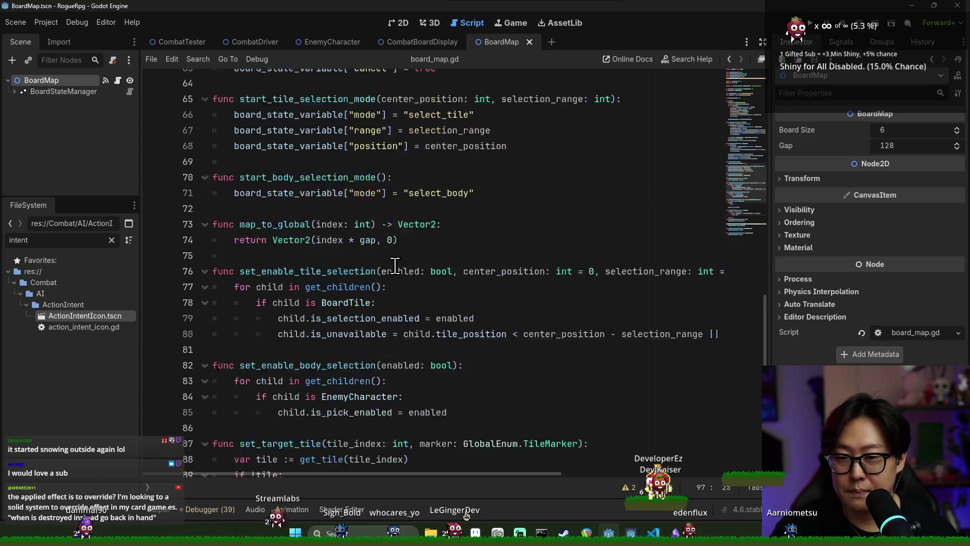
double_click(279, 240)
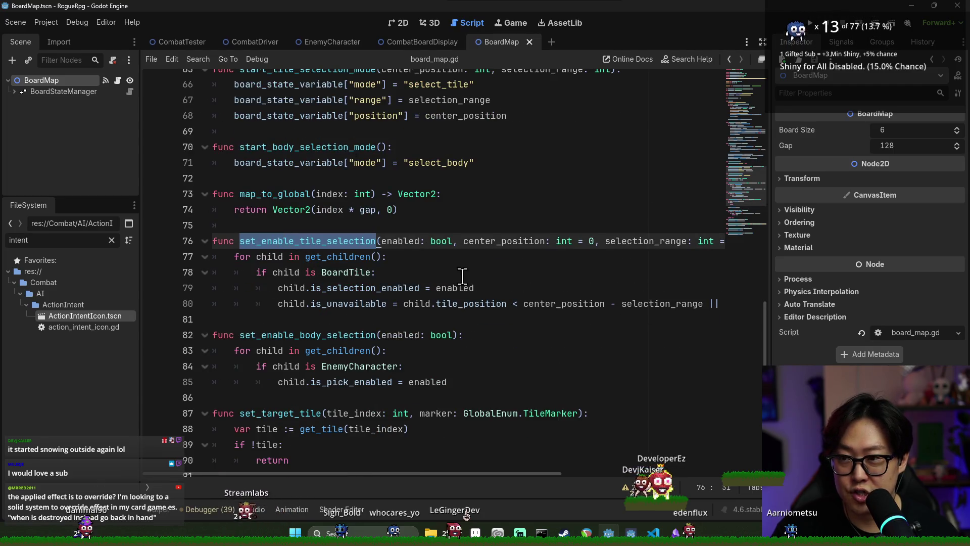
left_click(529, 42)
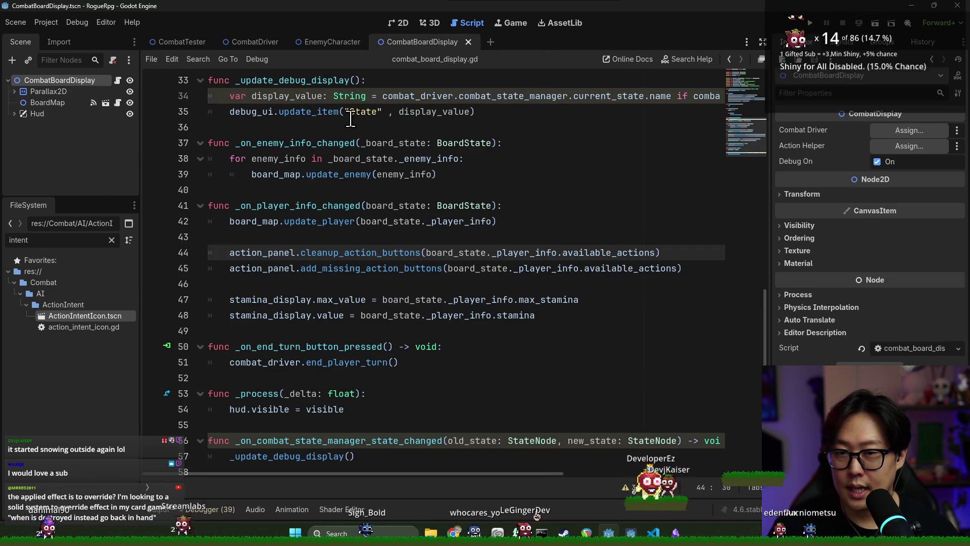
double_click(20, 240)
type("boardstate")
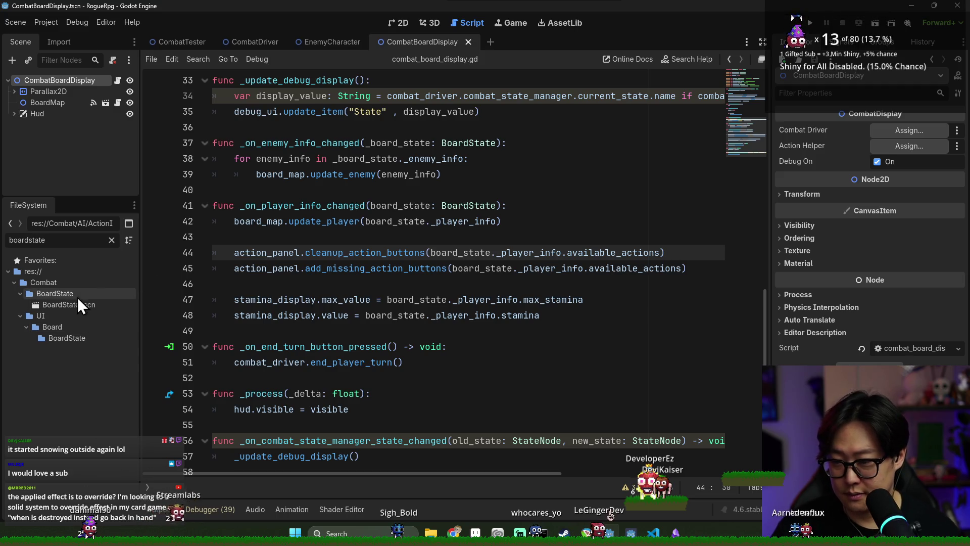
double_click(84, 305)
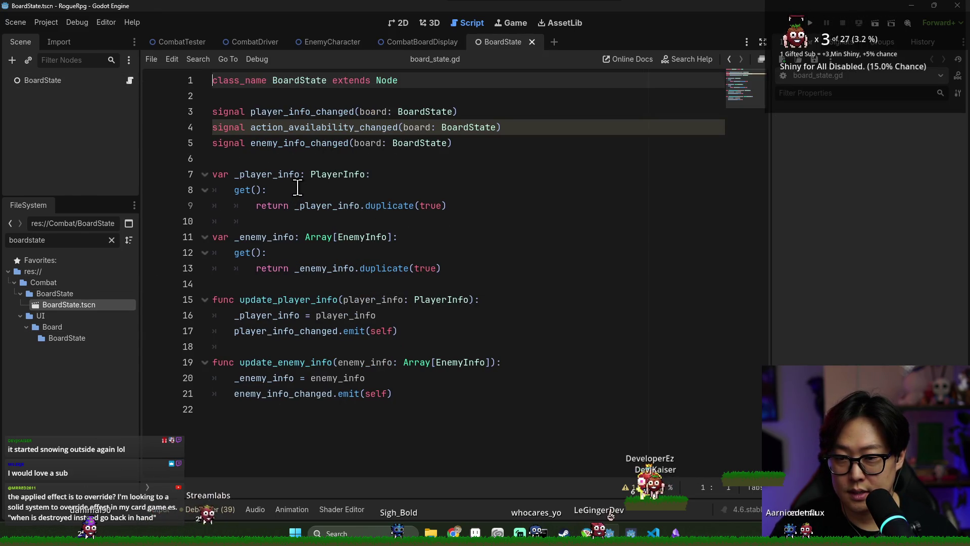
left_click(295, 82)
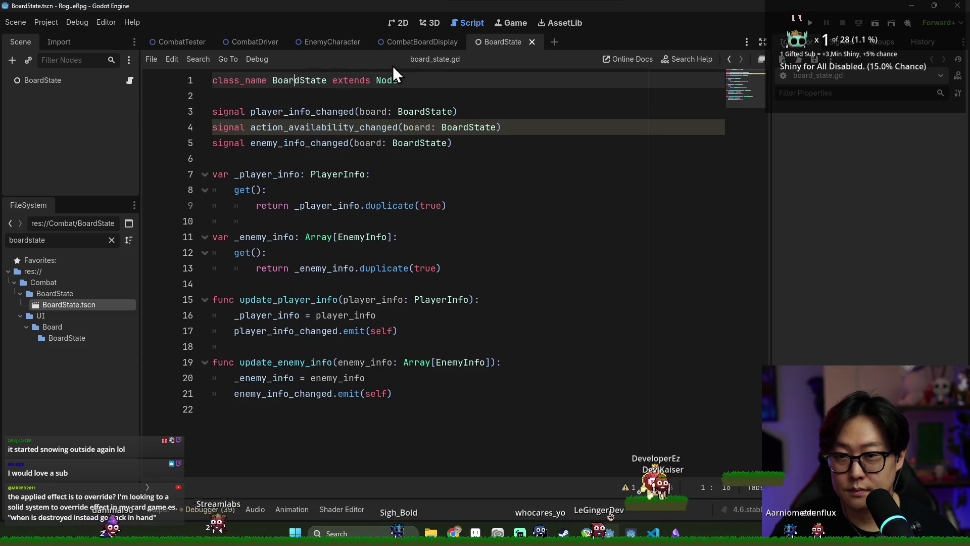
left_click(92, 83)
left_click(399, 23)
key("ctrl+s")
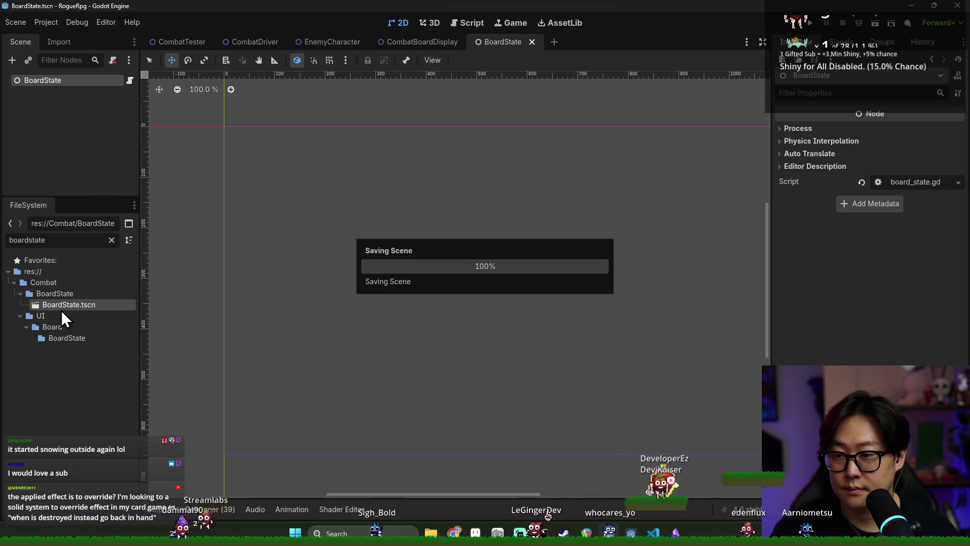
left_click(112, 240)
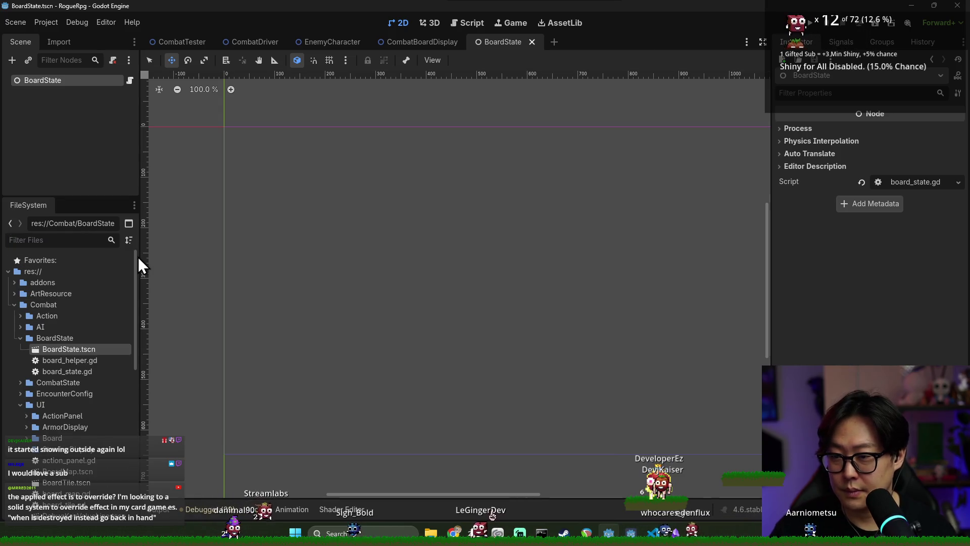
left_click(256, 42)
left_click(15, 92)
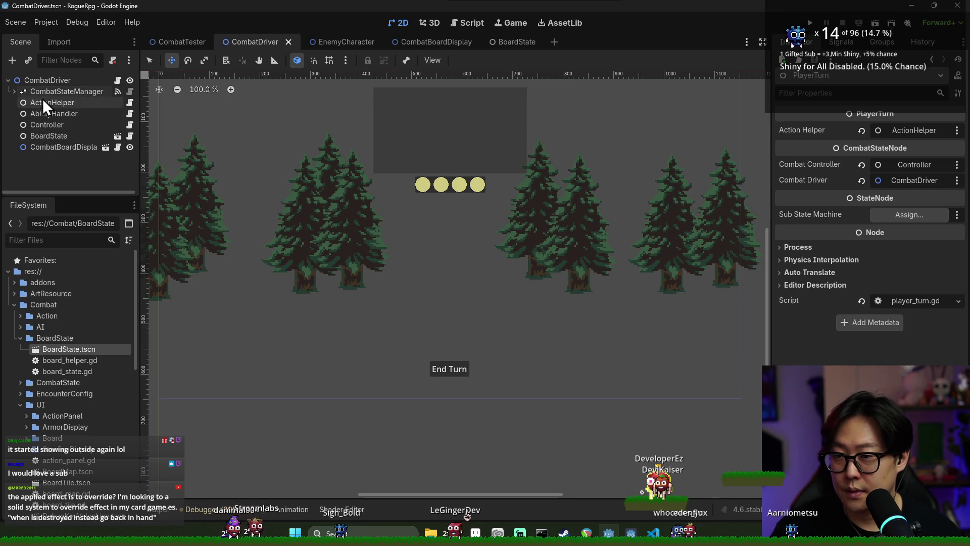
left_click(58, 139)
left_click(118, 136)
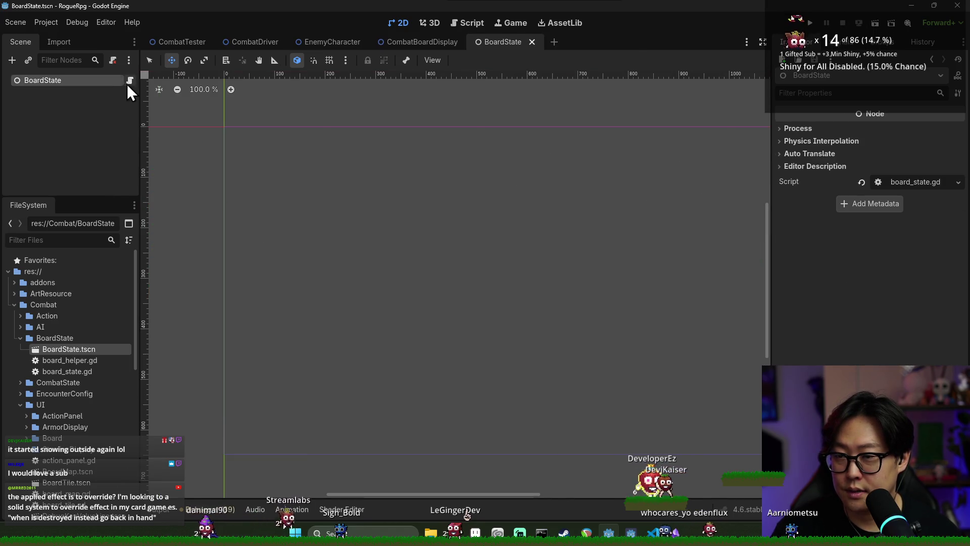
left_click(130, 80)
double_click(303, 127)
double_click(268, 174)
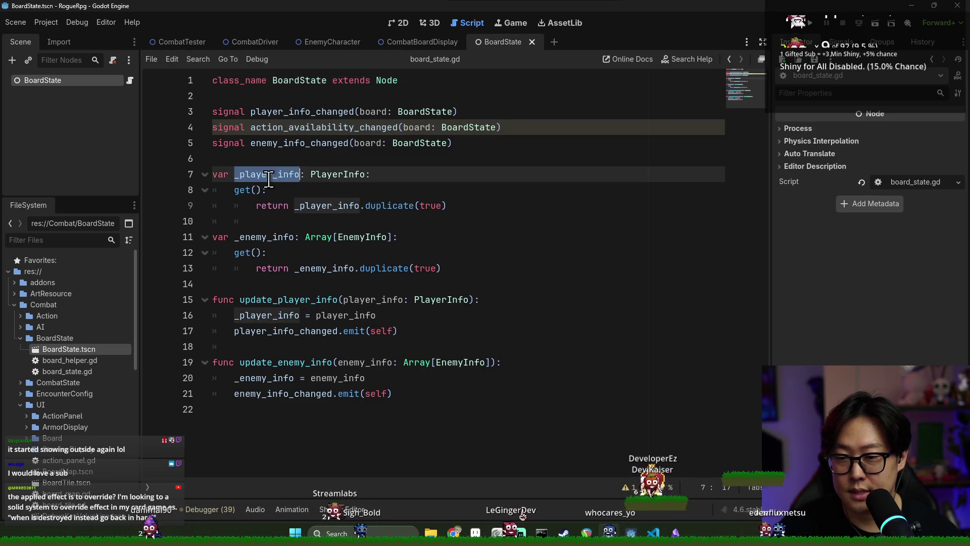
double_click(275, 237)
left_click(263, 174)
double_click(263, 174)
double_click(271, 237)
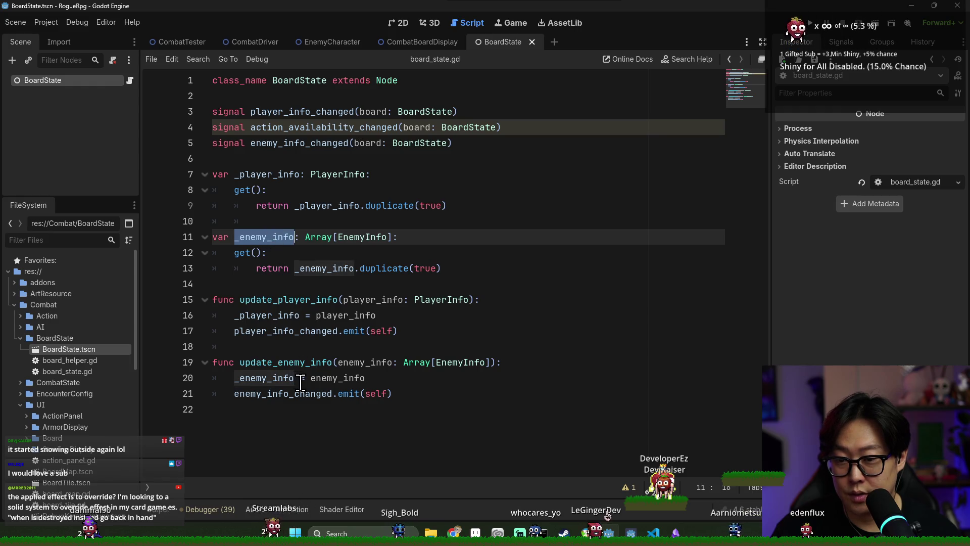
left_click(531, 44)
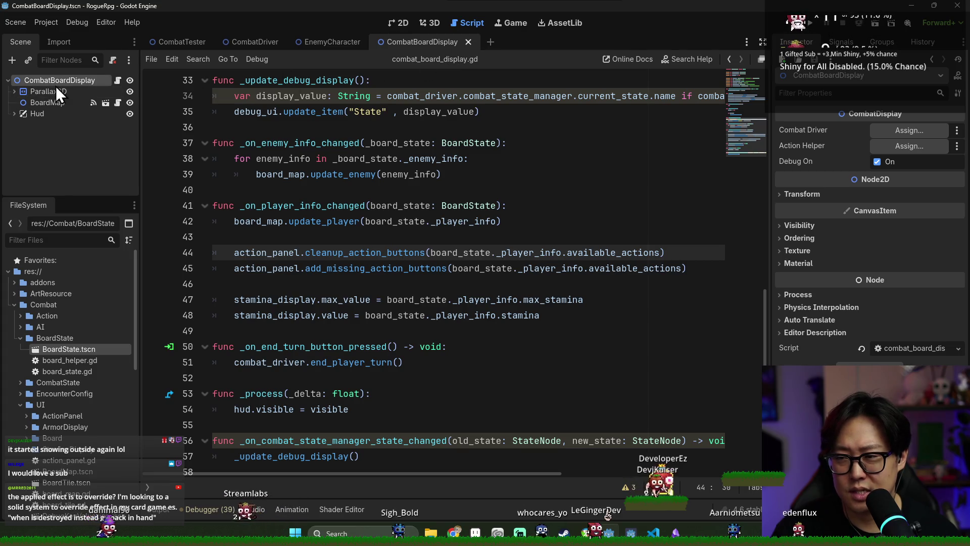
scroll(343, 166, "up", 10)
scroll(343, 166, "up", 1)
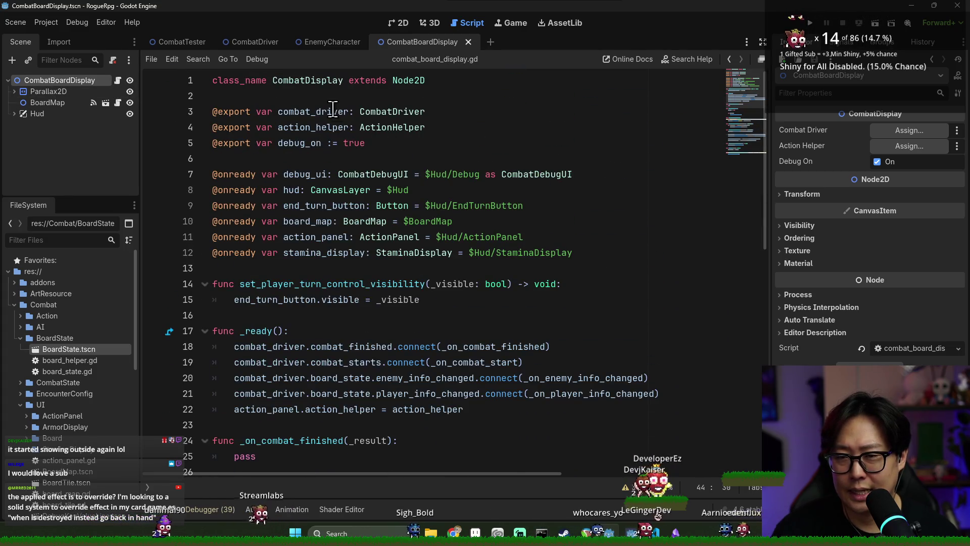
double_click(319, 111)
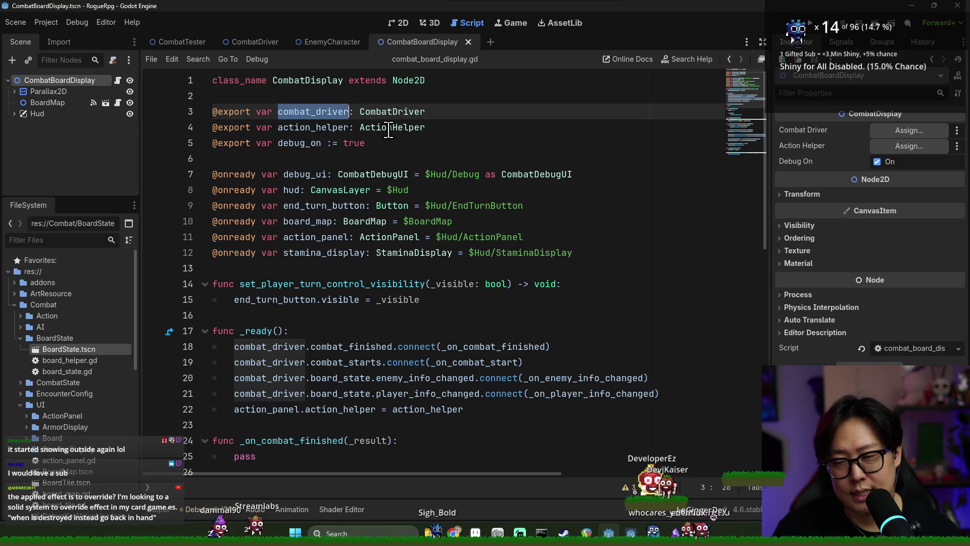
double_click(329, 127)
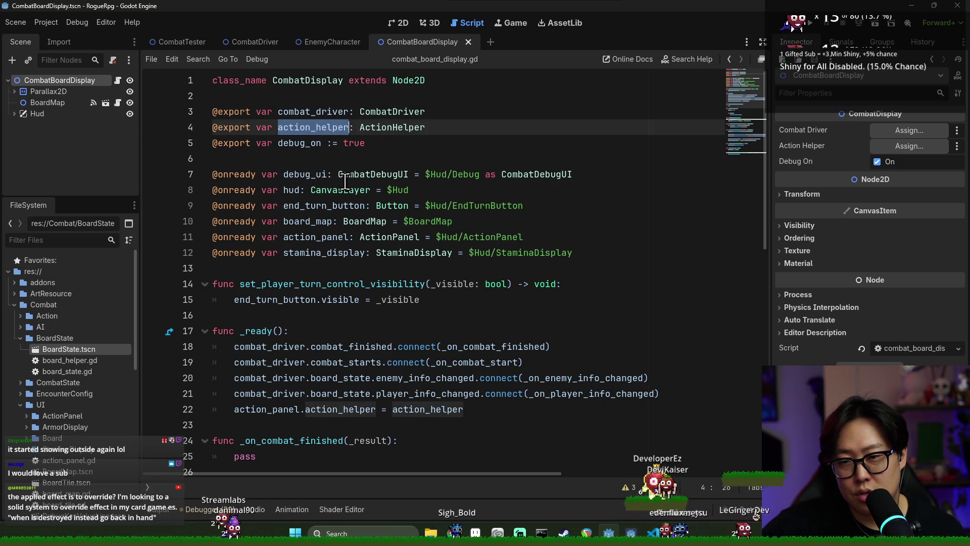
double_click(388, 111)
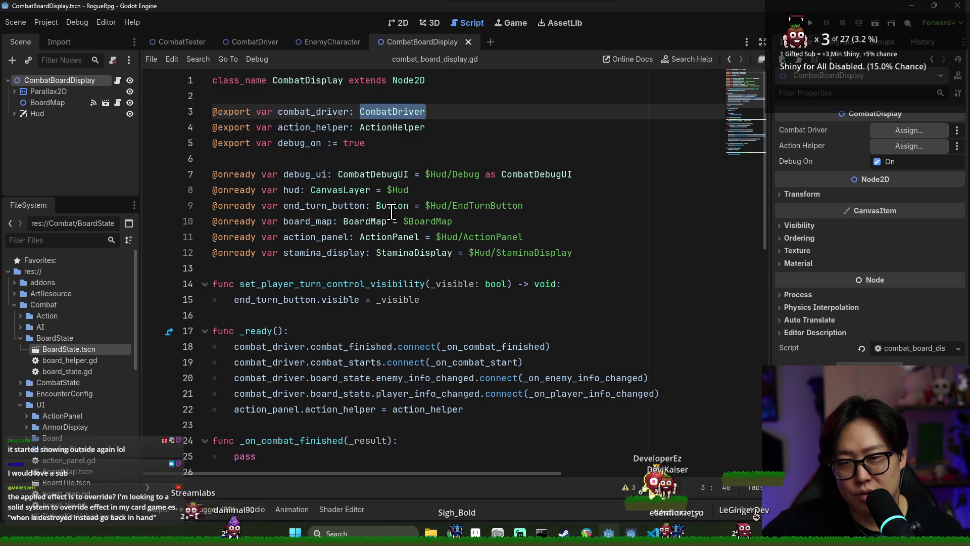
double_click(314, 126)
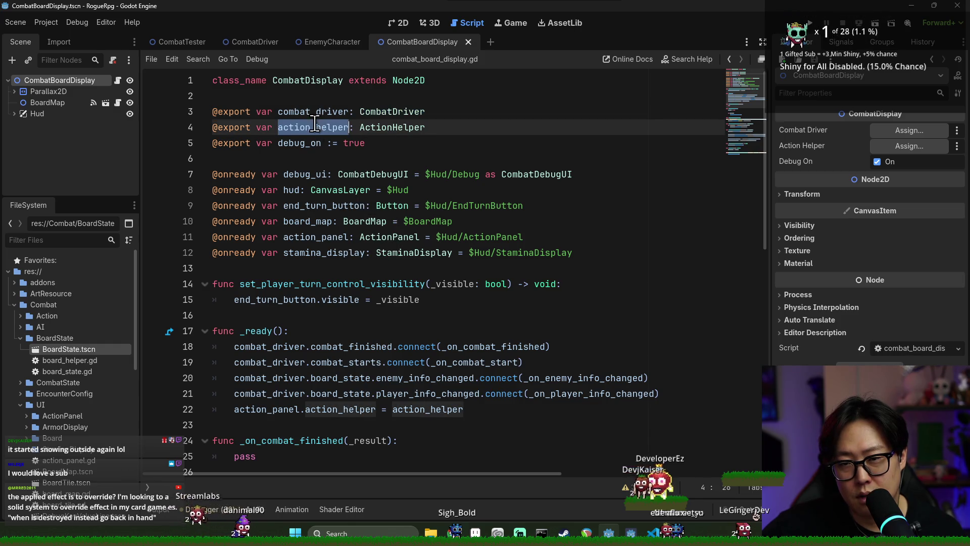
scroll(374, 234, "down", 2)
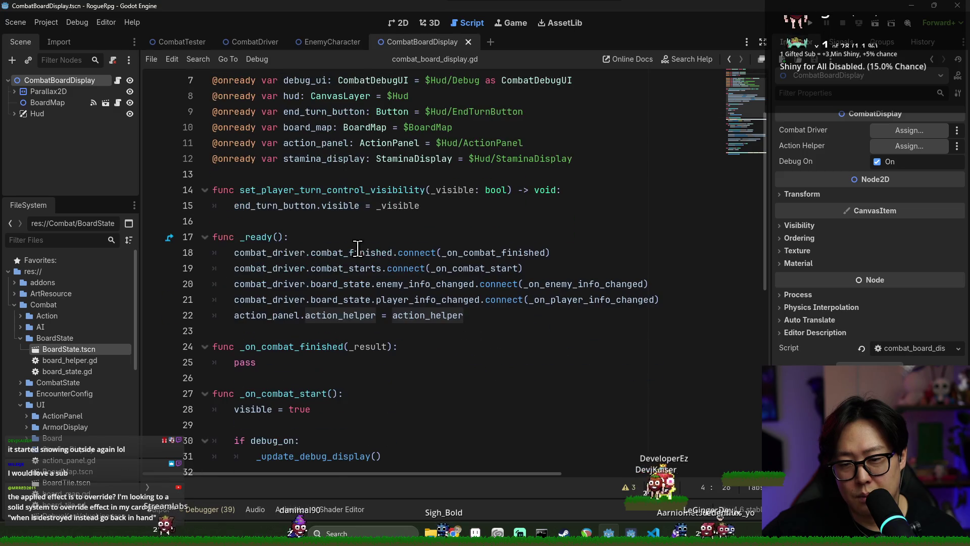
left_click(32, 102)
left_click(841, 42)
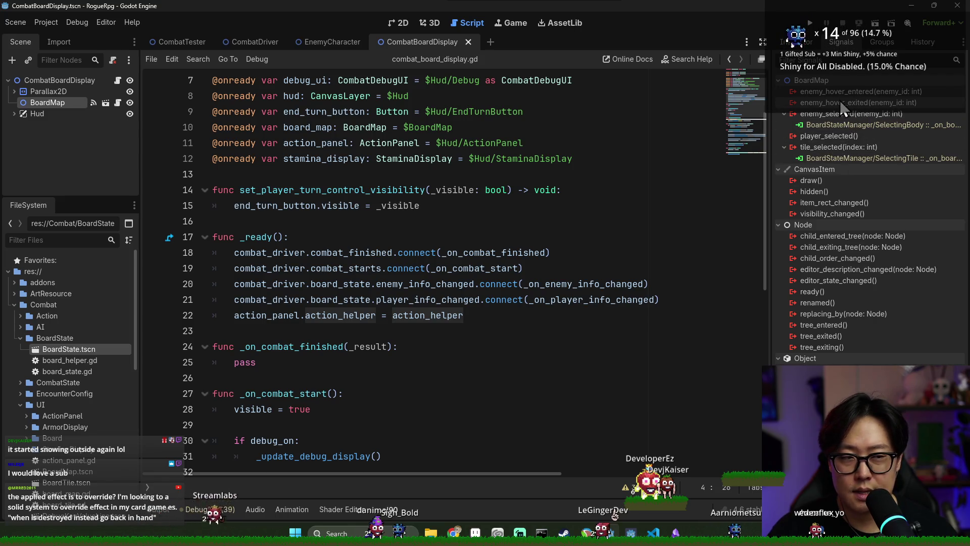
scroll(357, 233, "down", 2)
scroll(404, 250, "up", 1)
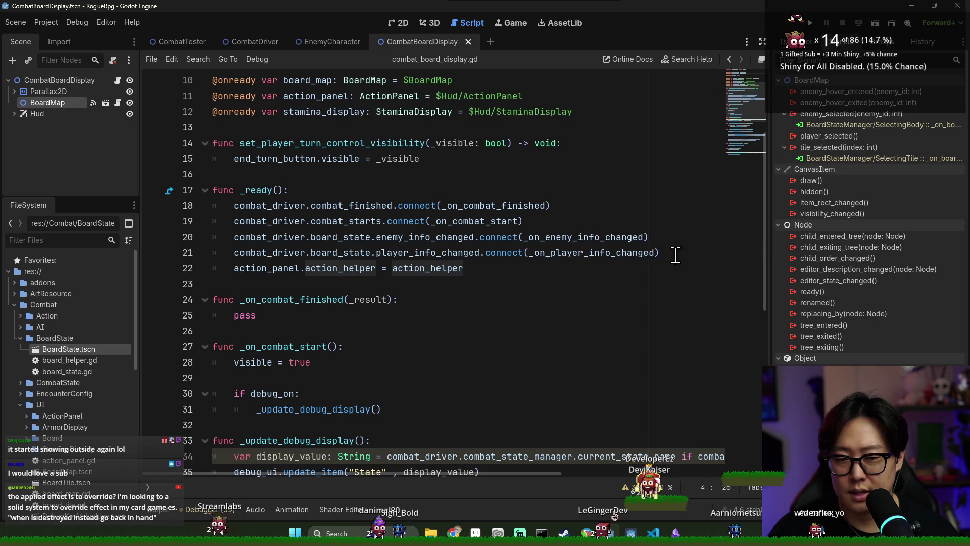
double_click(591, 253)
double_click(583, 237)
left_click(688, 252)
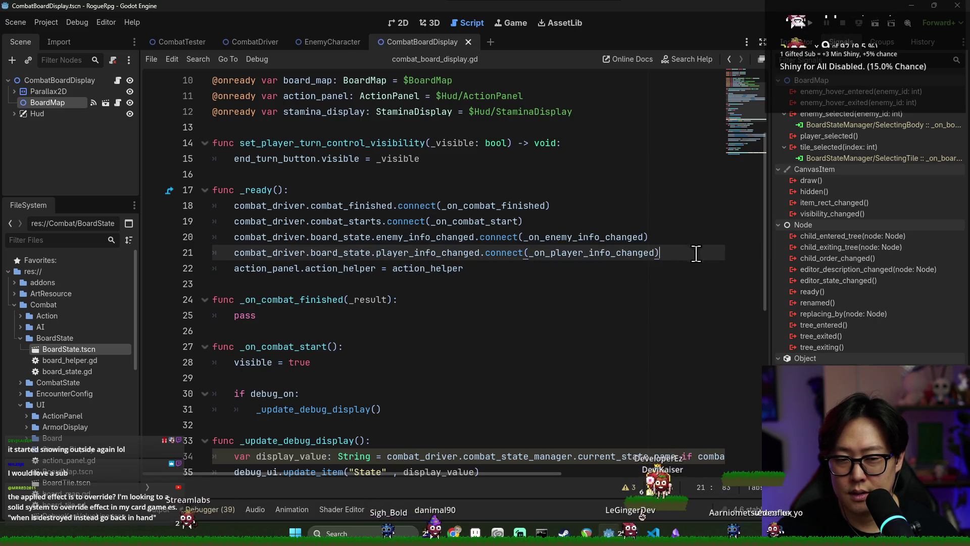
key("Return")
type("comba")
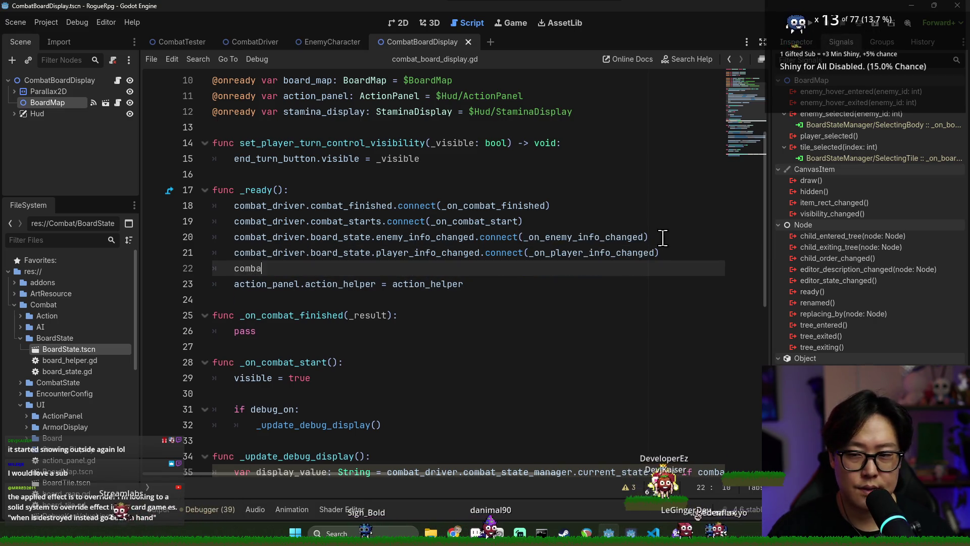
key("BackSpace")
key("BackSpace")
key("BackSpace")
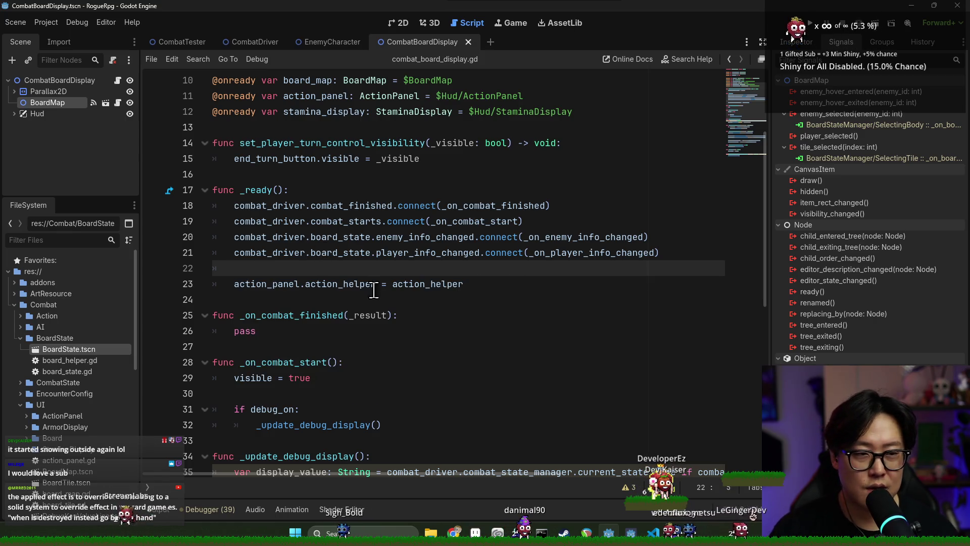
scroll(270, 223, "up", 2)
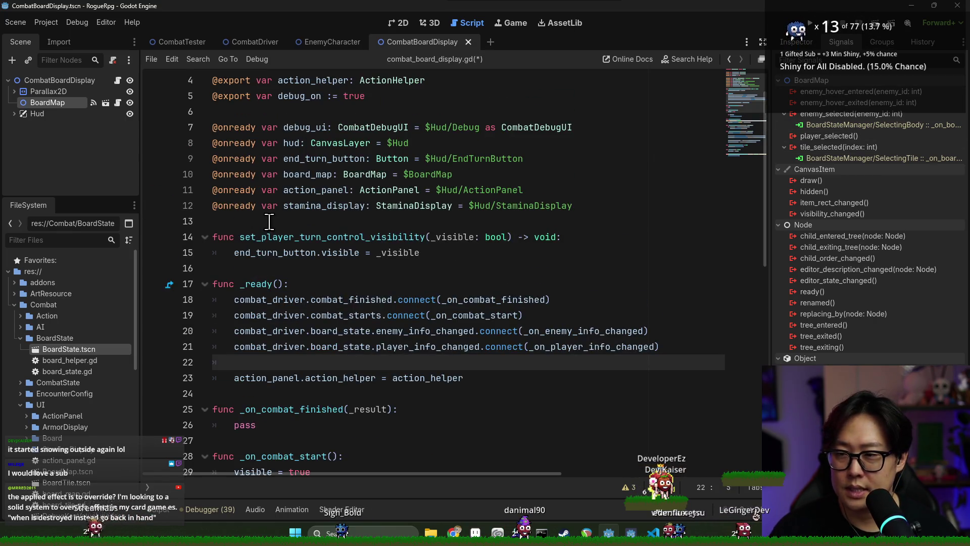
scroll(307, 175, "up", 1)
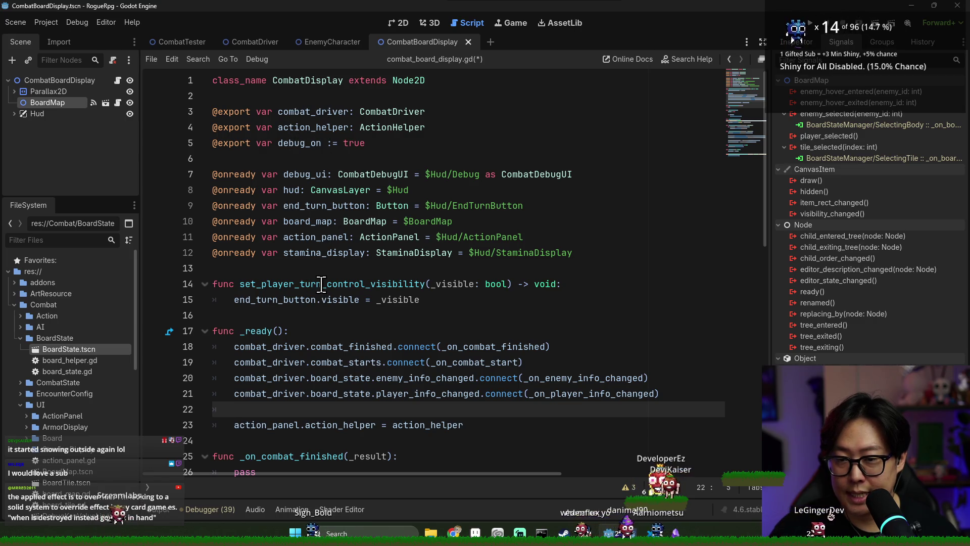
- Save combat_board_display.gd with the enemy hover connections and the two pass-only handlers
left_click(309, 218)
key("ctrl+z")
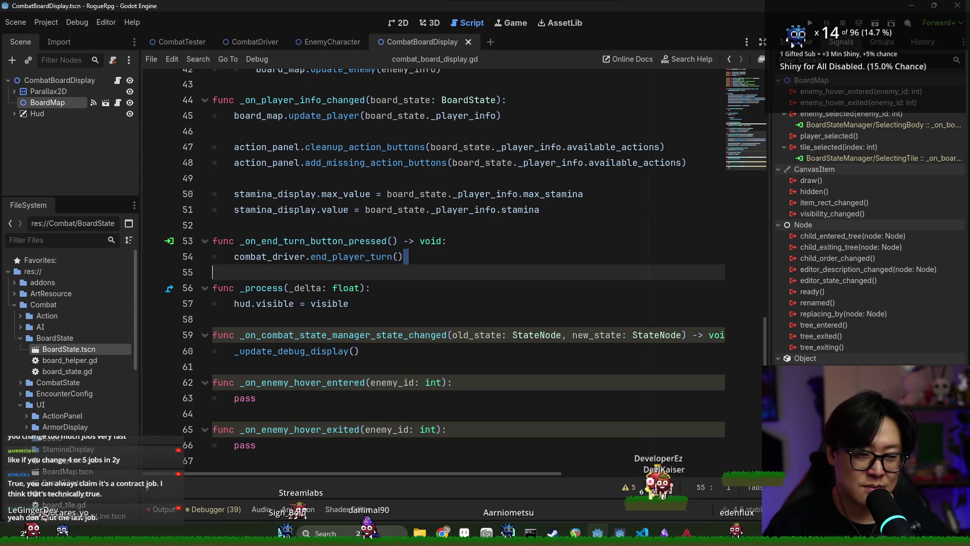
left_click(505, 351)
key("ctrl+s")
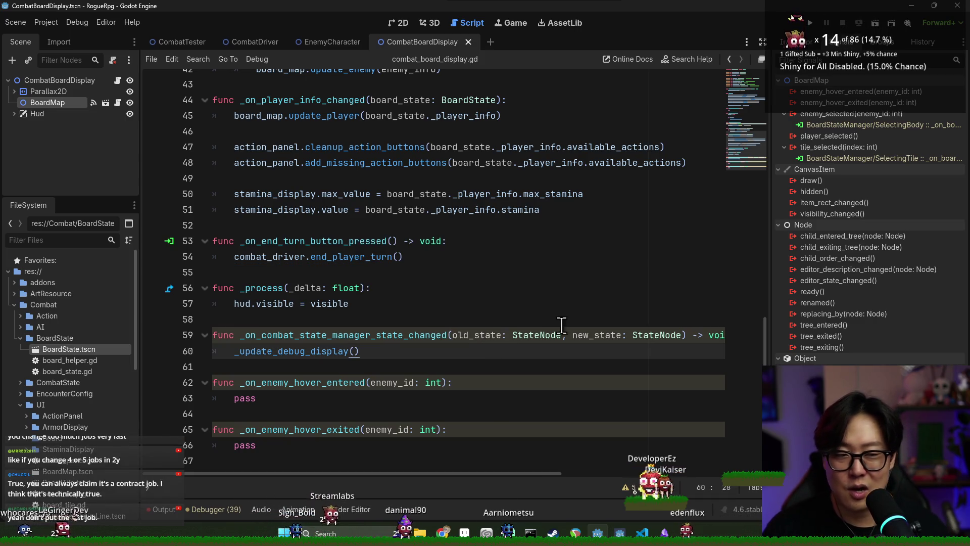
left_click(229, 399)
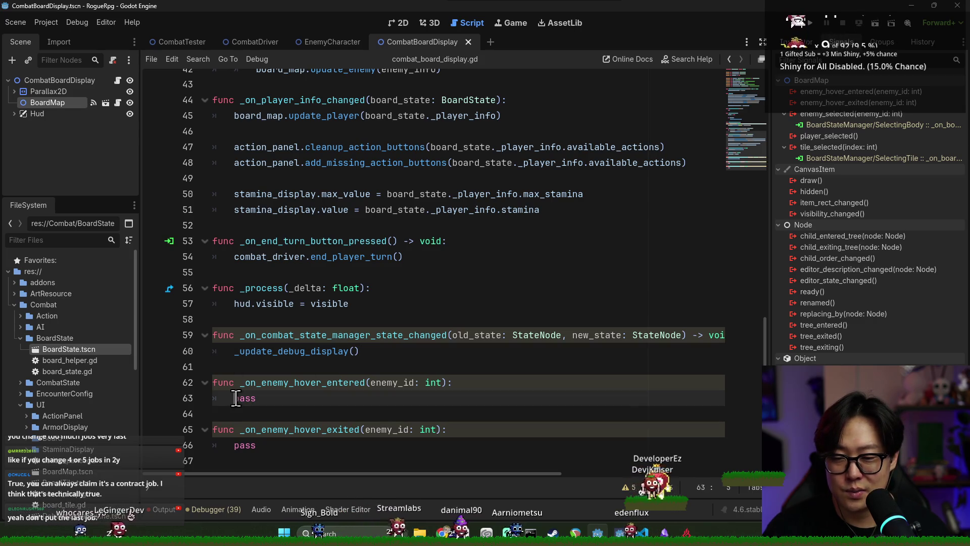
- Delete the blank line following the hover signal connections in _ready
scroll(372, 356, "up", 2)
scroll(371, 356, "up", 8)
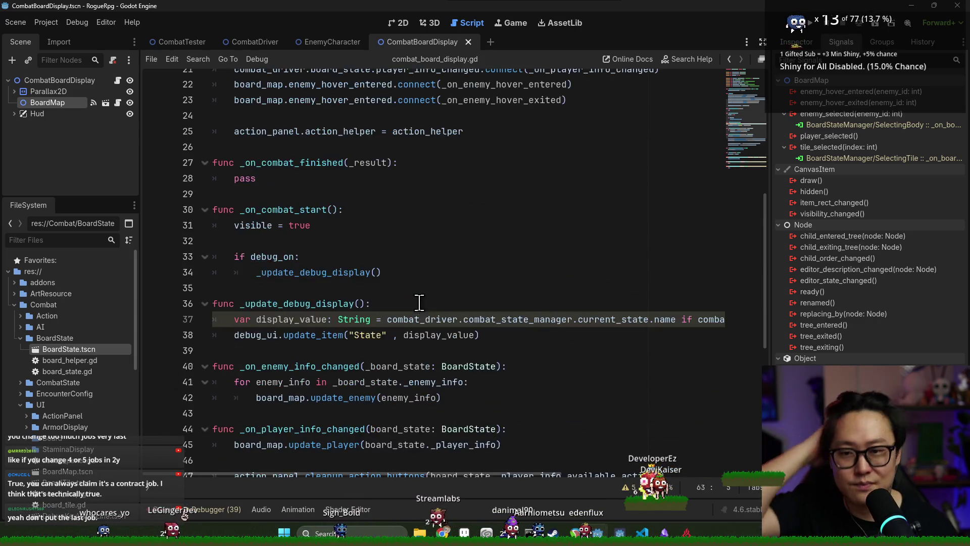
scroll(405, 276, "down", 10)
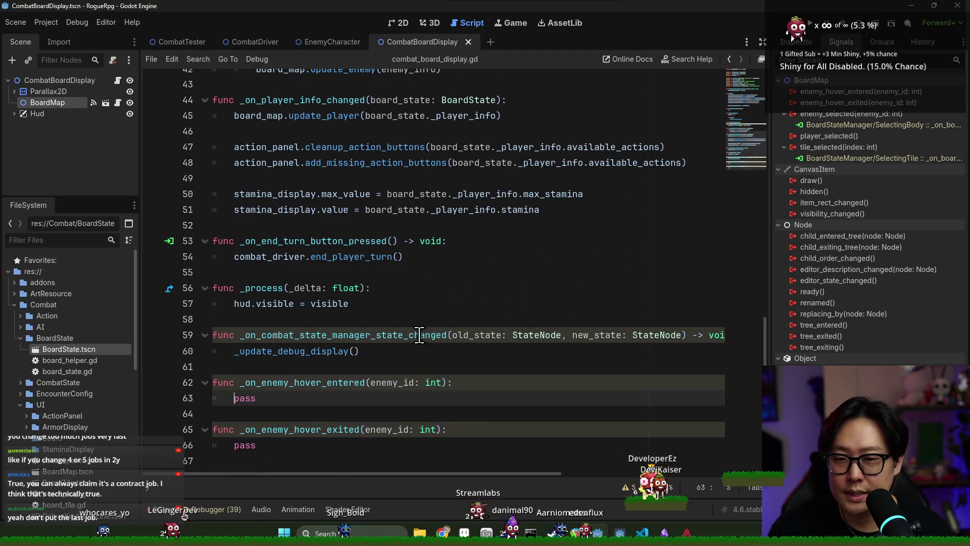
scroll(420, 335, "up", 9)
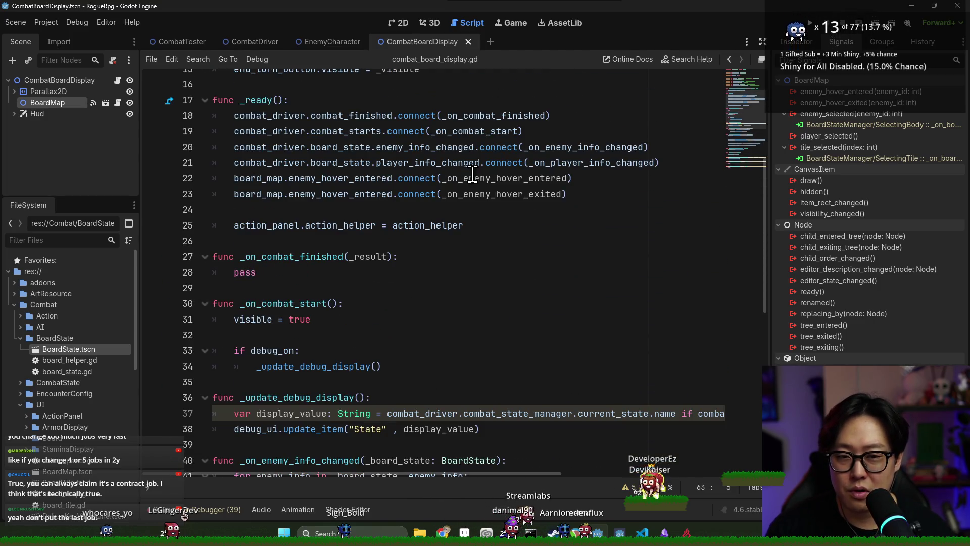
left_click(478, 178)
left_click(385, 209)
key("BackSpace")
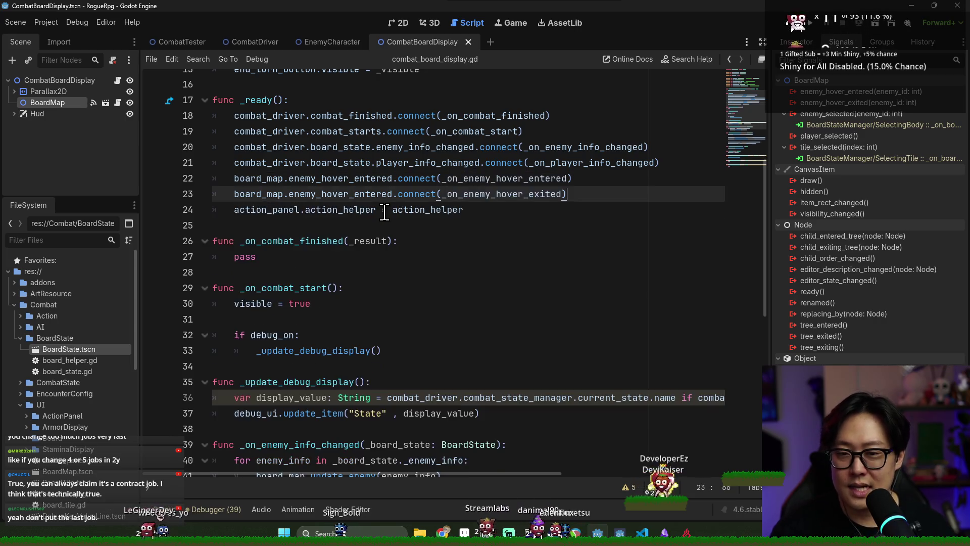
left_click(488, 179)
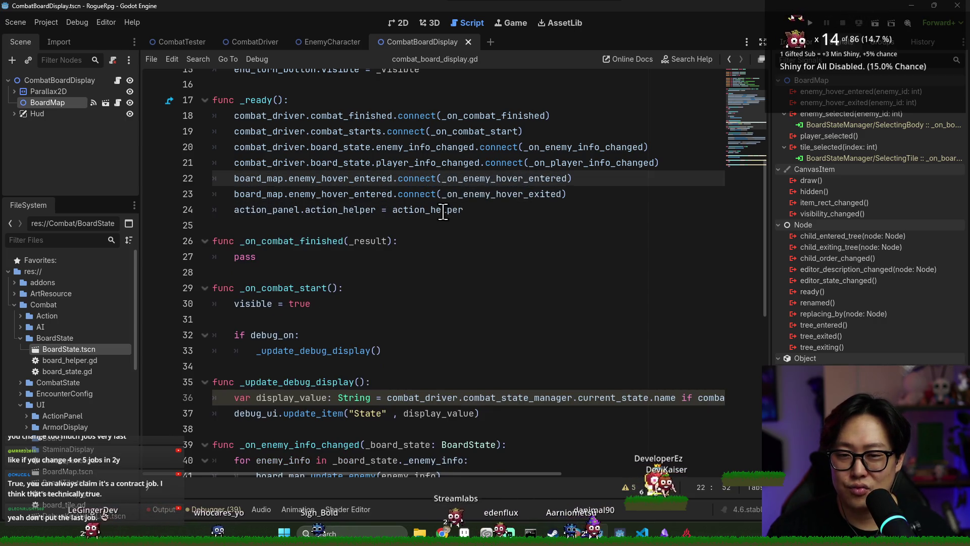
- Review the _update_debug_display call and the _on_enemy_hover_entered handler name
scroll(347, 403, "down", 9)
double_click(293, 351)
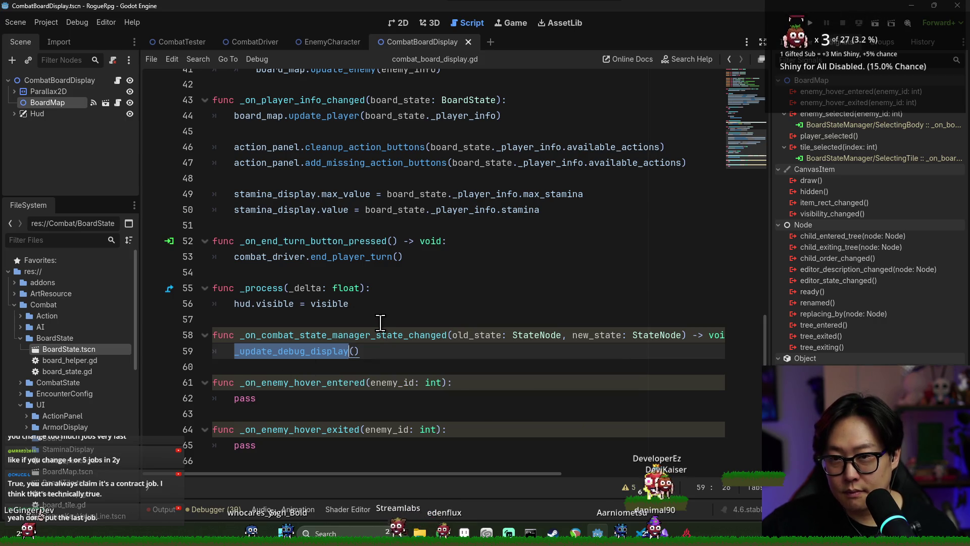
double_click(253, 384)
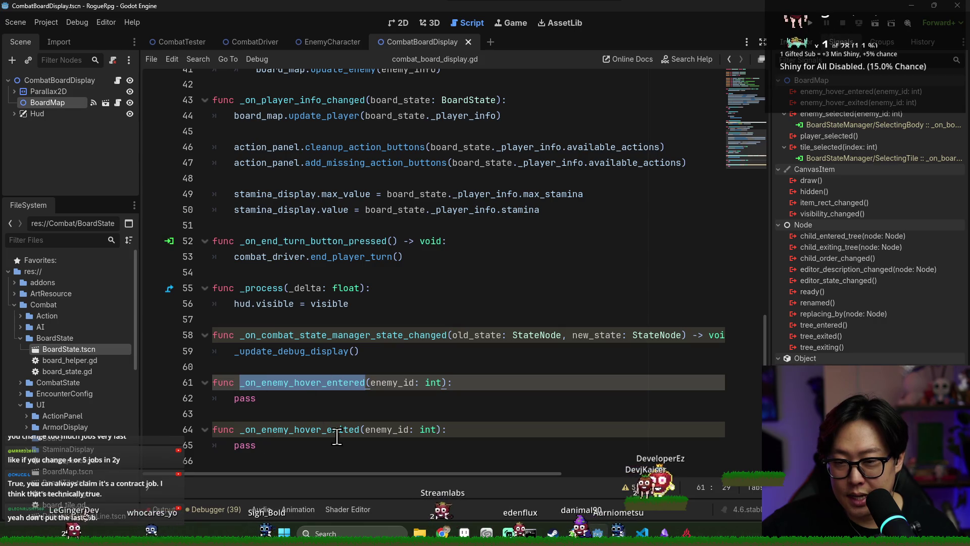
scroll(326, 378, "up", 1)
scroll(327, 378, "up", 13)
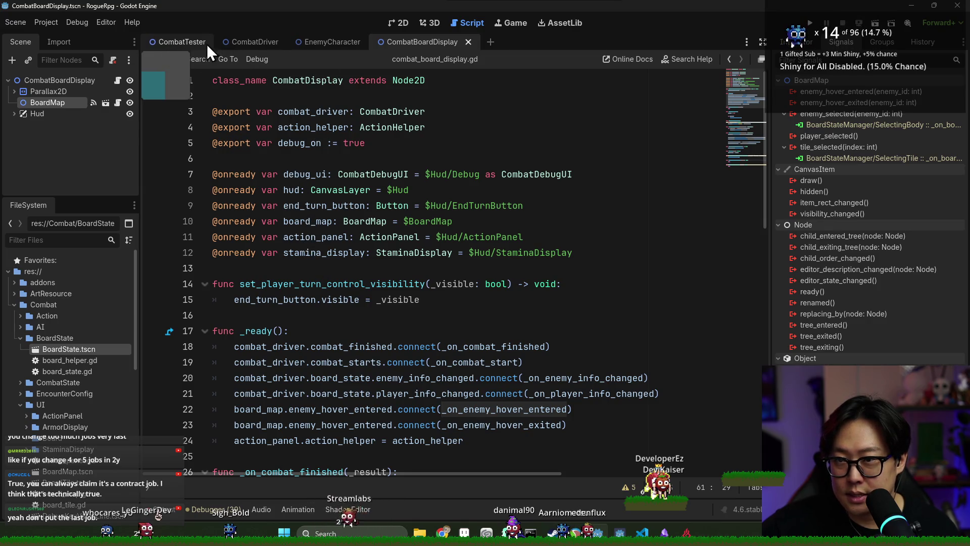
- Open the CombatDriver scene and inspect the CombatDriver, CombatBoardDisplay and Controller nodes
left_click(247, 42)
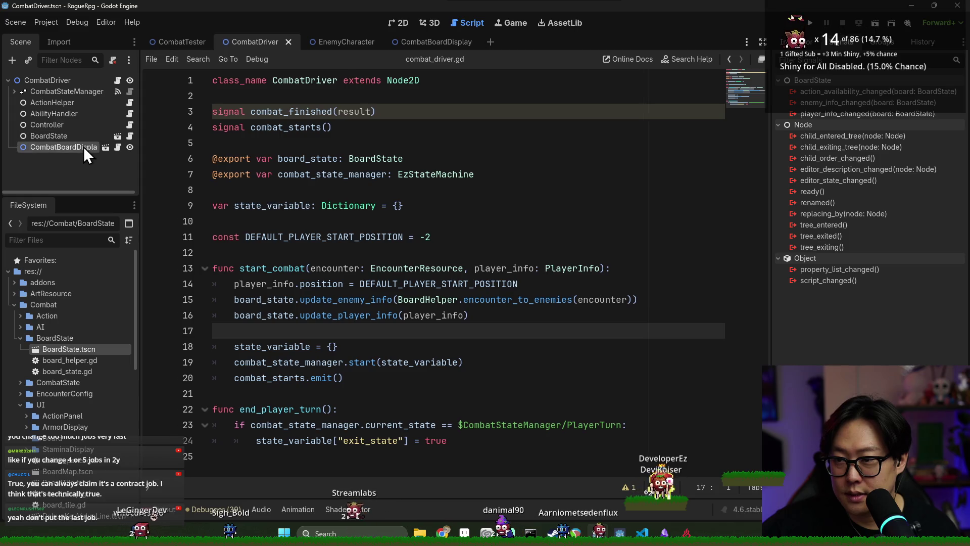
left_click(793, 42)
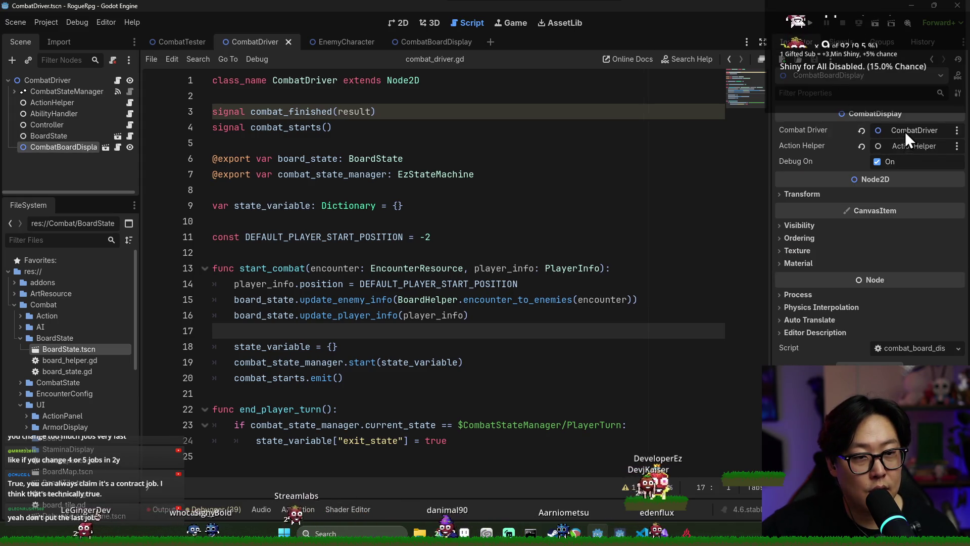
left_click(116, 80)
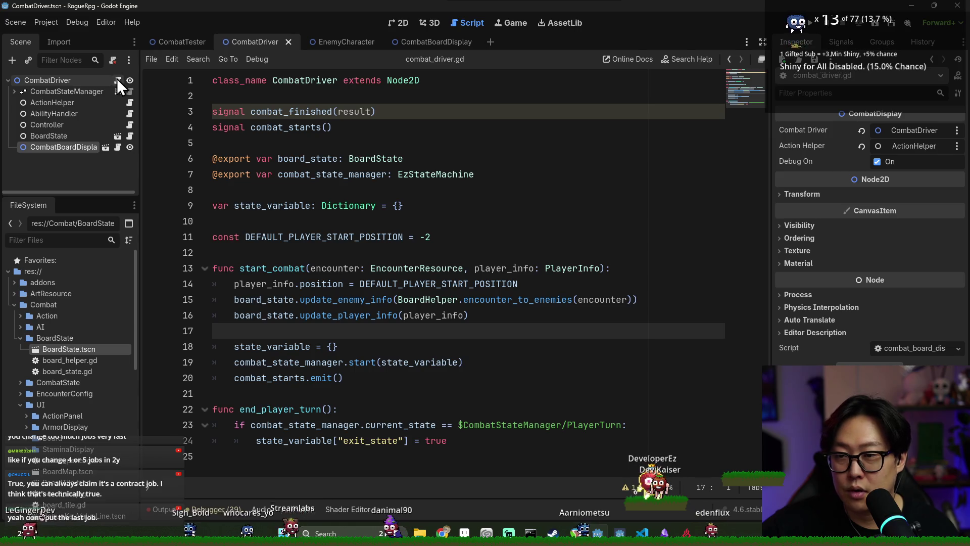
left_click(83, 80)
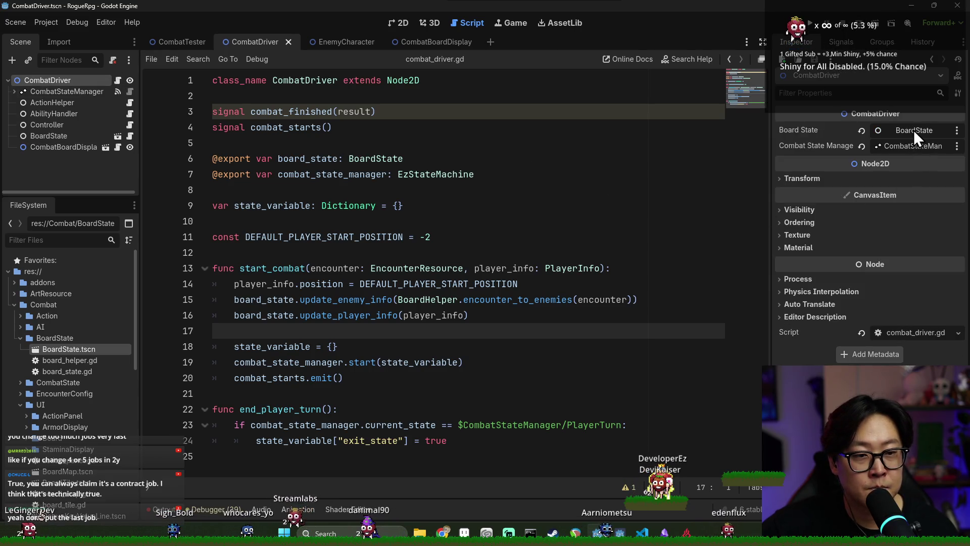
left_click(71, 152)
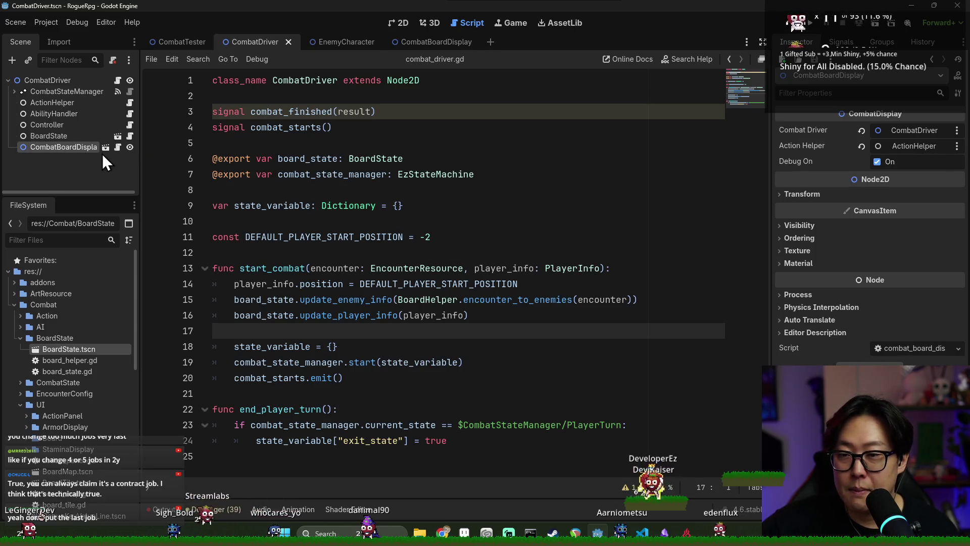
left_click(62, 128)
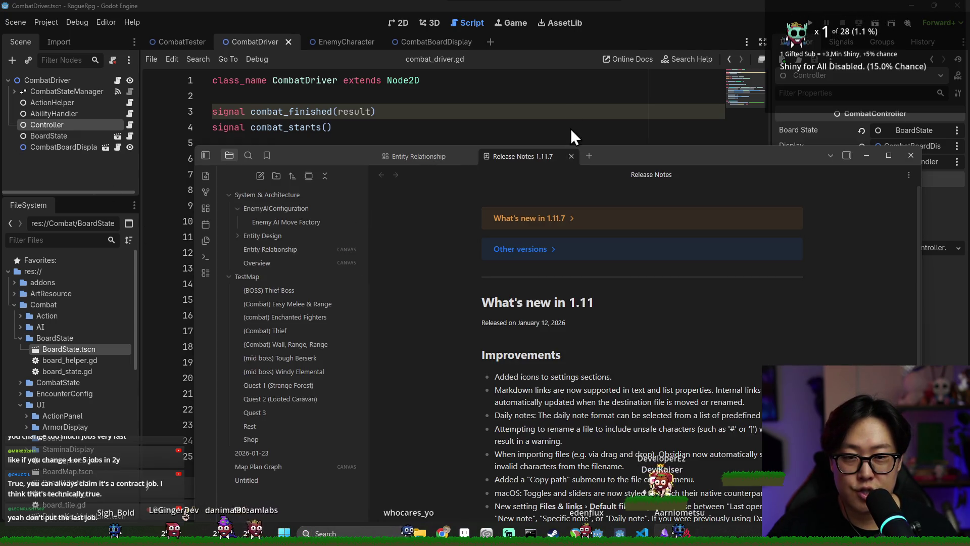
- Dismiss Obsidian's release notes, scroll the Entity Relationship canvas, and close Obsidian
left_click(571, 156)
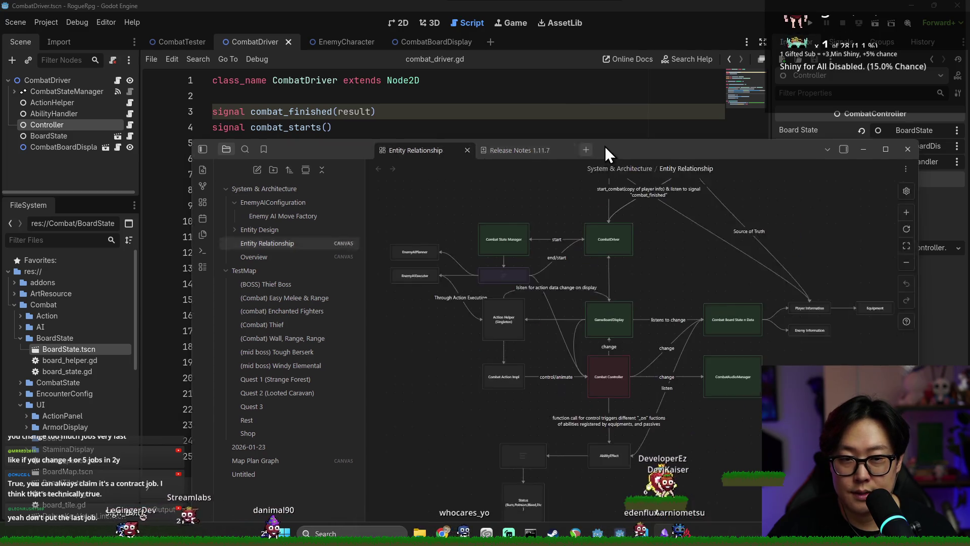
scroll(578, 243, "up", 2)
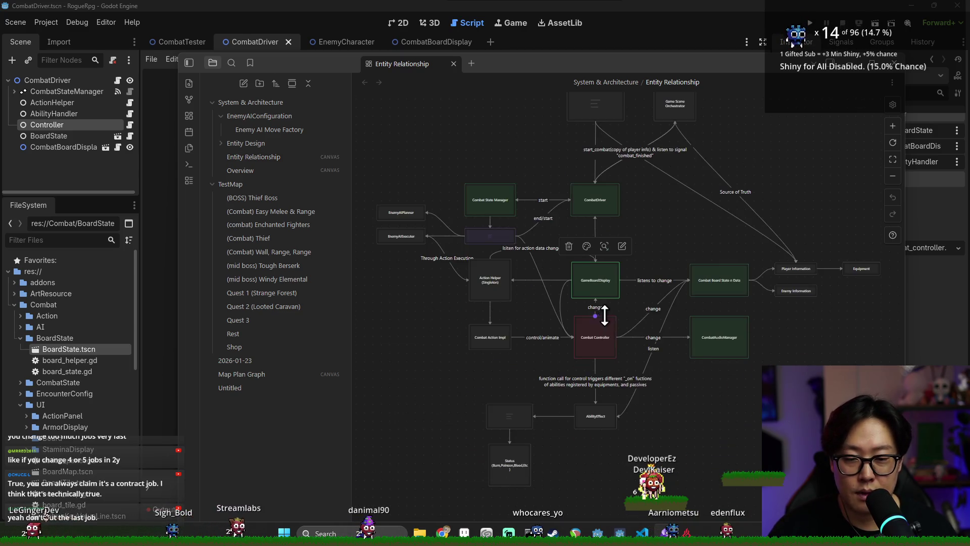
scroll(604, 279, "up", 5)
scroll(602, 281, "down", 3)
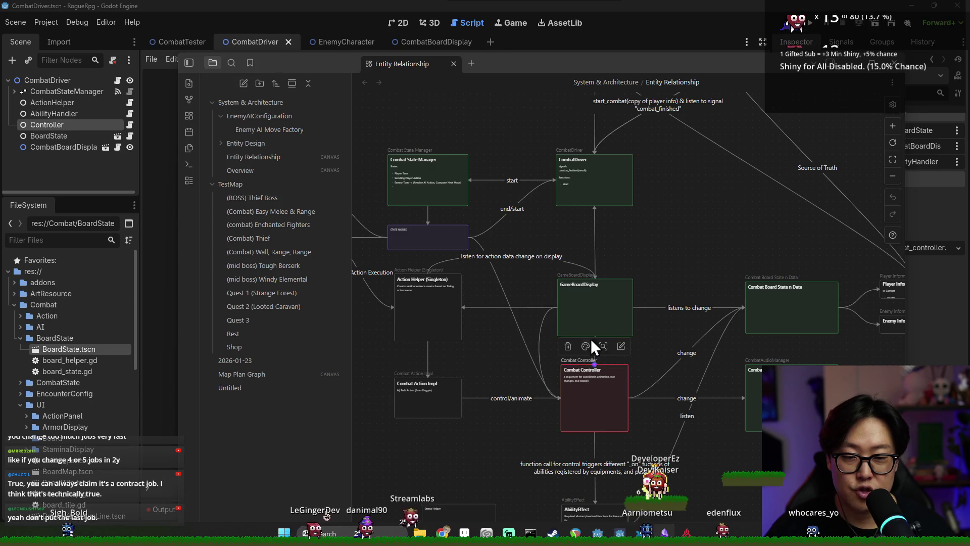
left_click(548, 5)
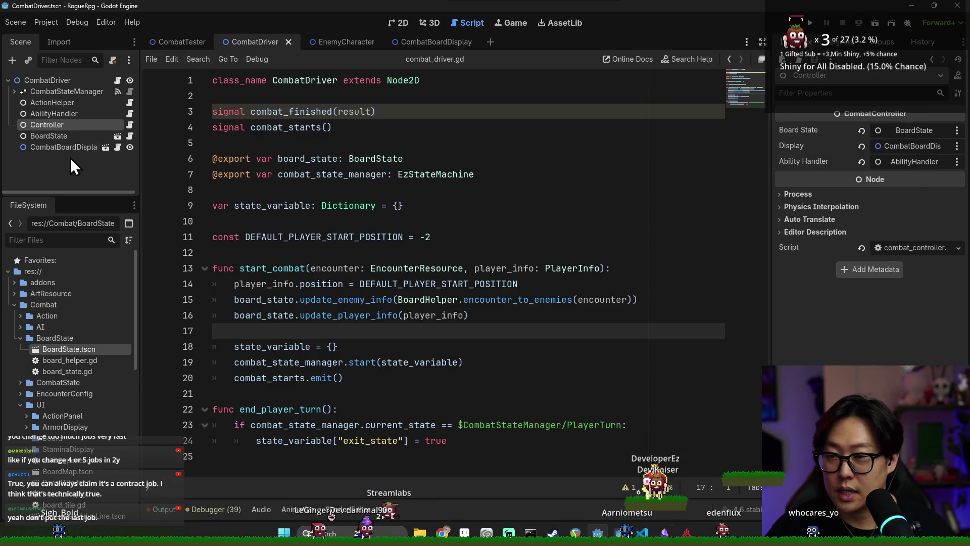
left_click(104, 147)
left_click(307, 108)
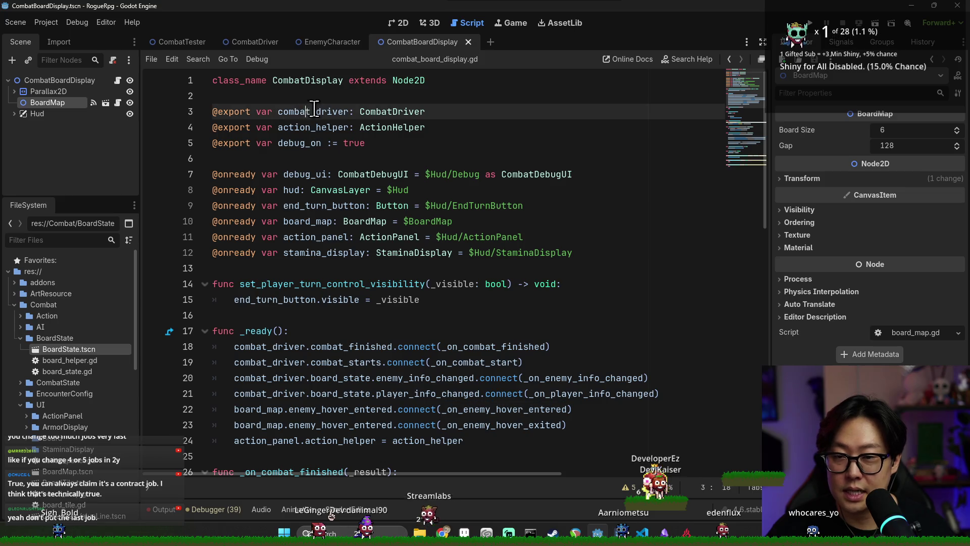
key("Return")
type("@export var ")
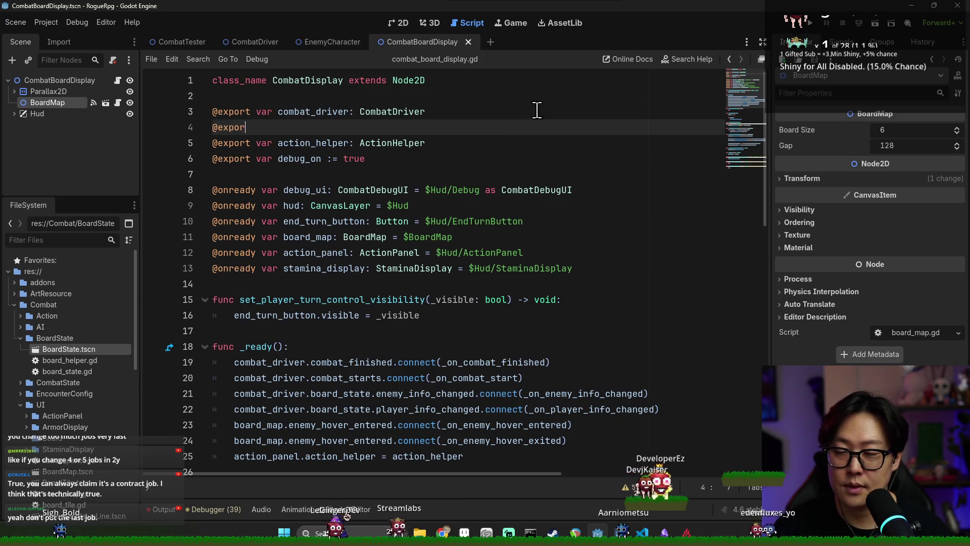
type("combat_controller:")
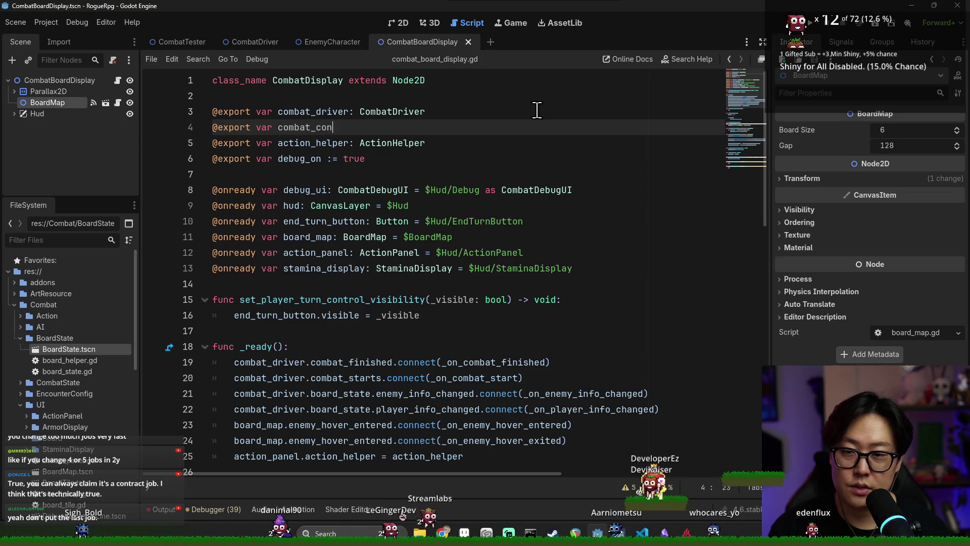
type(" C")
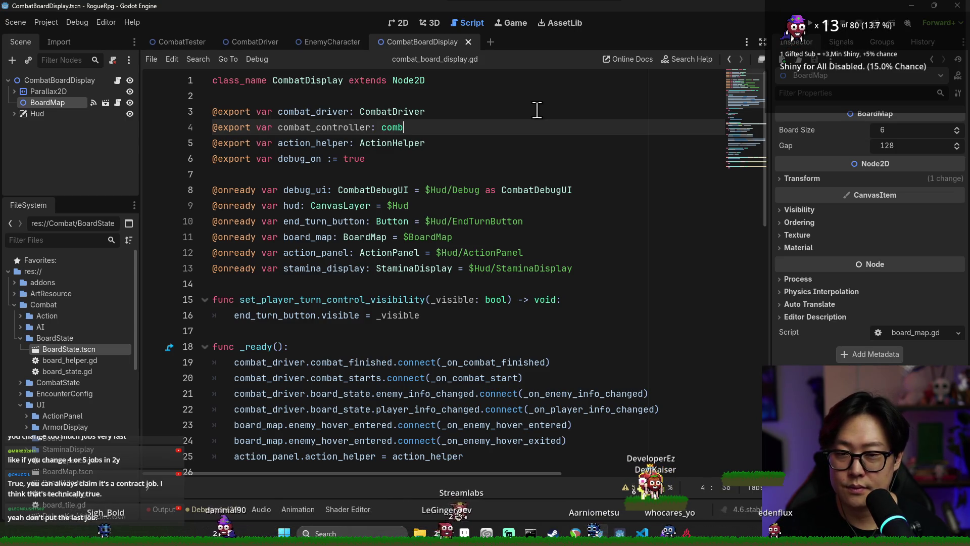
type("omba")
key("Return")
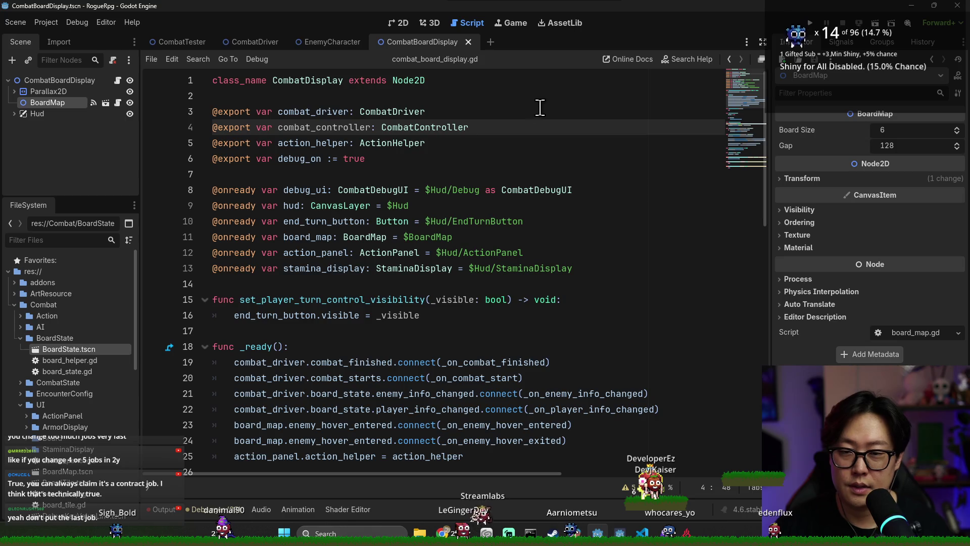
double_click(319, 128)
key("ctrl+s")
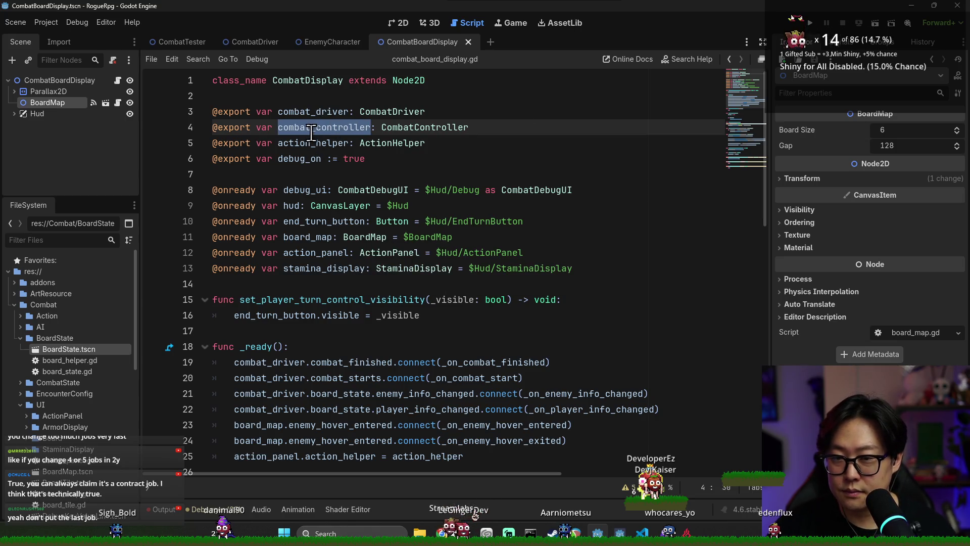
- Set the CombatBoardDisplay node's Combat Controller export to the Controller node
left_click(232, 44)
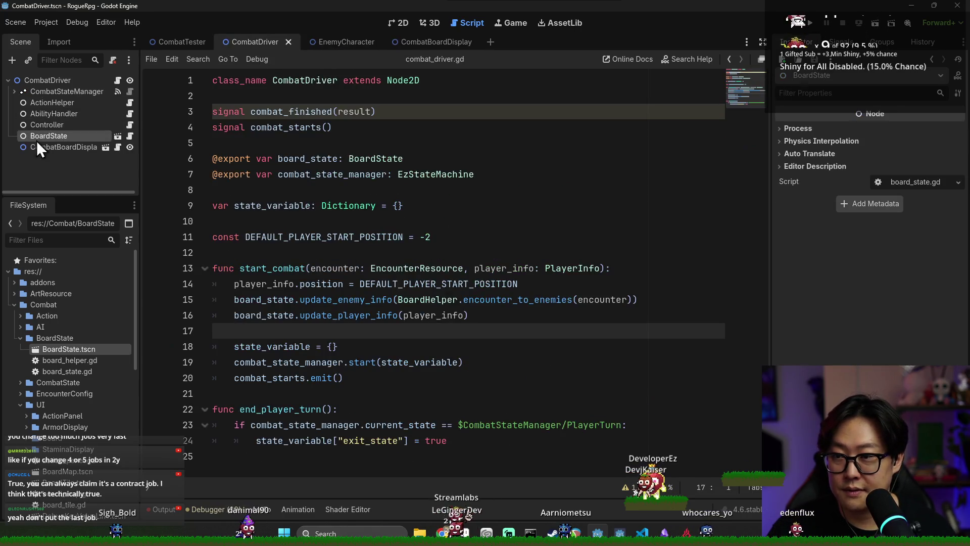
left_click(37, 146)
left_click(909, 147)
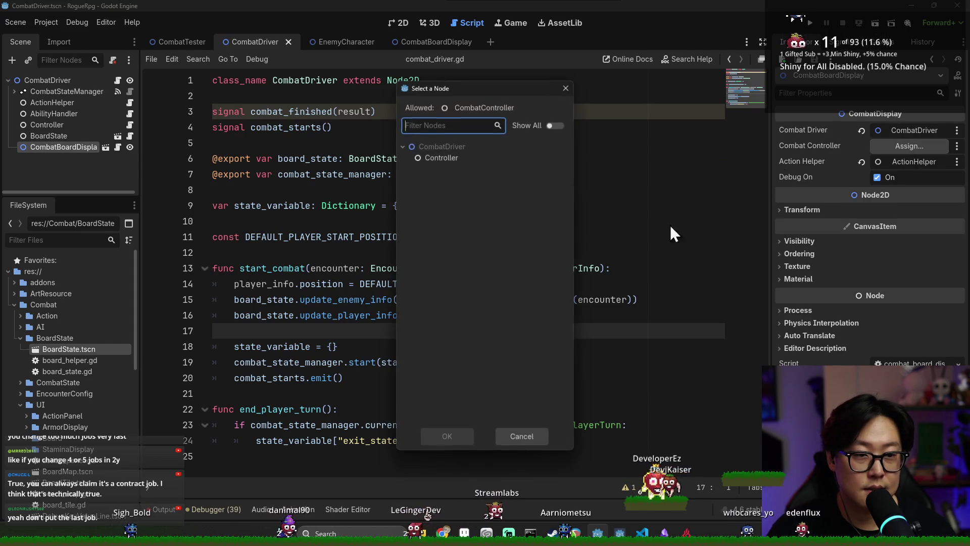
double_click(432, 155)
left_click(362, 236)
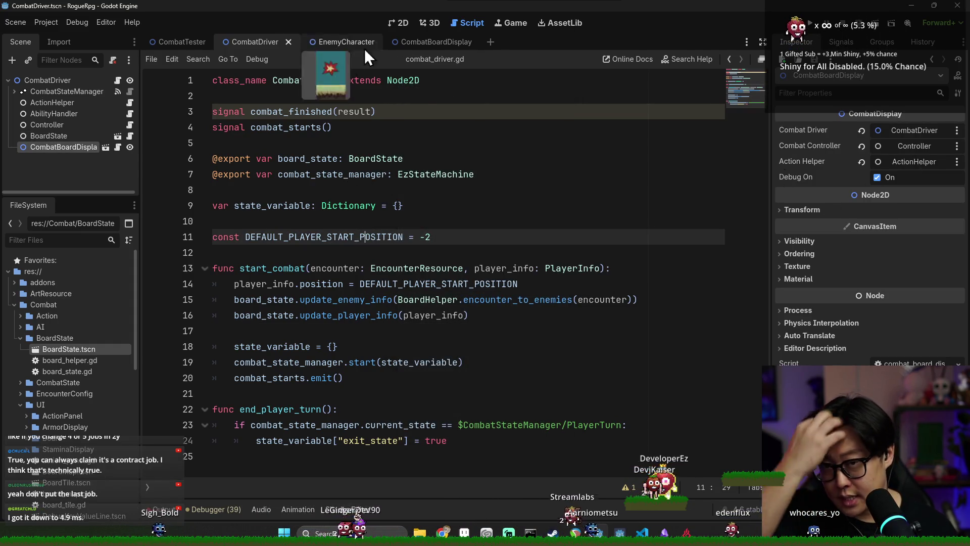
left_click(419, 41)
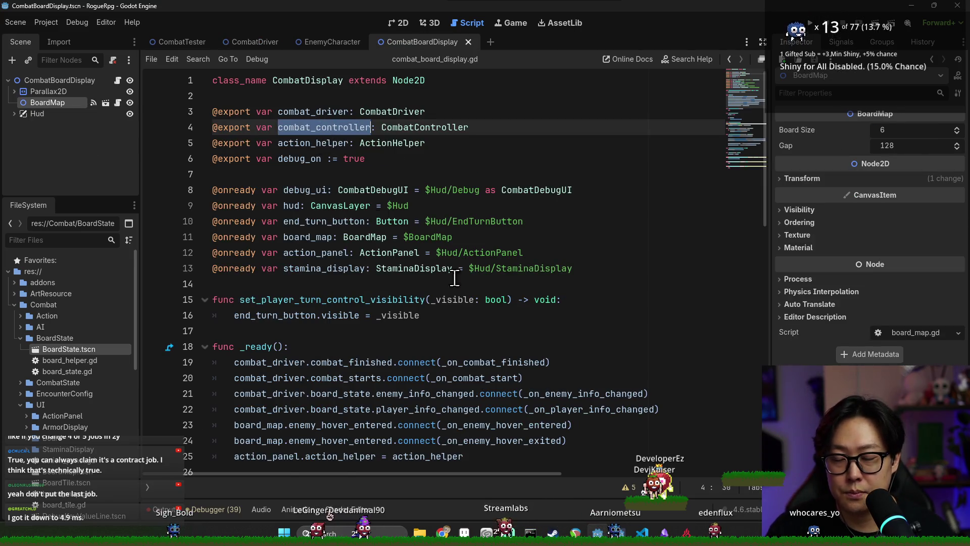
- Write a combat_controller.board_state._enemy_info line in _on_enemy_hover_entered and jump to _enemy_info's definition
scroll(455, 278, "down", 10)
double_click(335, 382)
key("ctrl+s")
left_click(476, 386)
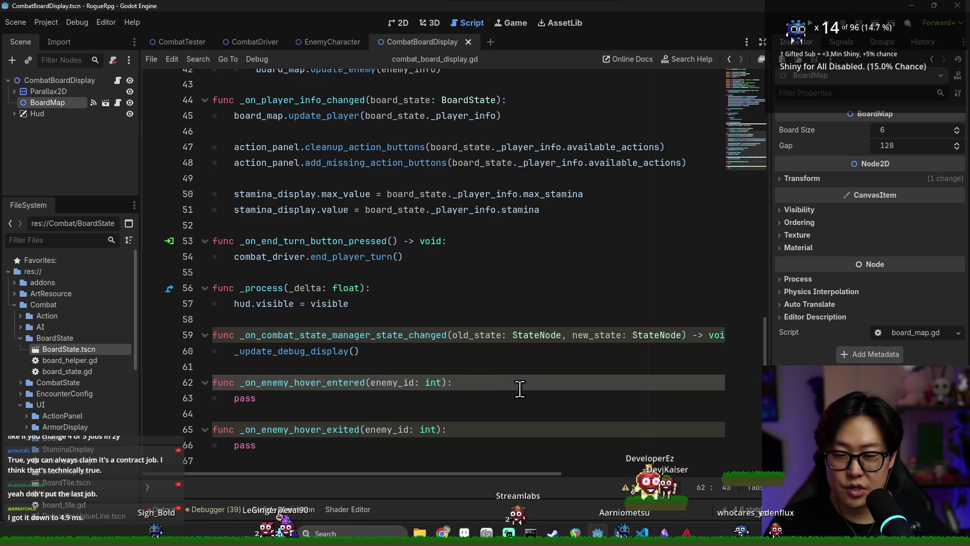
key("Return")
type("//")
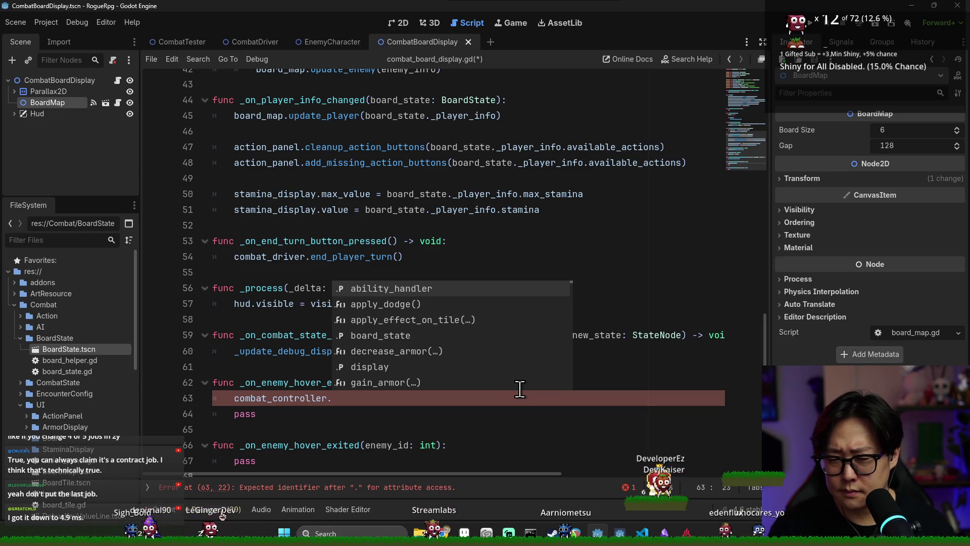
double_click(394, 336)
type(".")
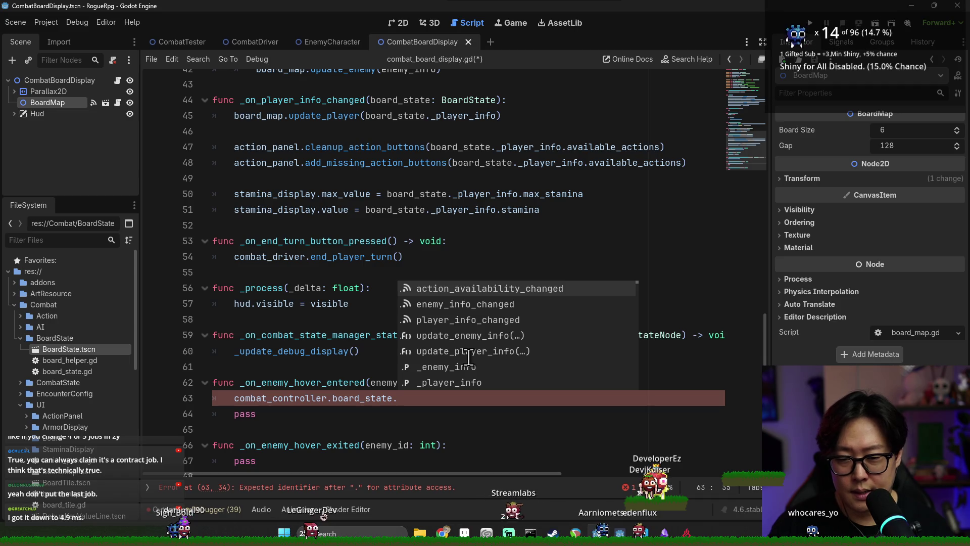
type("_")
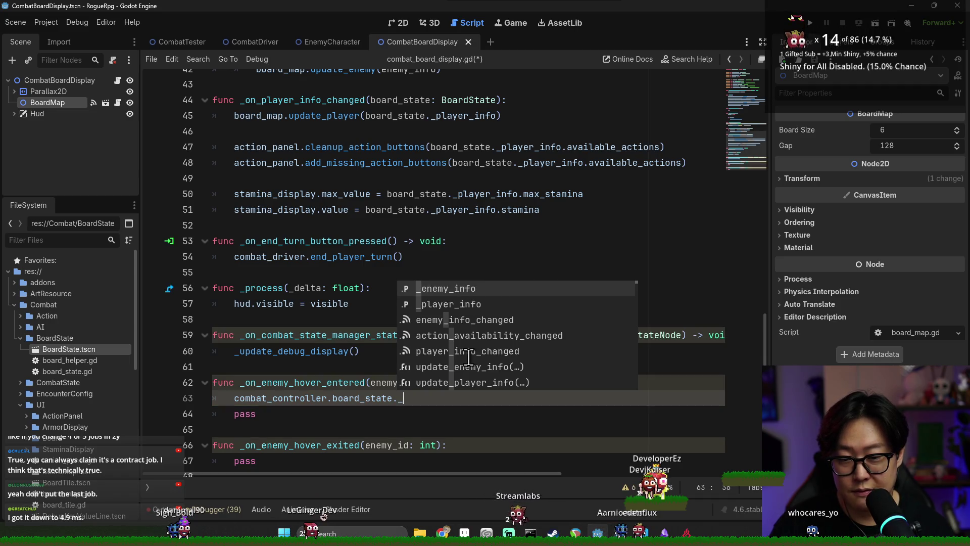
key("Return")
left_click(418, 399, "ctrl")
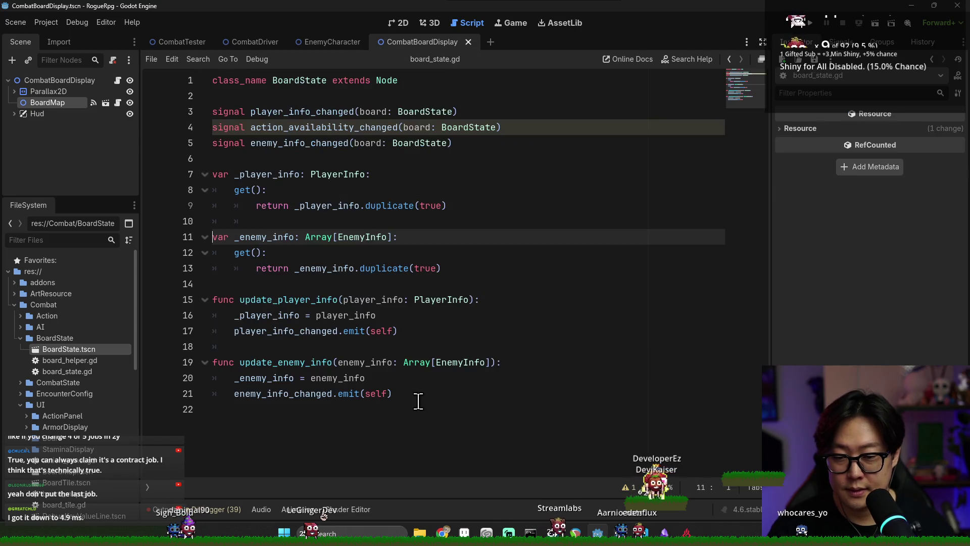
- Start a get_enemy_info_by_id(enemy_id: int) function at the end of board_state.gd
double_click(268, 237)
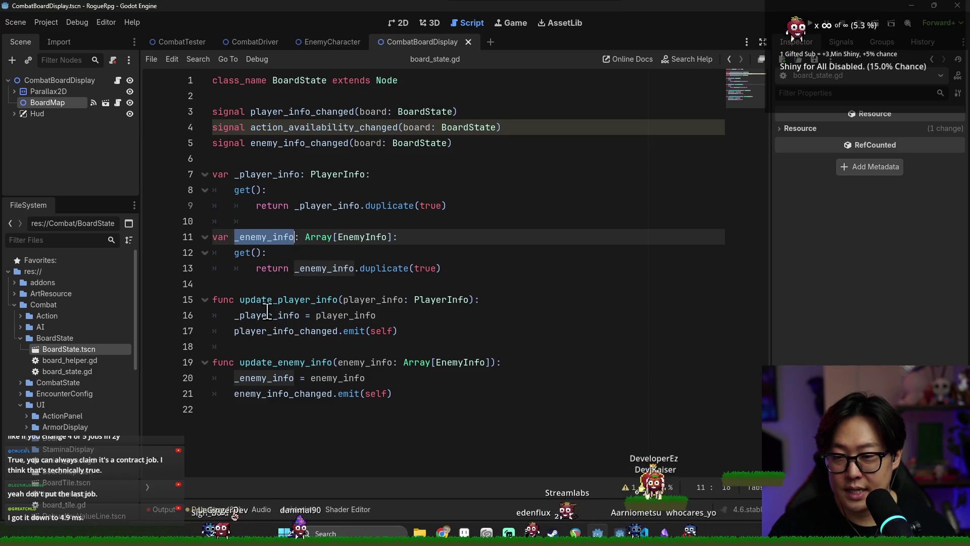
key("ctrl+s")
left_click(430, 391)
key("Return")
key("Return")
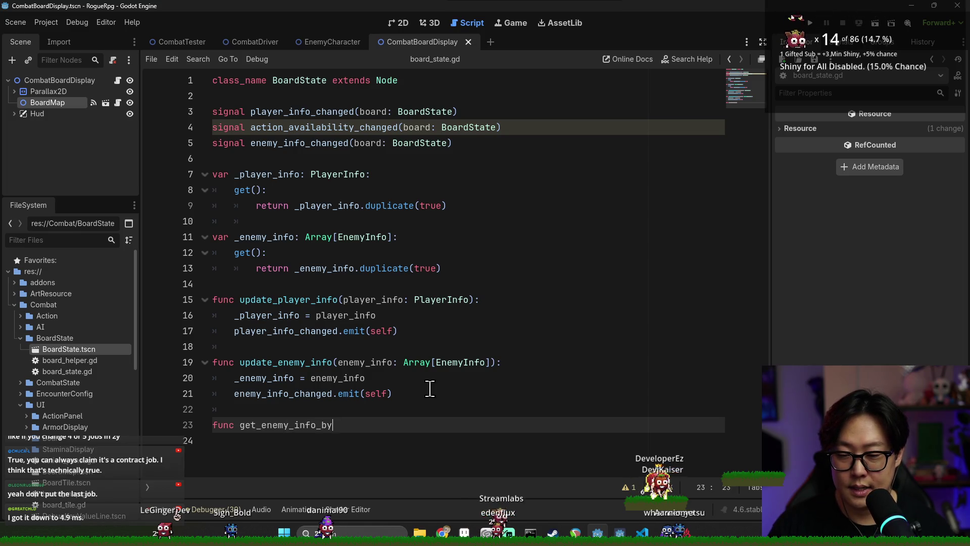
type("enemy_id: ")
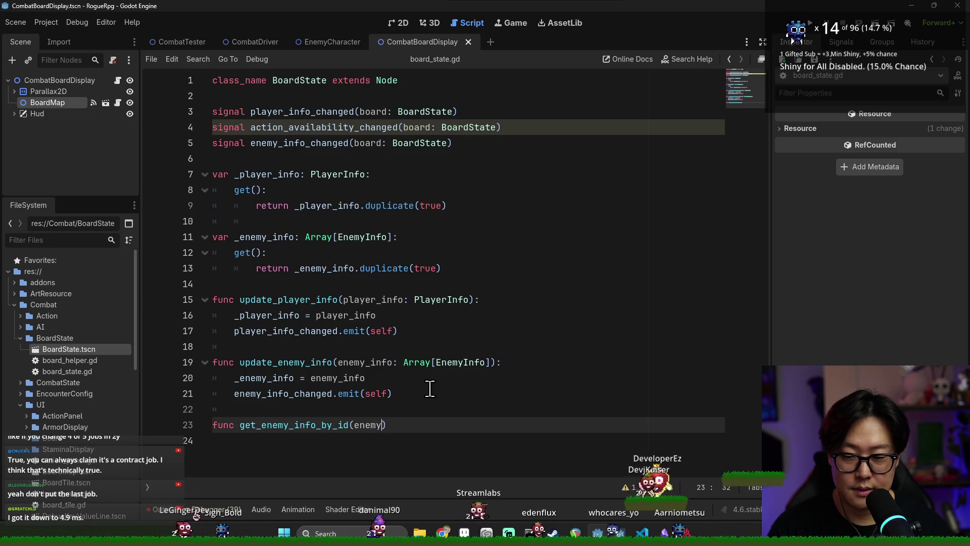
type("int")
key("Down")
key("Up")
key("End")
type(":")
key("Return")
type("return")
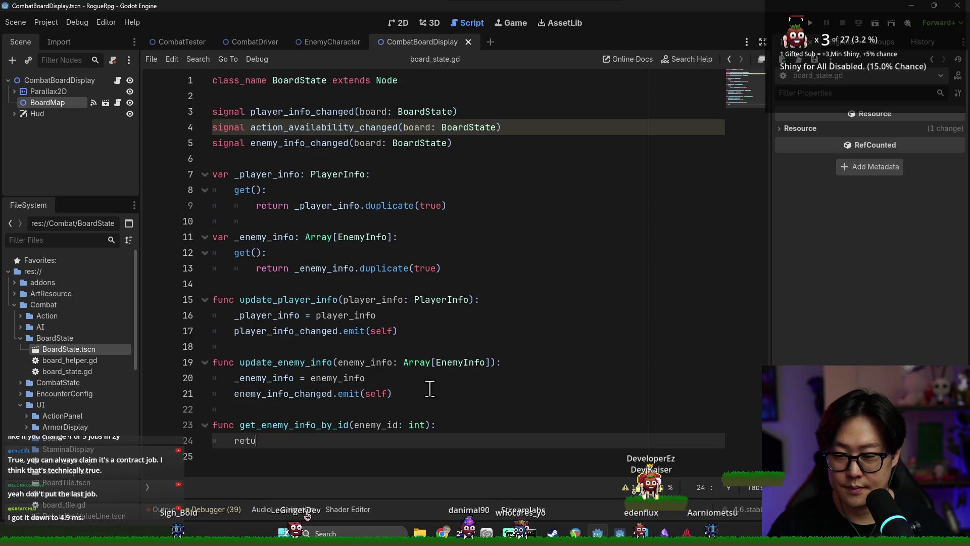
- Give it an EnemyInfo return type and a fallback return null, then save
left_click(453, 420)
key("BackSpace")
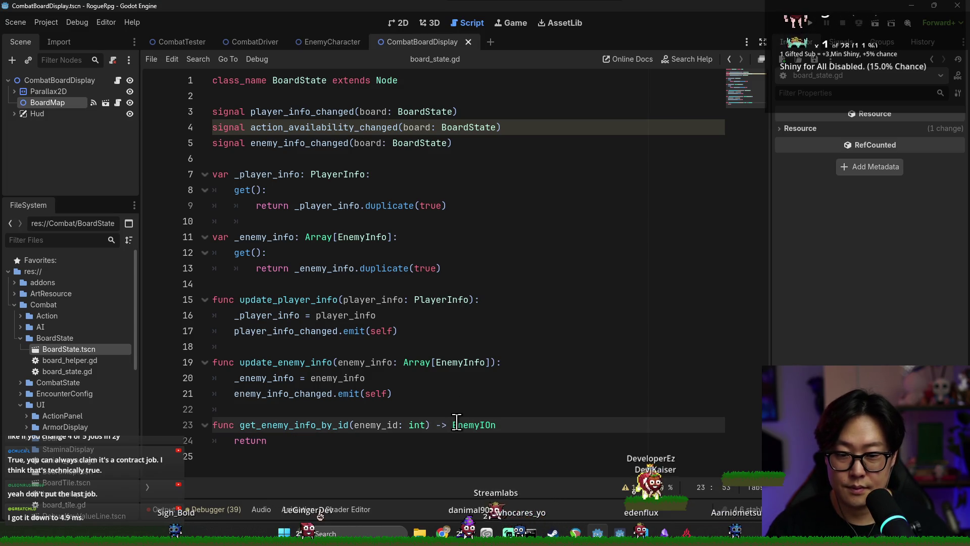
type(":")
key("Return")
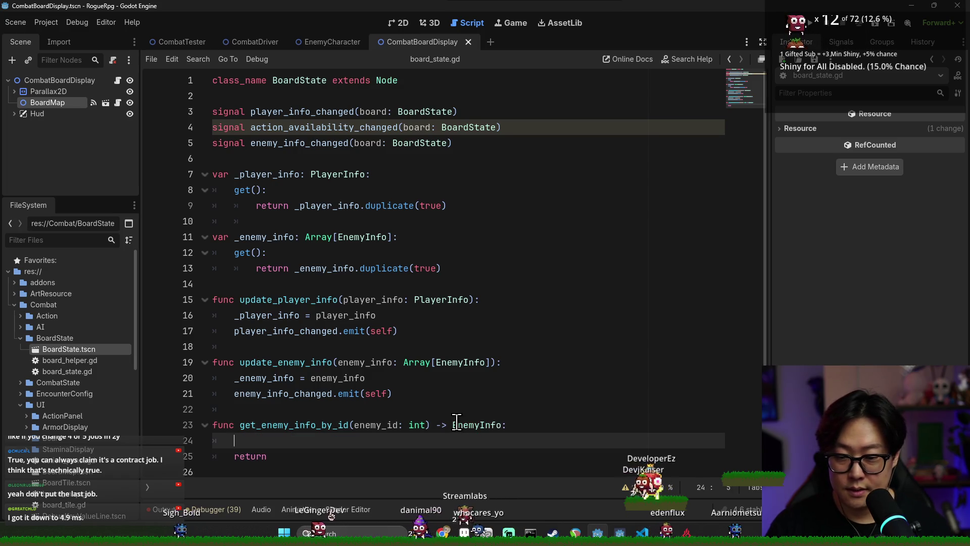
left_click(329, 463)
type("null")
key("ctrl+s")
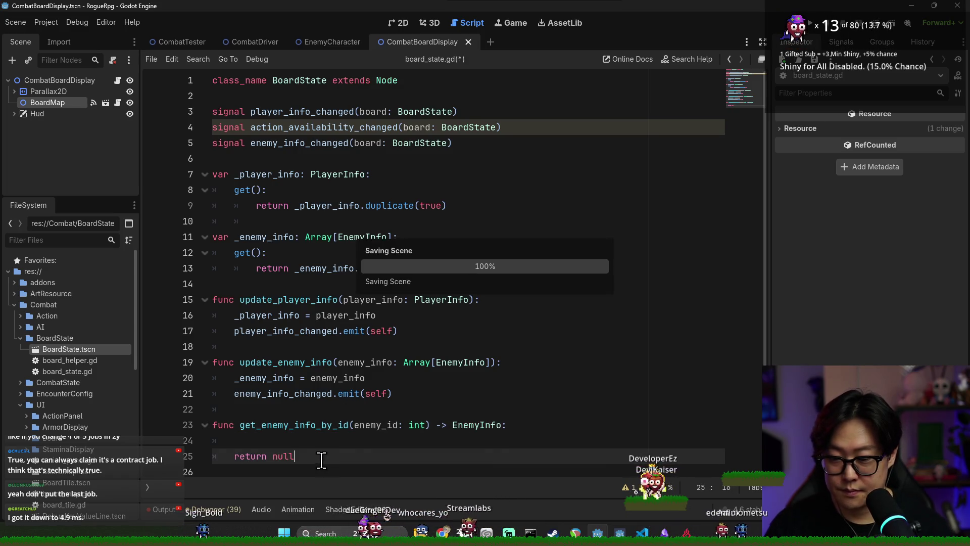
- Loop over _enemy_info, returning the info whose get_instance_id() equals enemy_id, and save
left_click(349, 439)
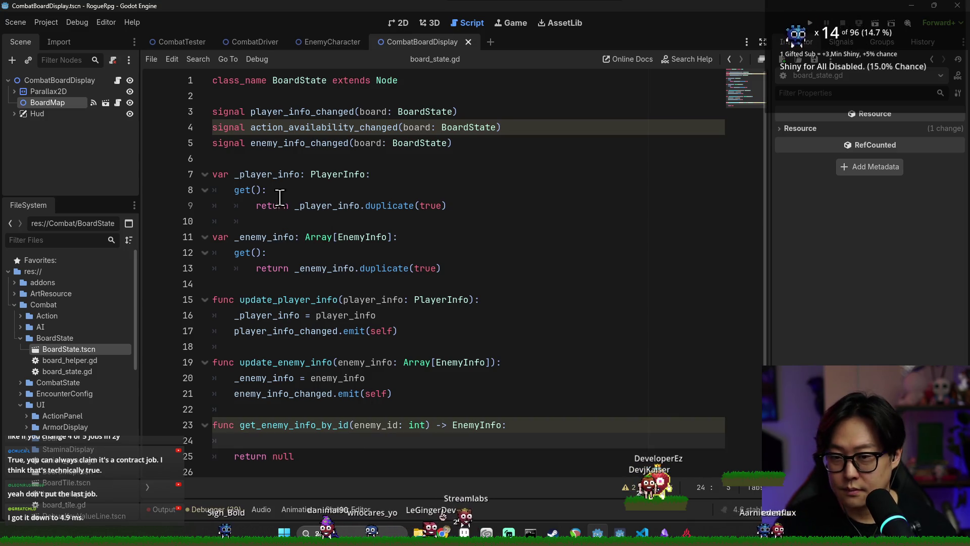
double_click(278, 237)
left_click(288, 441)
type("for")
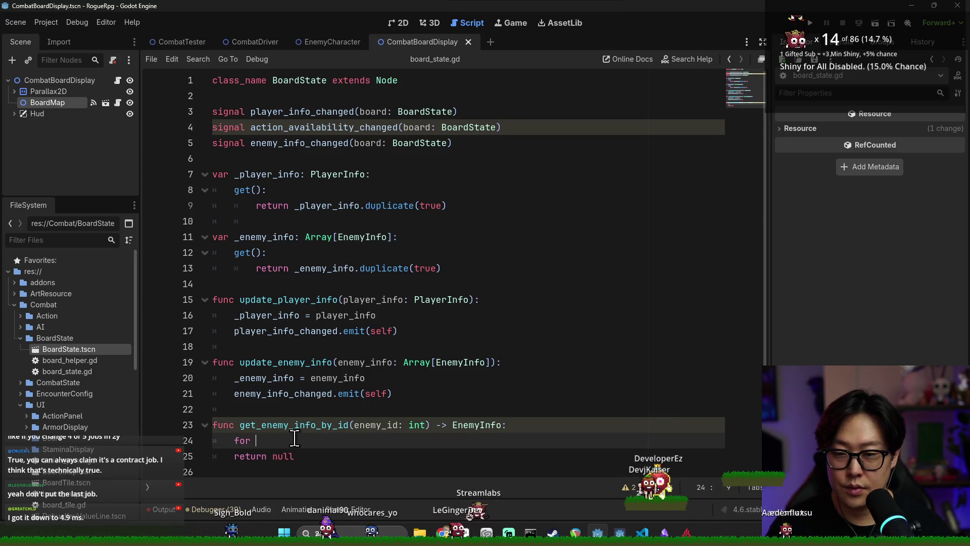
key("BackSpace")
key("BackSpace")
type("info in _enemy_info:")
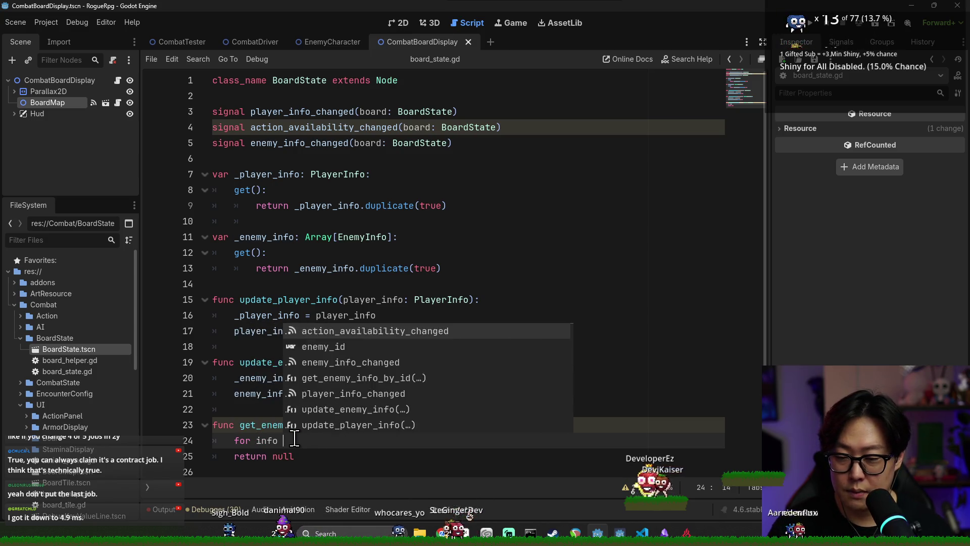
key("Return")
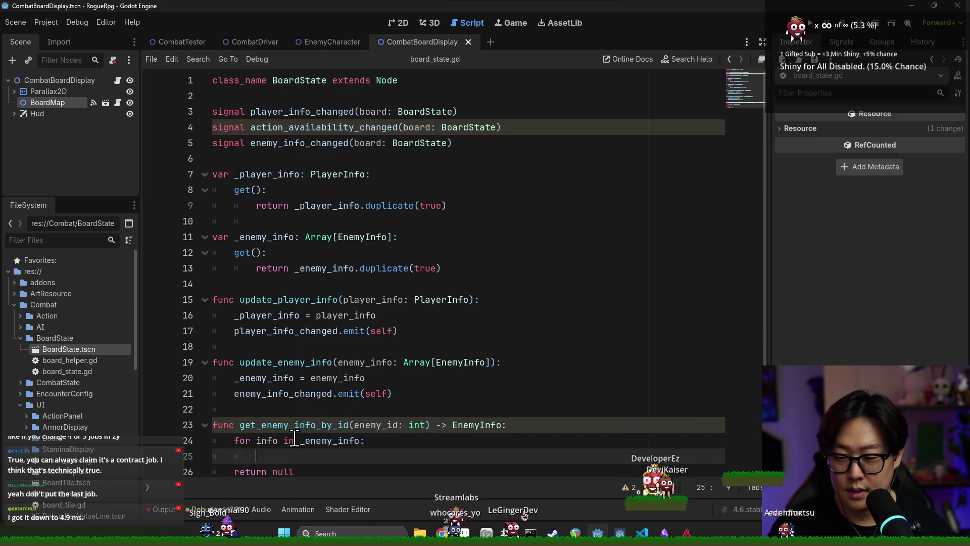
type("get_in")
key("Return")
type("en")
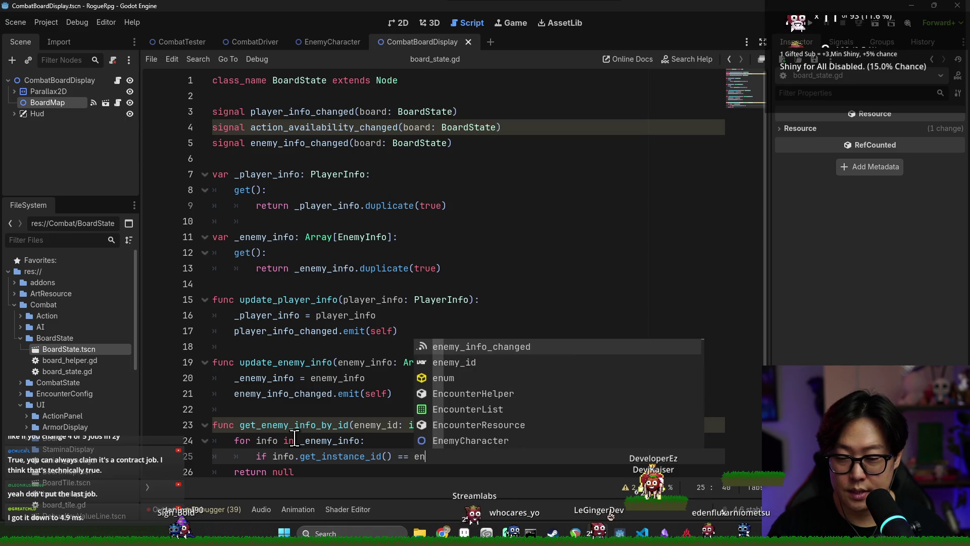
type("emy_id:")
key("Return")
type("return ")
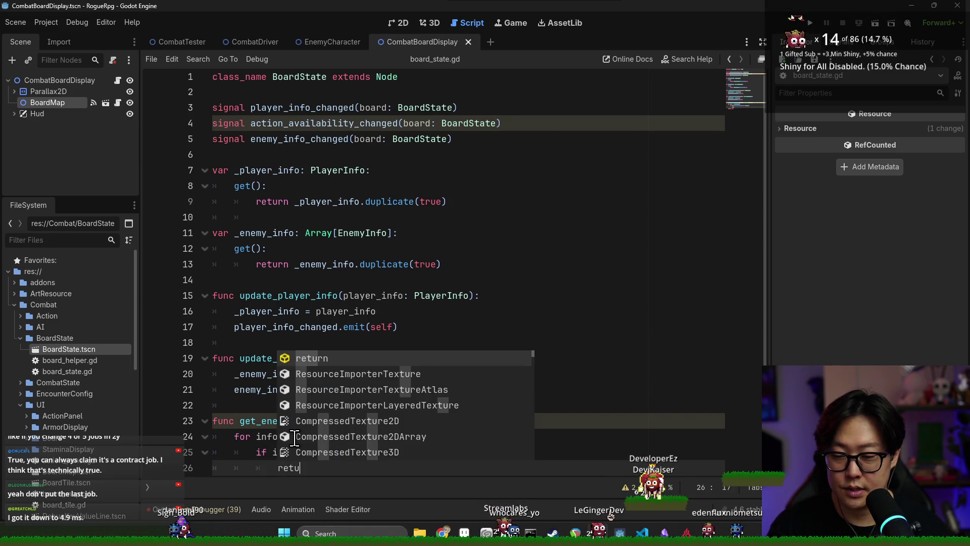
type("info")
key("ctrl+s")
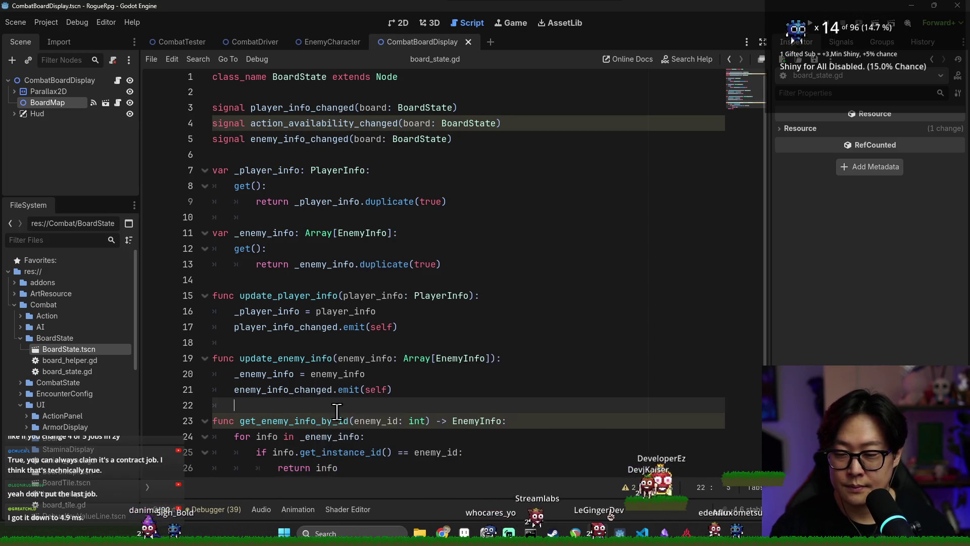
- Select the get_enemy_info_by_id name and go back to combat_board_display.gd
scroll(361, 470, "down", 1)
double_click(293, 378)
key("ctrl+c")
key("alt+Left")
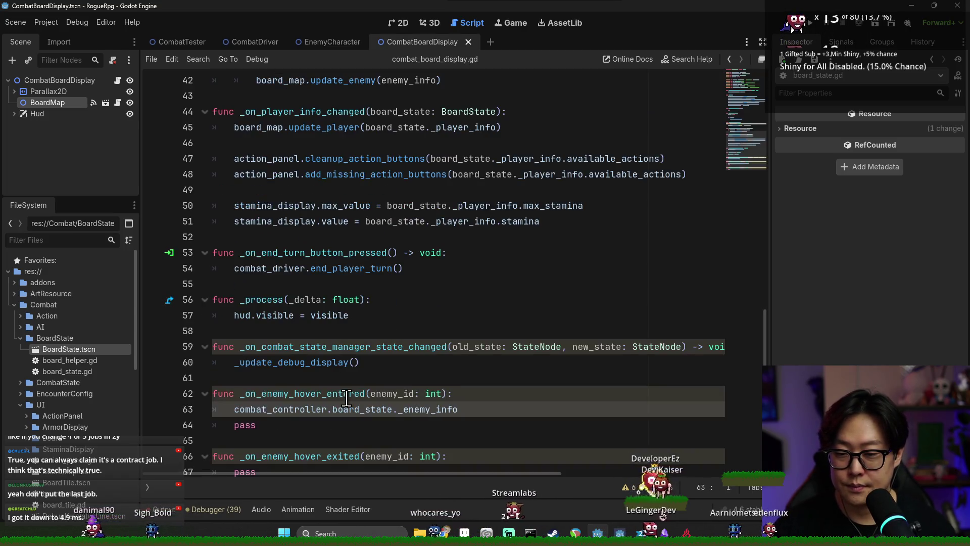
- Replace line 63's expression with get_enemy_info_by_id, prefixed by combat_controller
scroll(313, 419, "down", 1)
left_click(490, 382)
key("shift+Home")
key("ctrl+v")
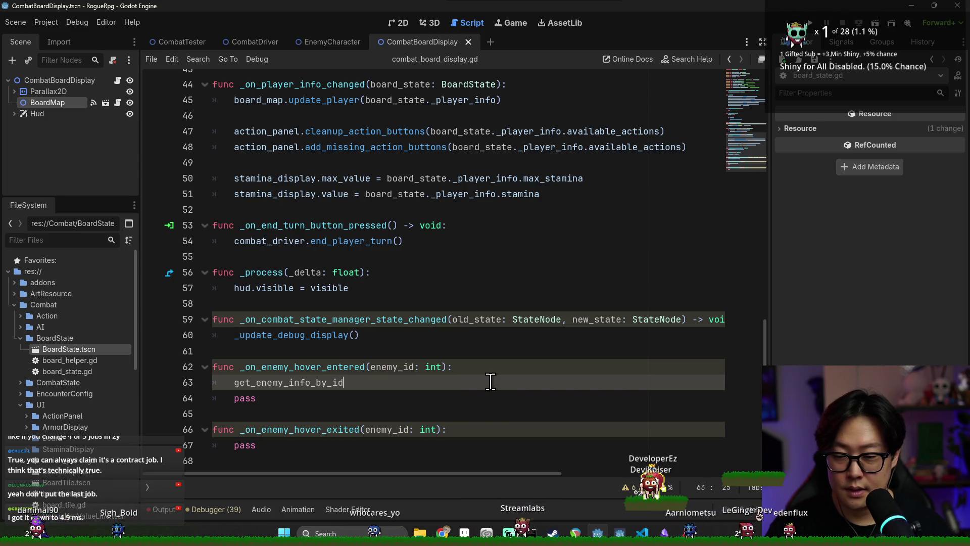
left_click(232, 387)
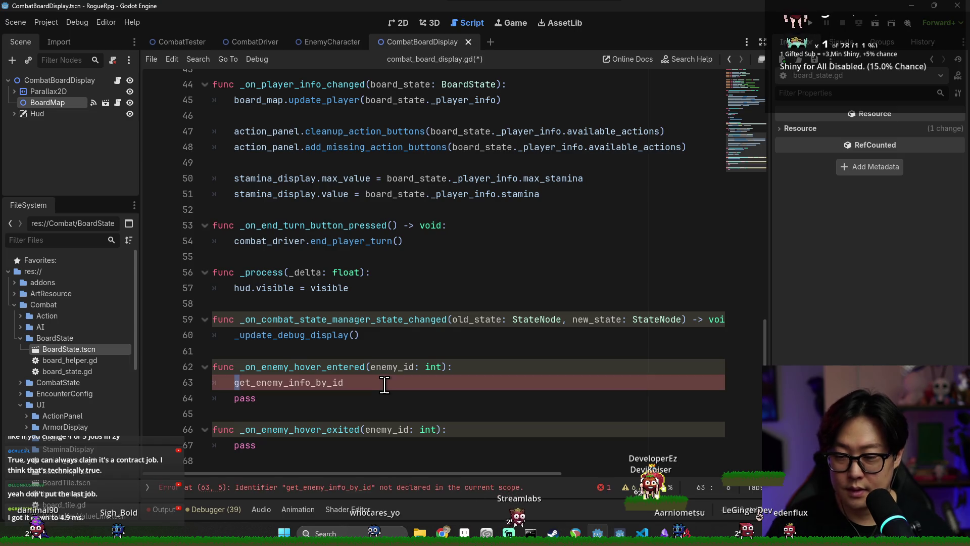
type("bat")
key("Tab")
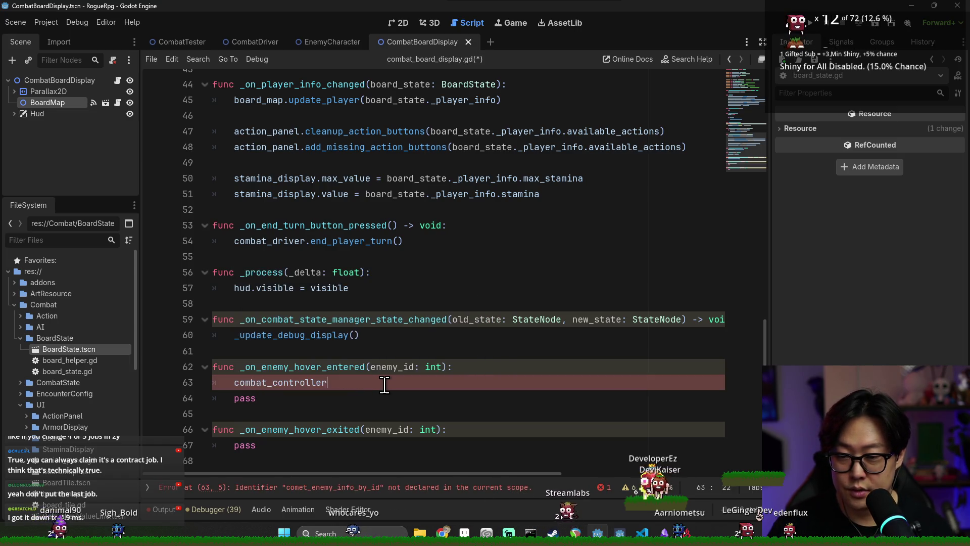
- Complete the call as combat_controller.board_state.get_enemy_info_by_id(enemy_id) and save
type(".get_ene")
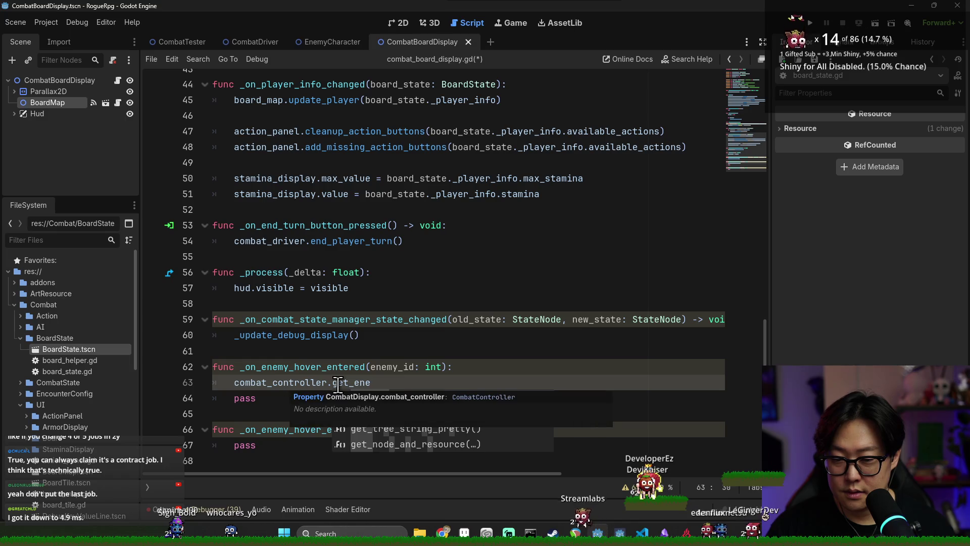
key("ctrl+Left")
key("ctrl+space")
type("board")
key("Tab")
type(".get")
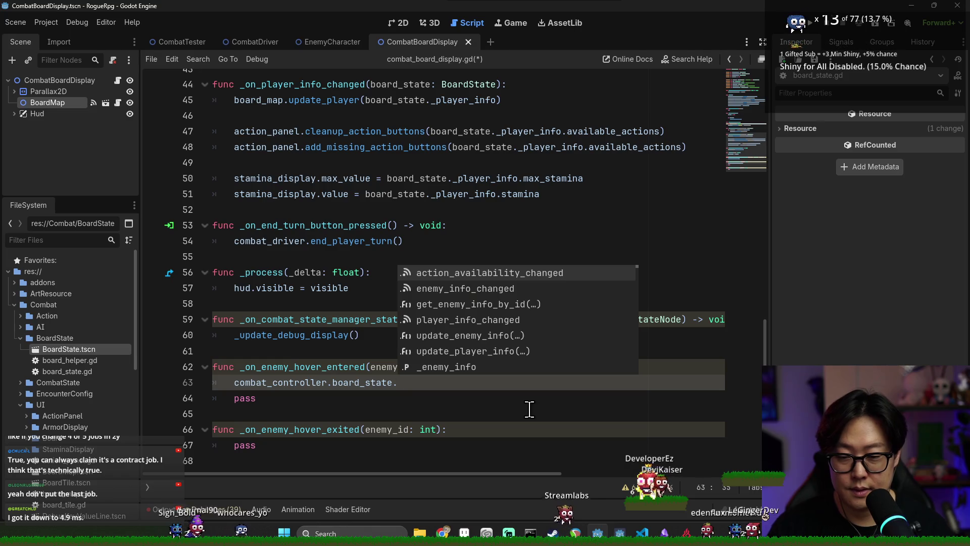
key("Tab")
type("enemy_id)")
key("ctrl+s")
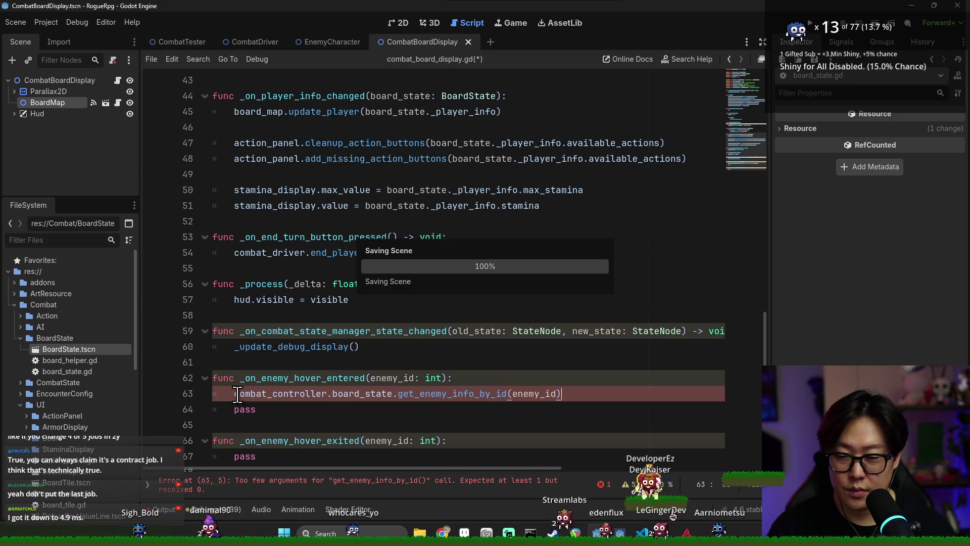
- Assign the lookup result to a new variable with 'var enemy_info :='
left_click(235, 394)
type("var enemy")
type("_info :=")
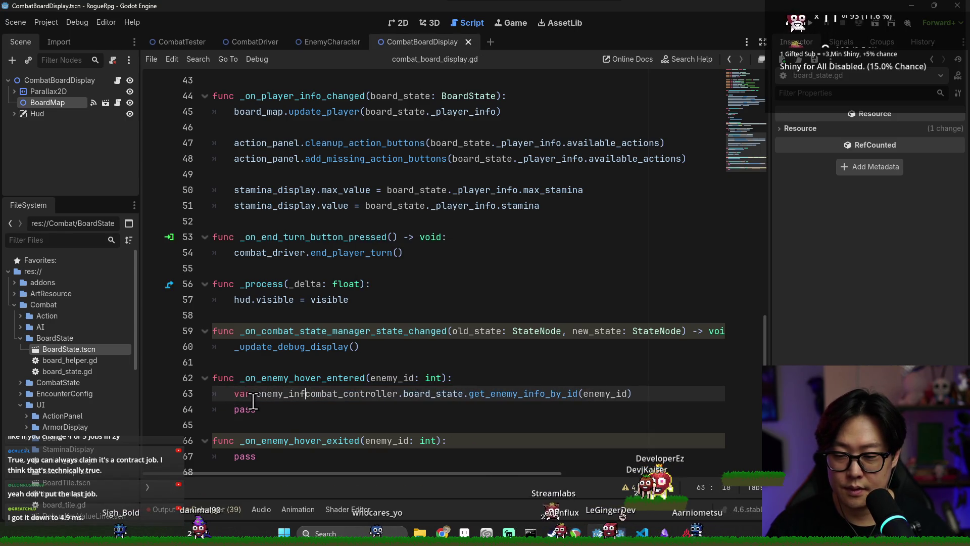
key("Escape")
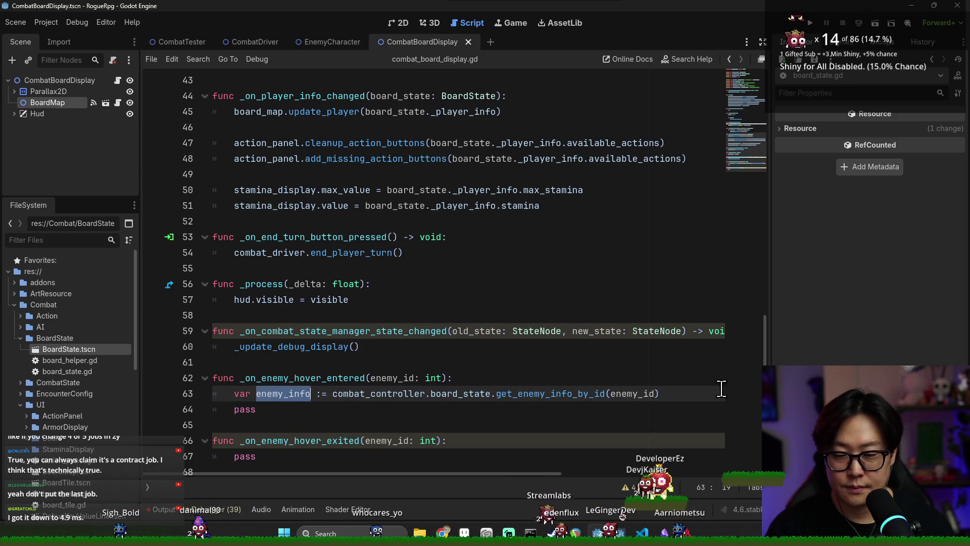
left_click(680, 392)
- Add an 'if !enemy_info: return' guard below the lookup and save
key("Return")
type("if enemy_info")
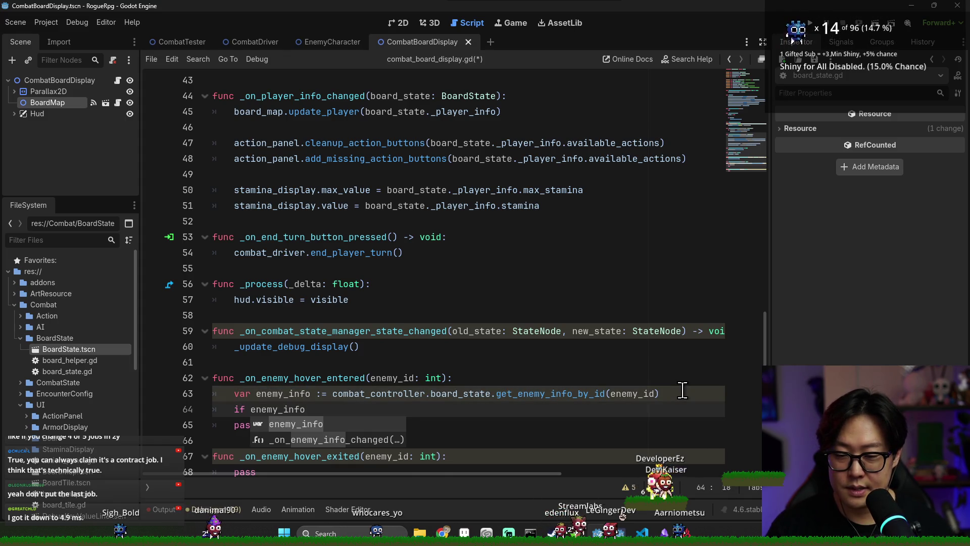
type(":")
key("Return")
type("return")
left_click(252, 409)
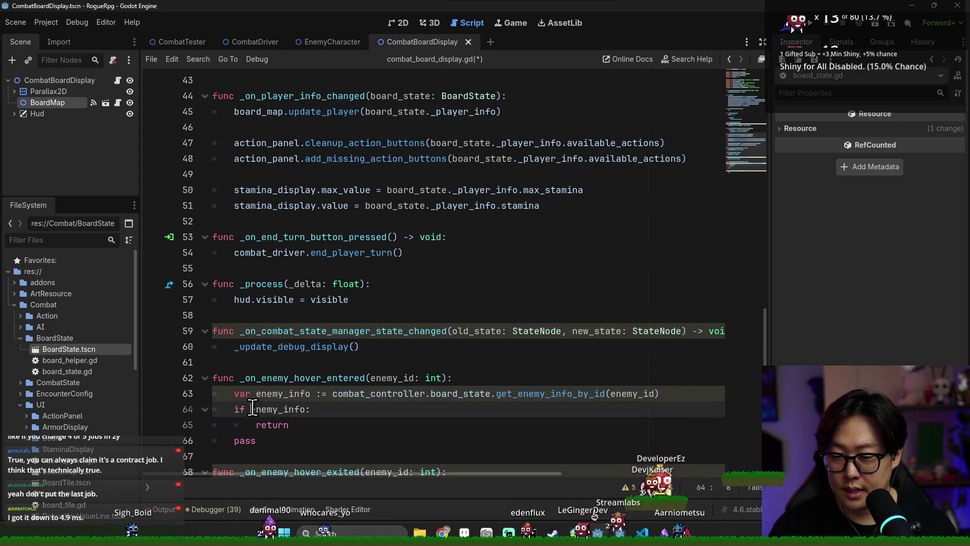
type("!")
left_click(347, 430)
key("Return")
key("Return")
key("ctrl+s")
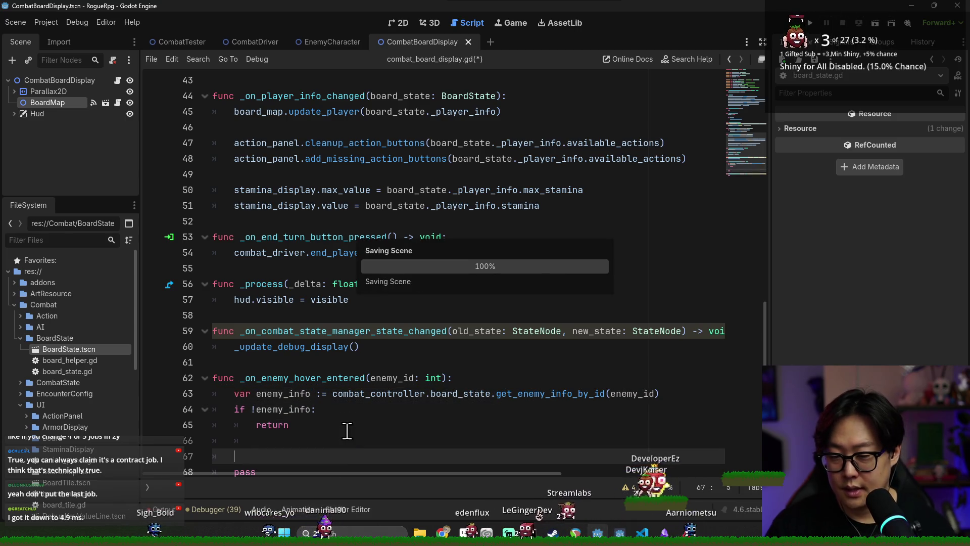
- Delete the leftover pass placeholder and save the script
scroll(347, 430, "down", 2)
double_click(282, 394)
key("BackSpace")
key("BackSpace")
key("BackSpace")
key("ctrl+s")
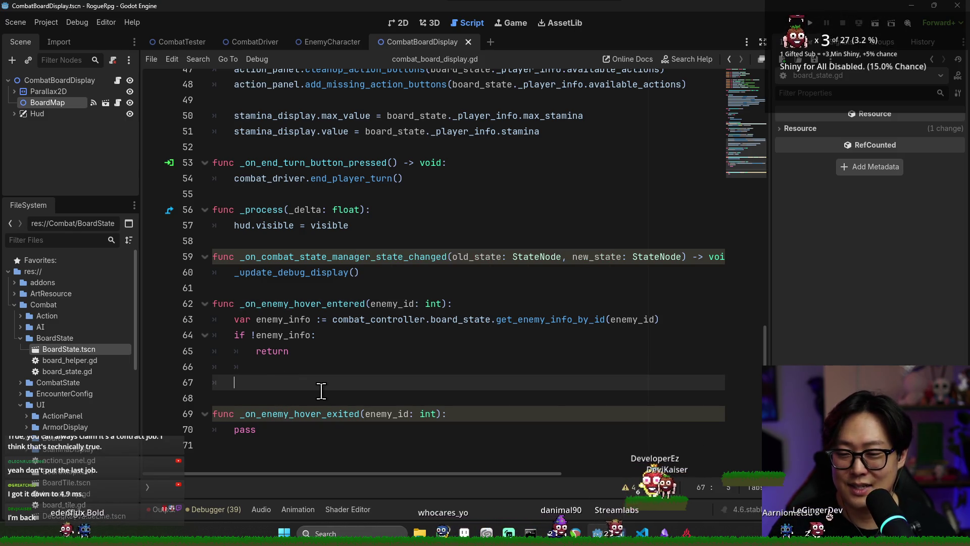
- Remove the surplus blank line above func _on_enemy_hover_exited
key("BackSpace")
key("BackSpace")
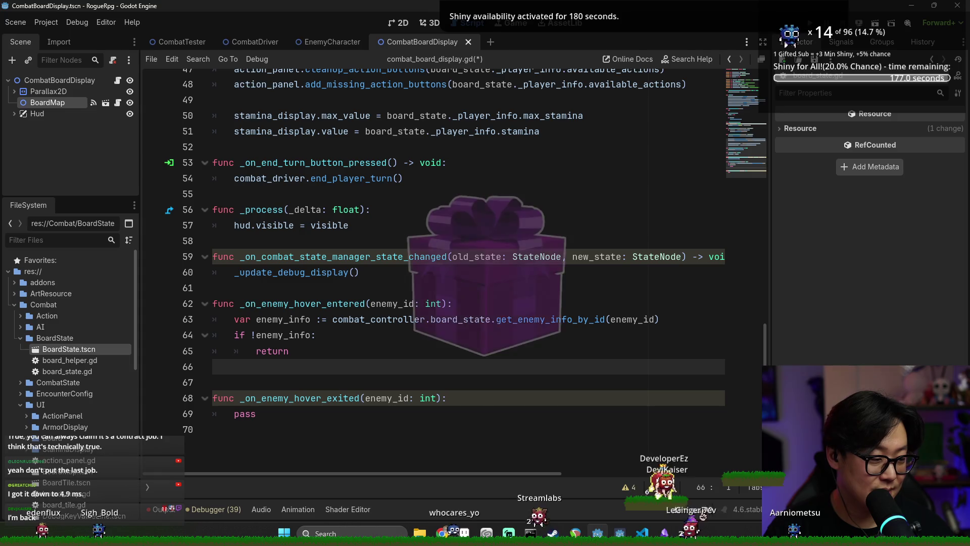
left_click(412, 409)
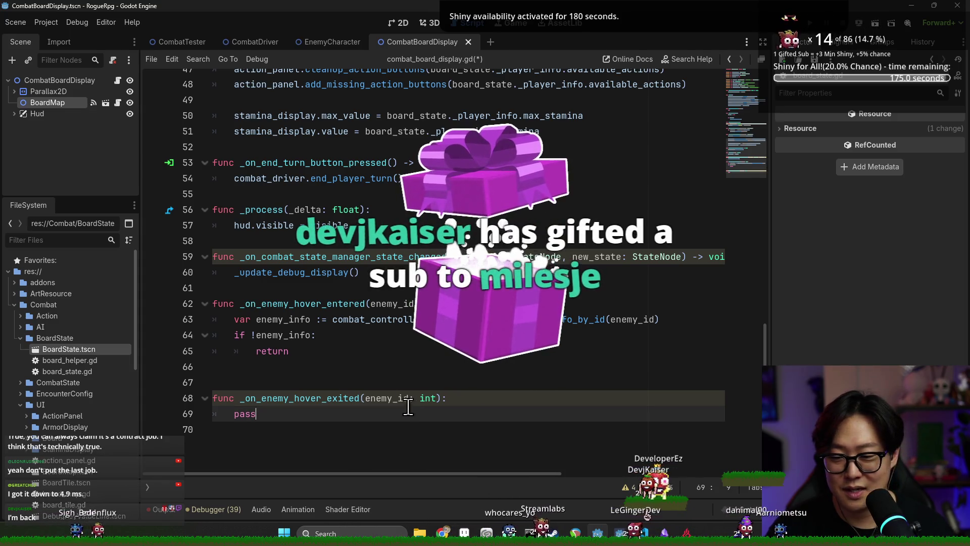
key("ctrl+z")
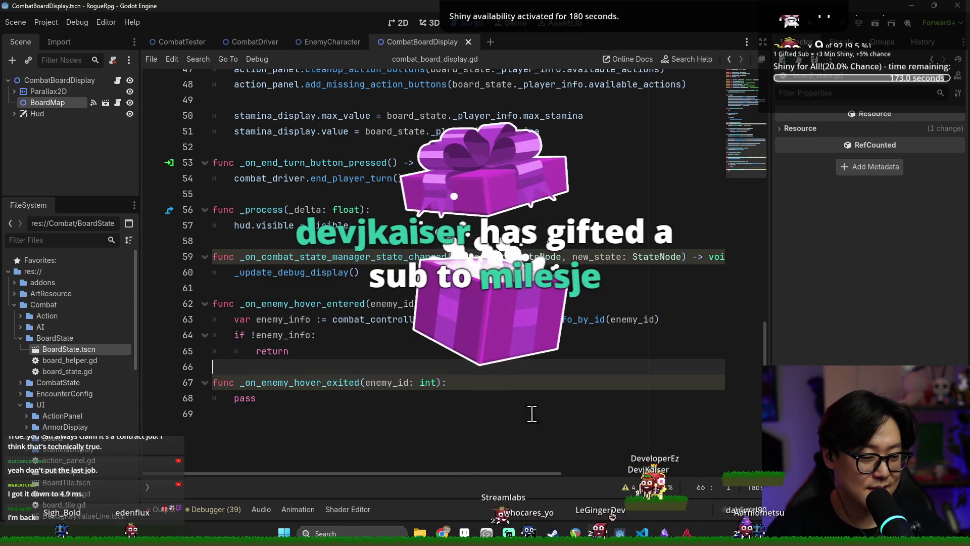
- Start an 'enemy_info.' line after the early return, then jump into combat_controller.gd
left_click(307, 393)
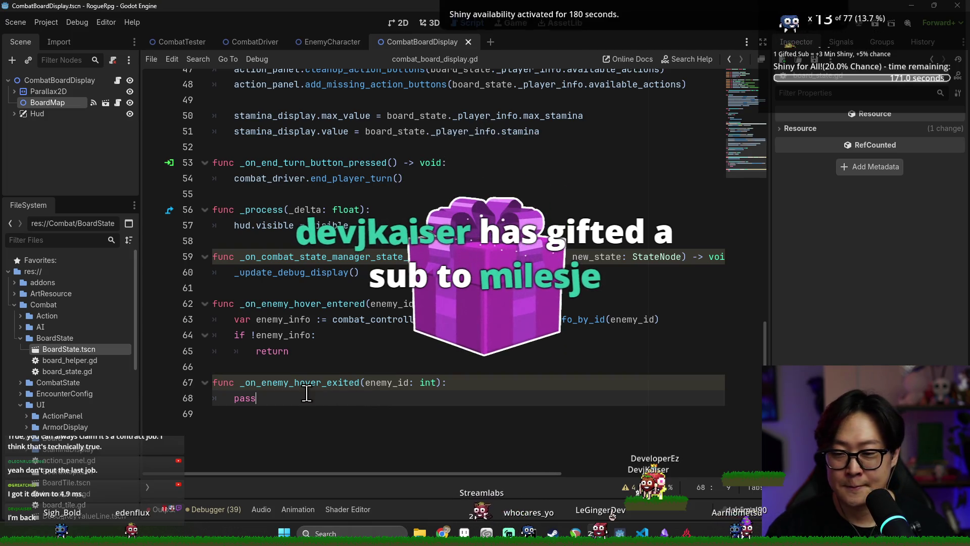
left_click(329, 332)
left_click(349, 357)
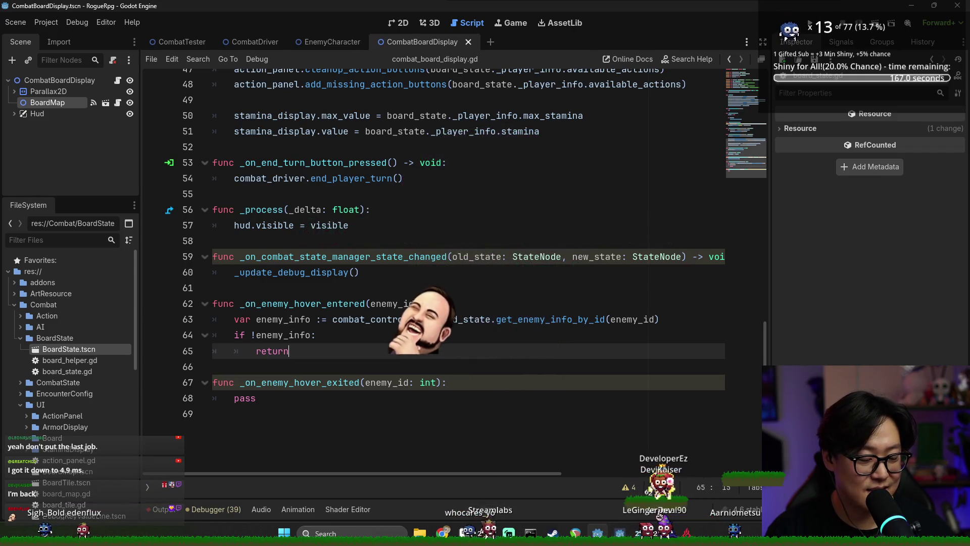
key("Return")
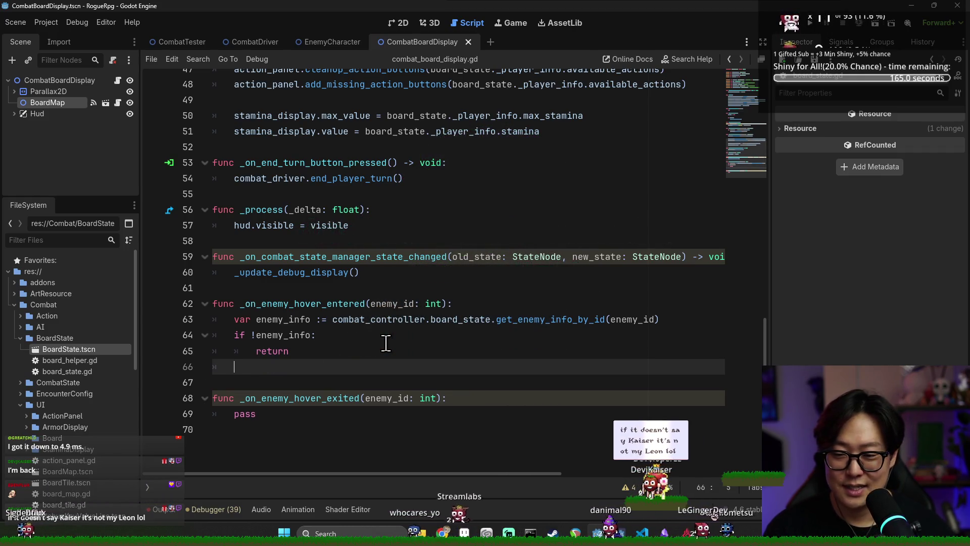
double_click(283, 320)
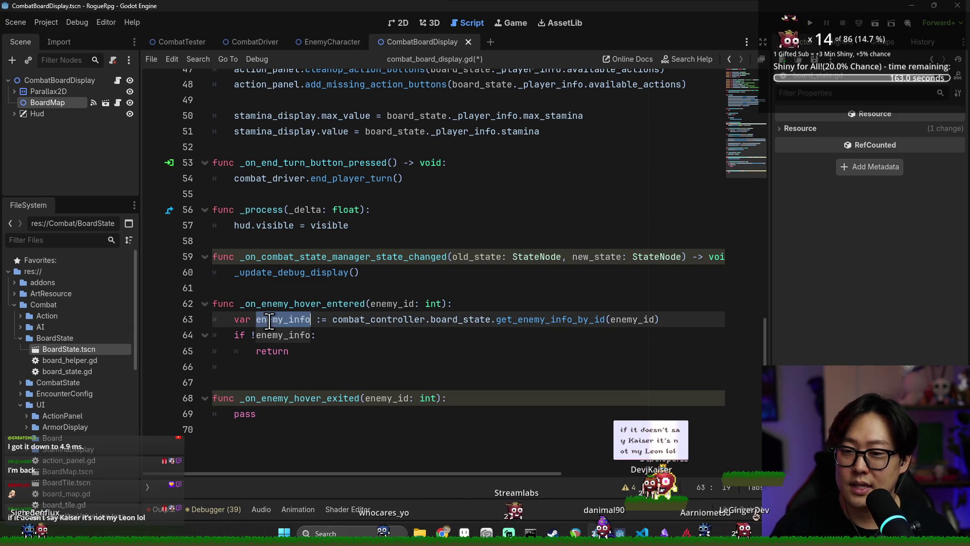
left_click(271, 366)
key("Return")
type("enemy_info.")
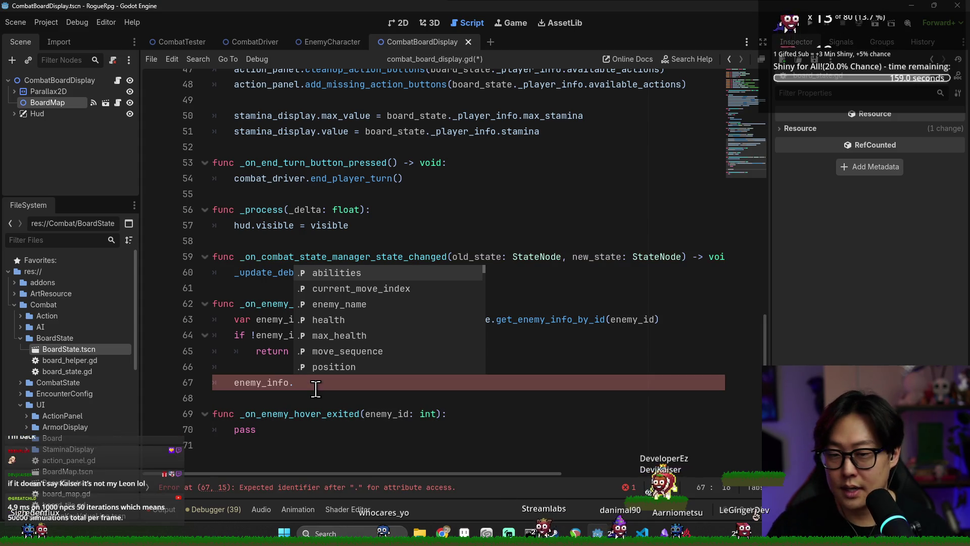
key("Escape")
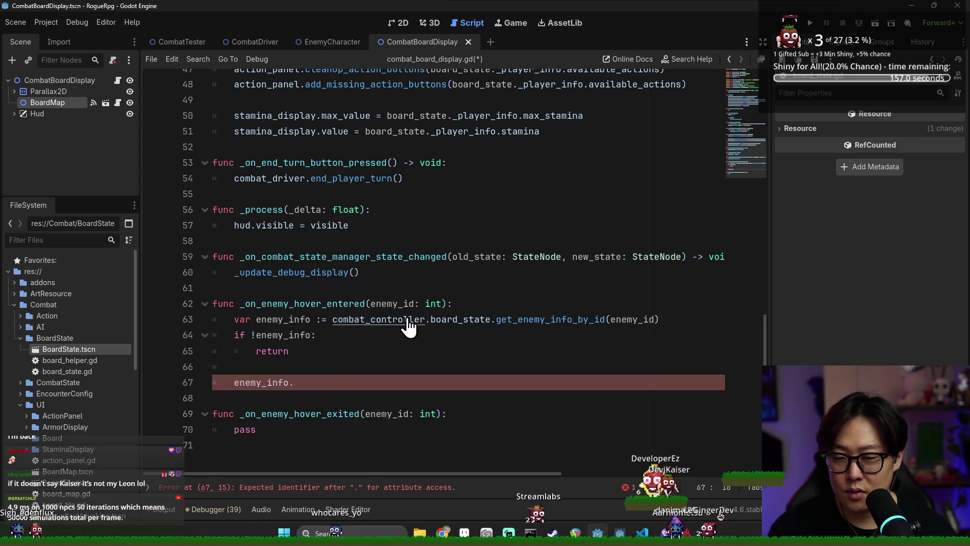
left_click(407, 323, "ctrl")
left_click(413, 129, "ctrl")
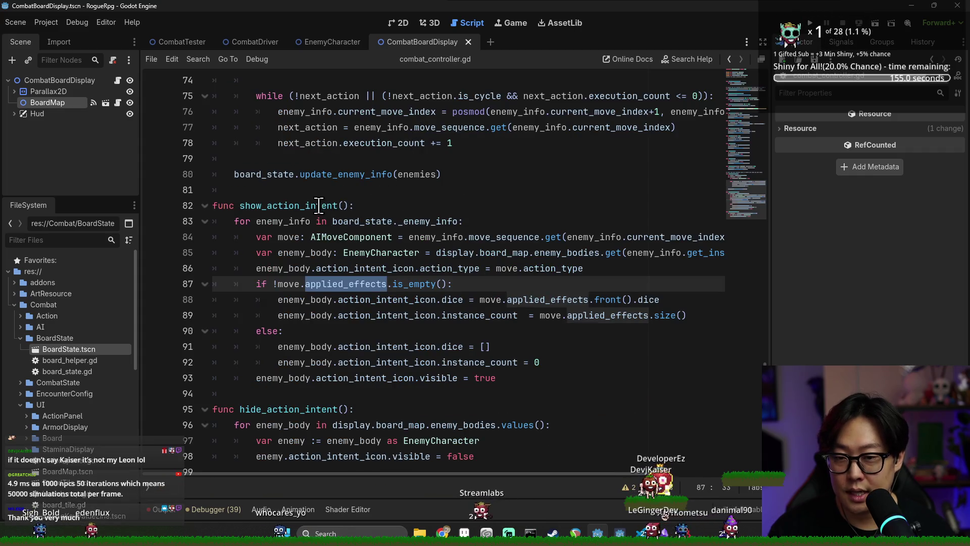
scroll(308, 220, "up", 1)
double_click(295, 257)
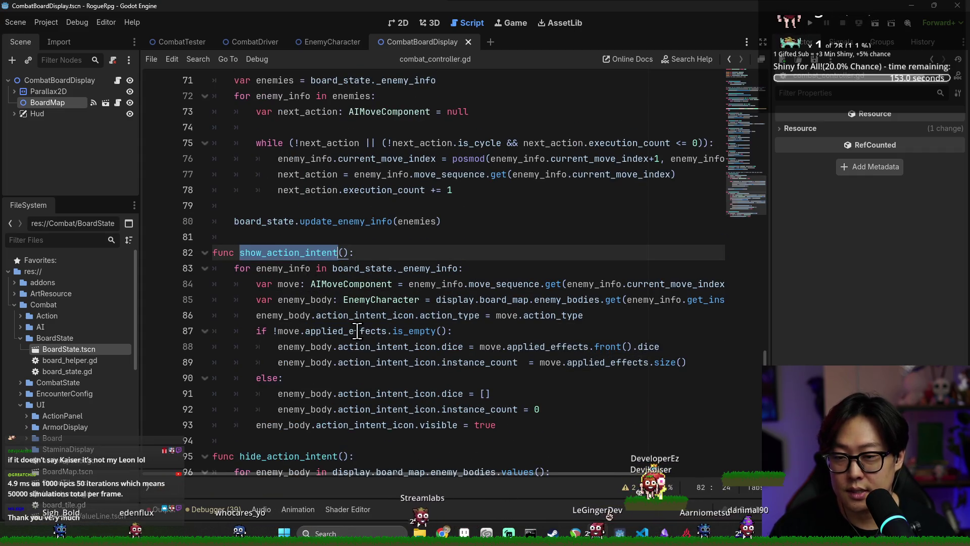
scroll(354, 331, "down", 1)
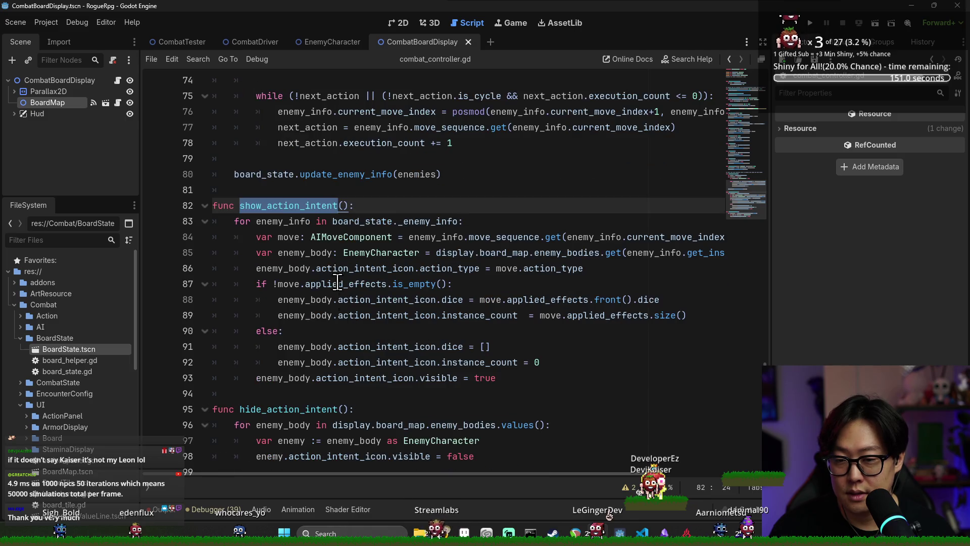
double_click(367, 221)
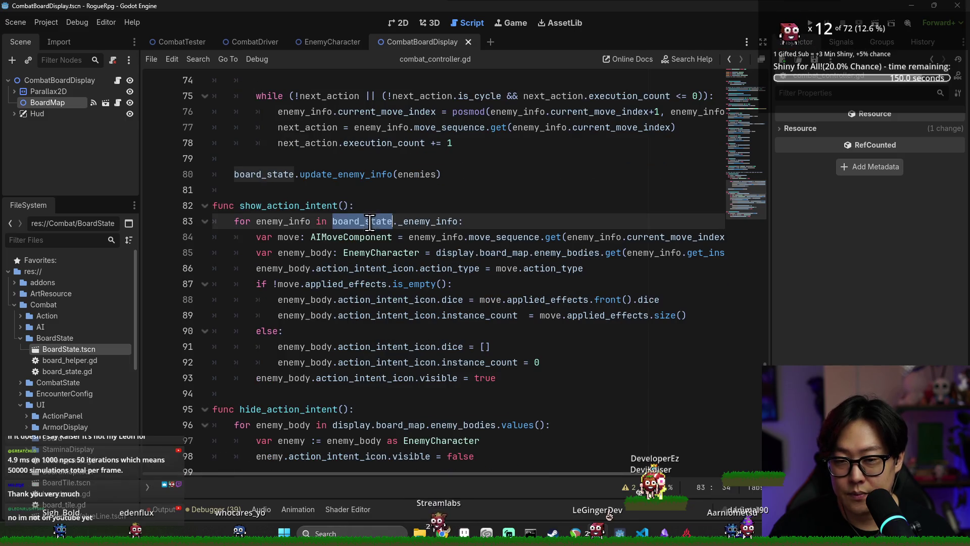
double_click(296, 222)
double_click(366, 220)
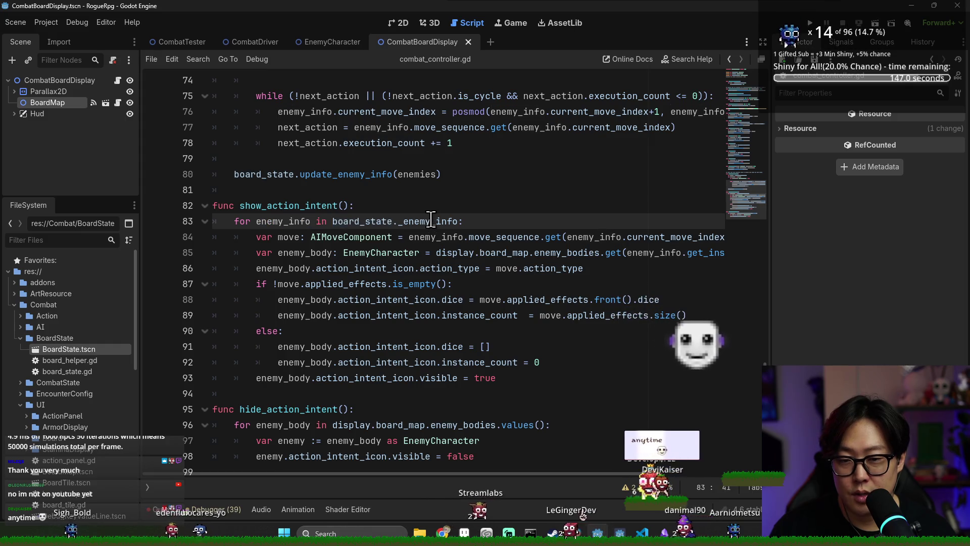
double_click(430, 221)
double_click(344, 237)
double_click(504, 237)
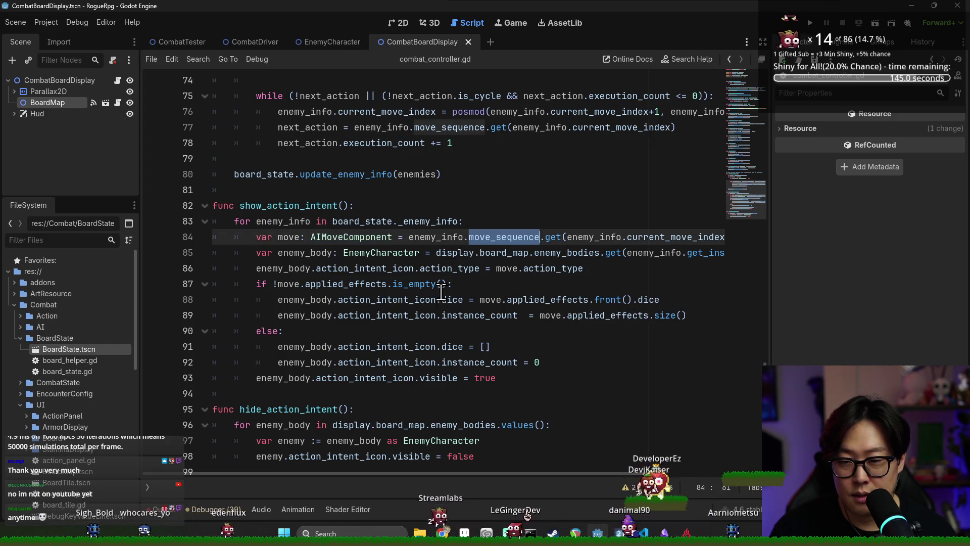
scroll(285, 355, "down", 1)
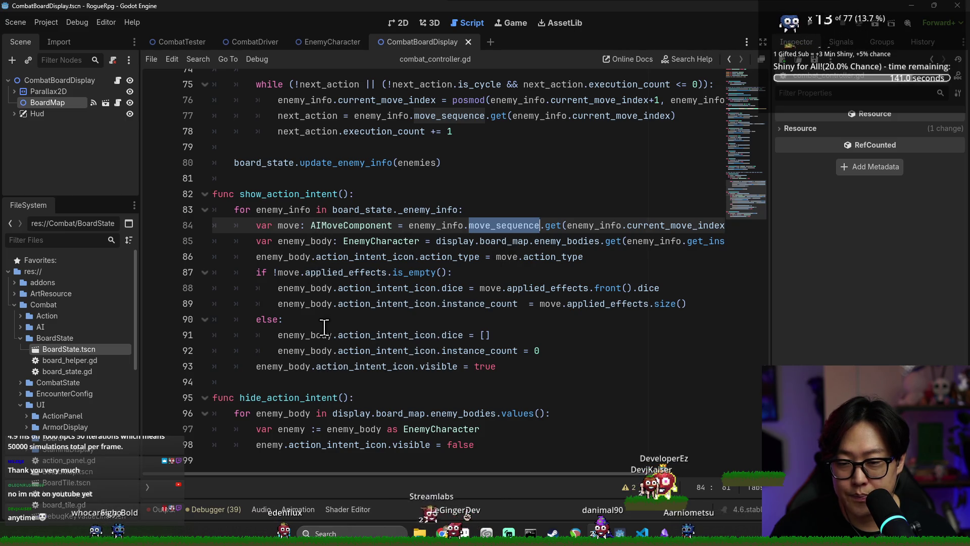
left_click(360, 225)
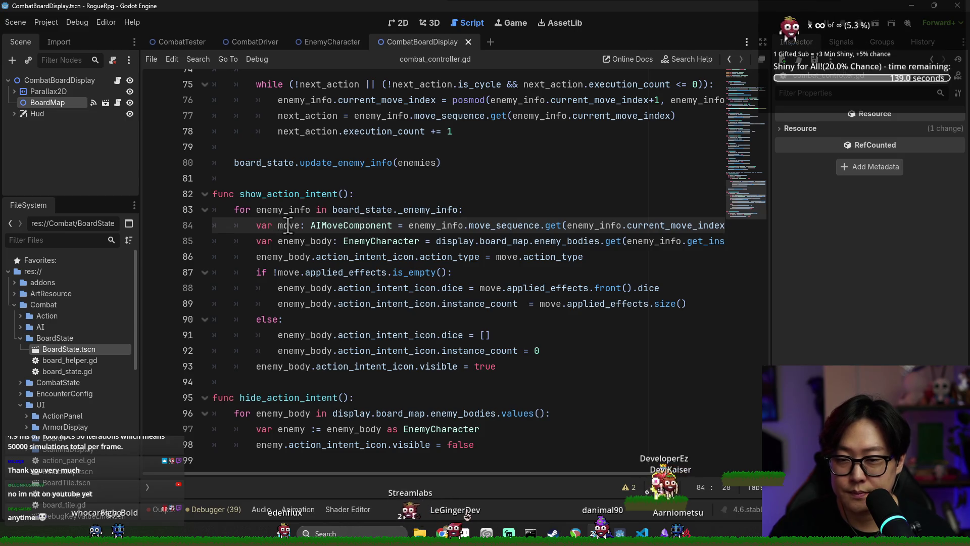
double_click(283, 209)
double_click(361, 209)
left_click(447, 209)
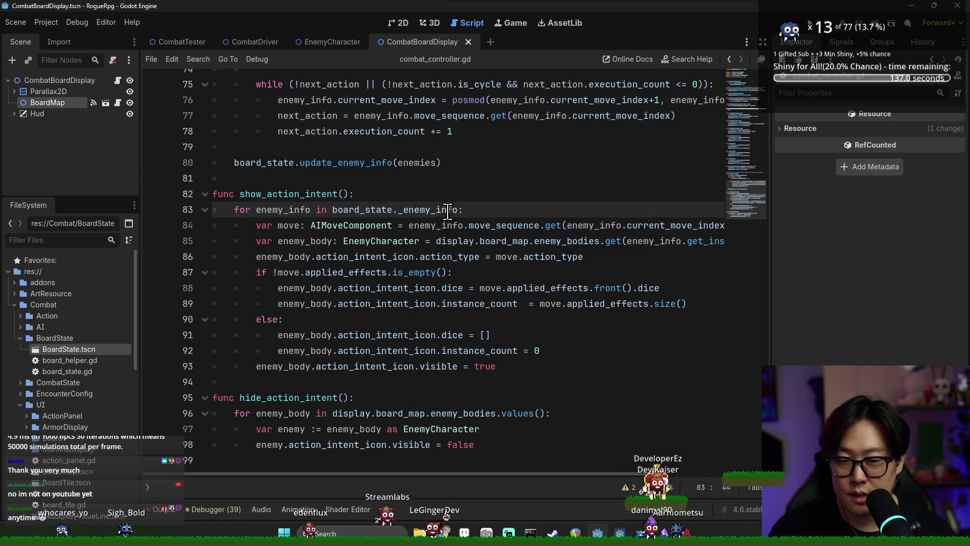
double_click(447, 209)
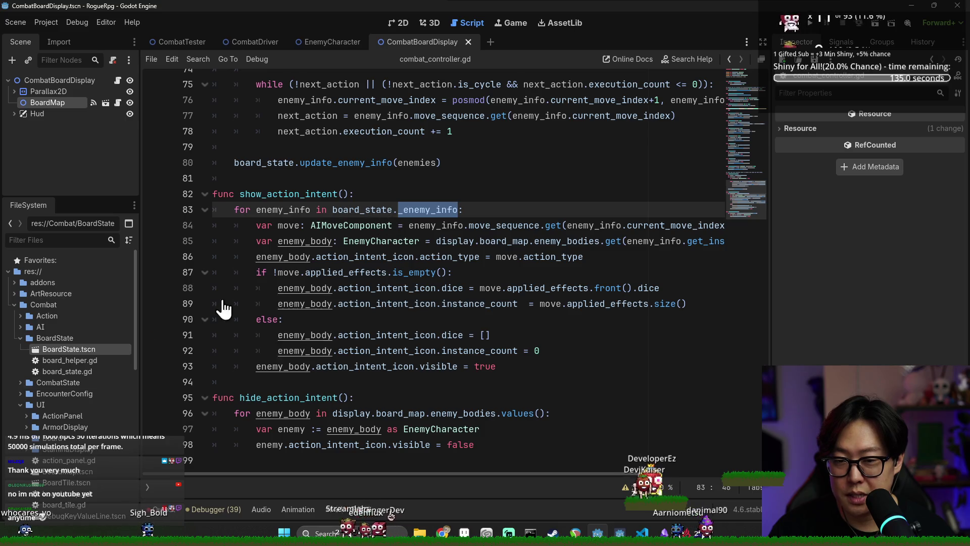
scroll(66, 401, "down", 5)
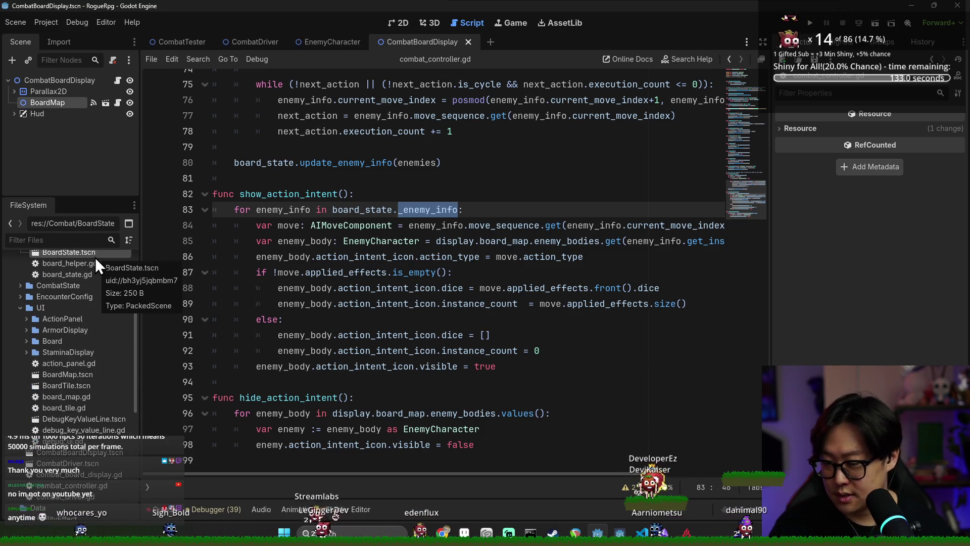
- Filter the file list for 'enem' and open enemy_info.gd
type("ernem")
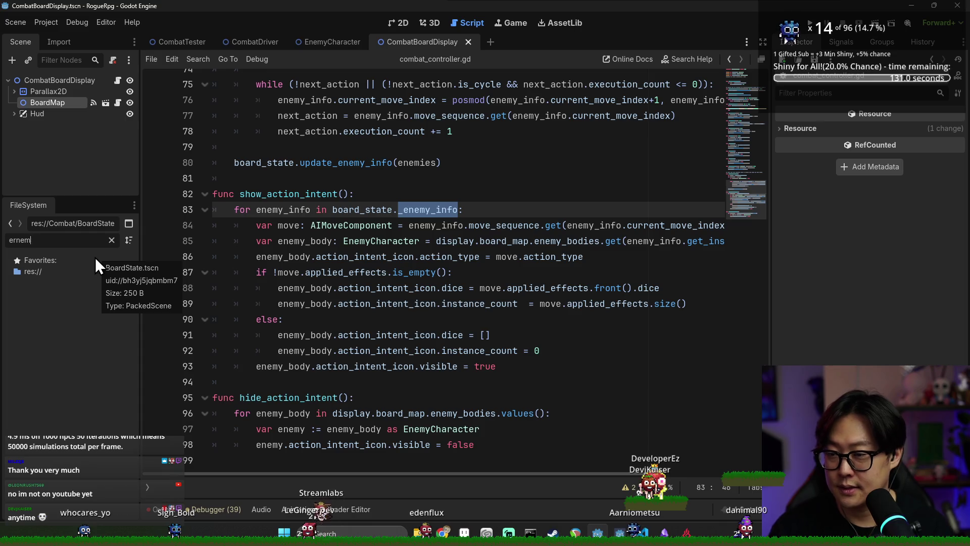
key("BackSpace")
key("BackSpace")
key("BackSpace")
type("nem")
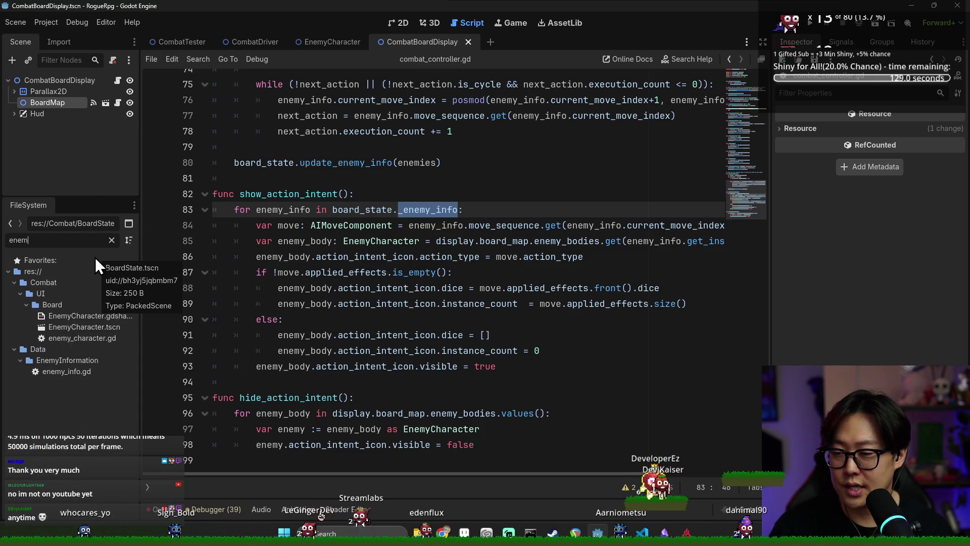
double_click(65, 371)
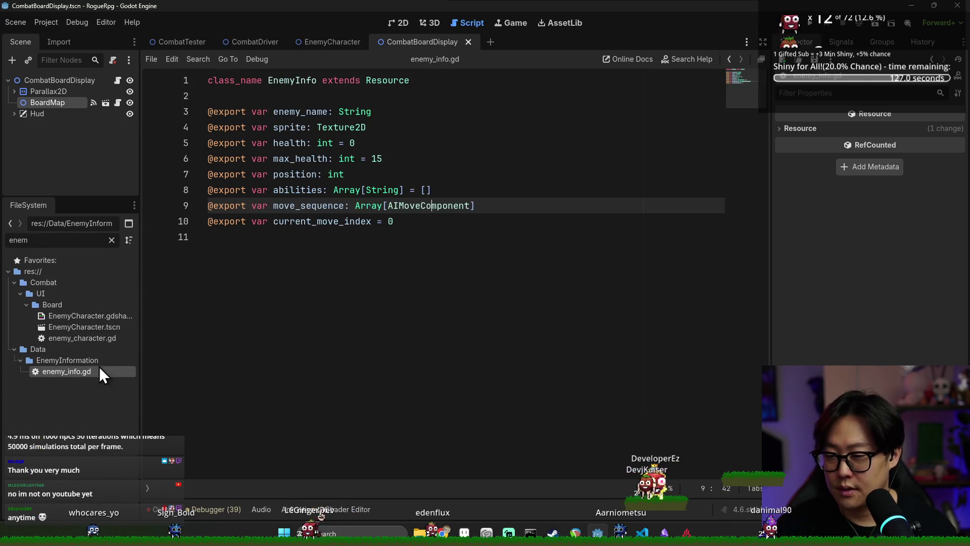
- Below the exported variables, declare func get_current_move() -> AIMoveComponent:
left_click(432, 234)
key("ctrl+s")
key("Return")
type("func get_current_")
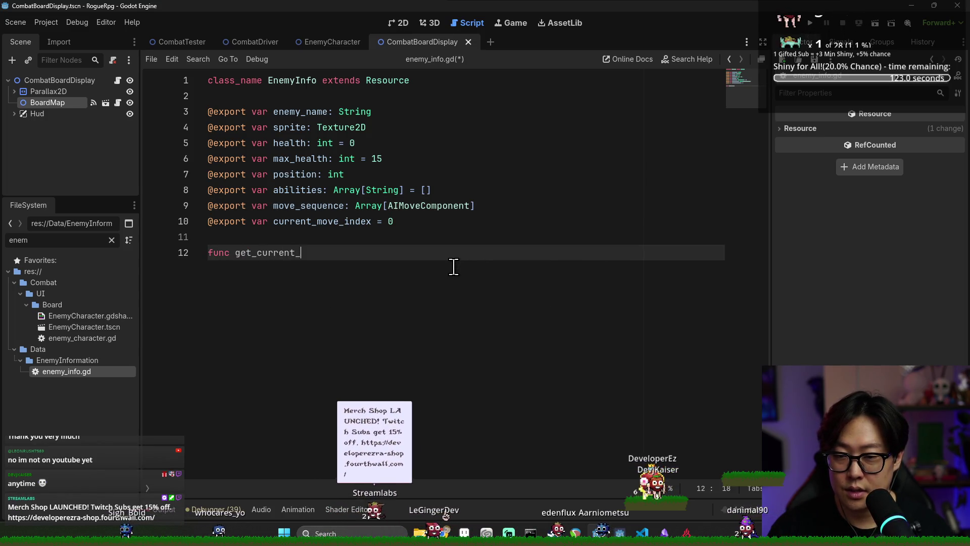
type("move() -> A")
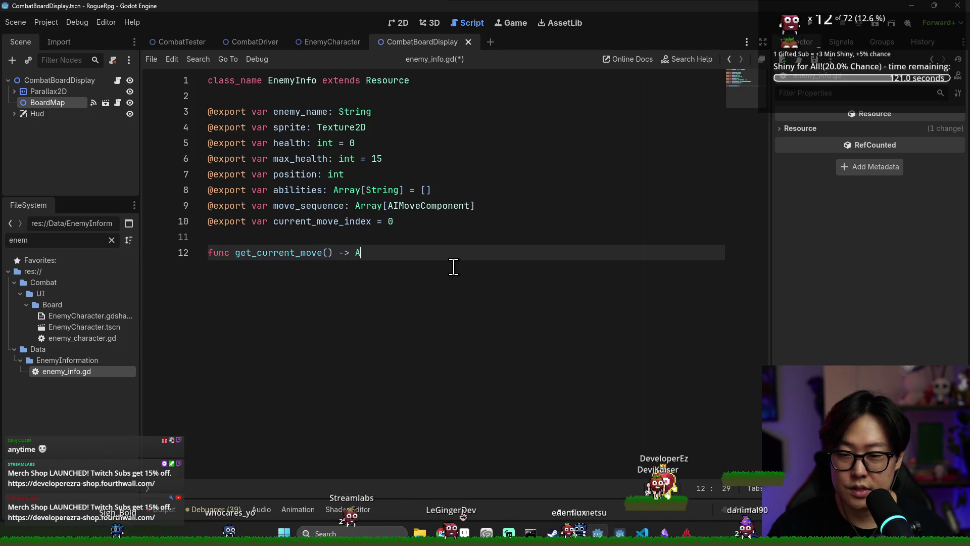
key("BackSpace")
key("BackSpace")
key("BackSpace")
key("Return")
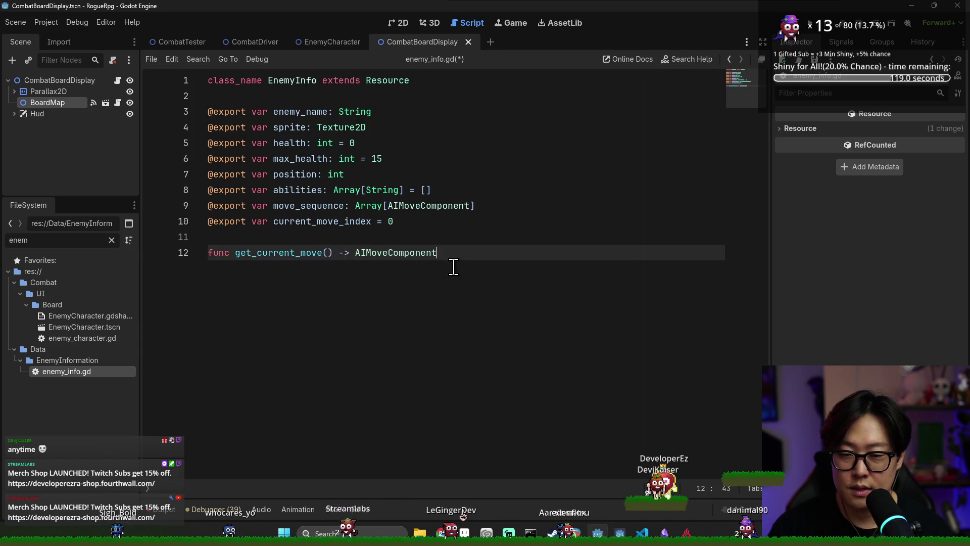
type(":")
key("Return")
- Write the body as move_sequence.get(current_move_index)
type("move_se")
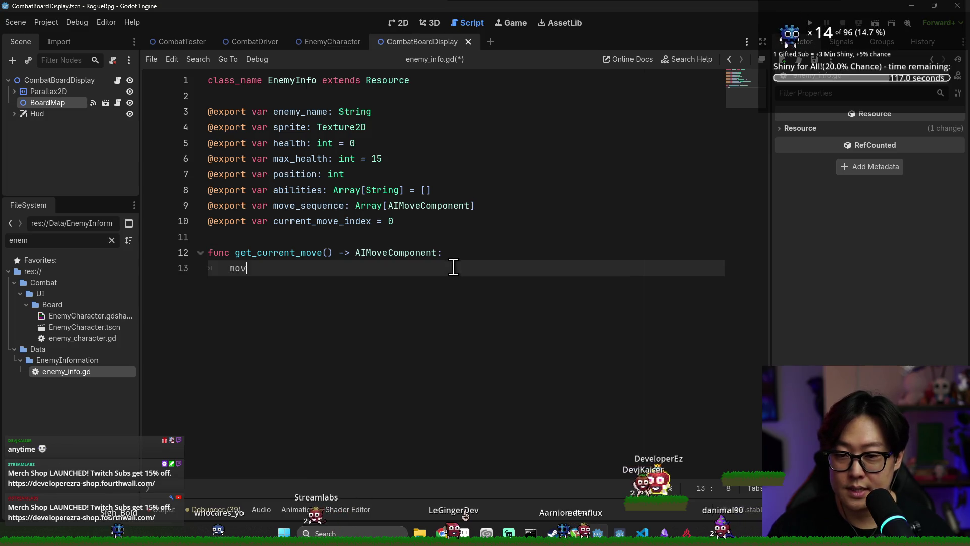
key("Return")
type(".get(cu")
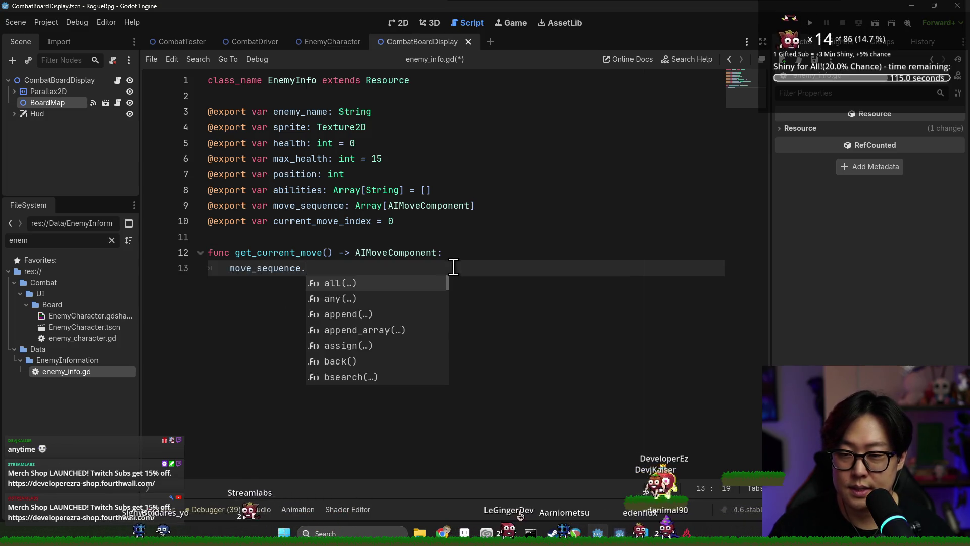
type("rrent_")
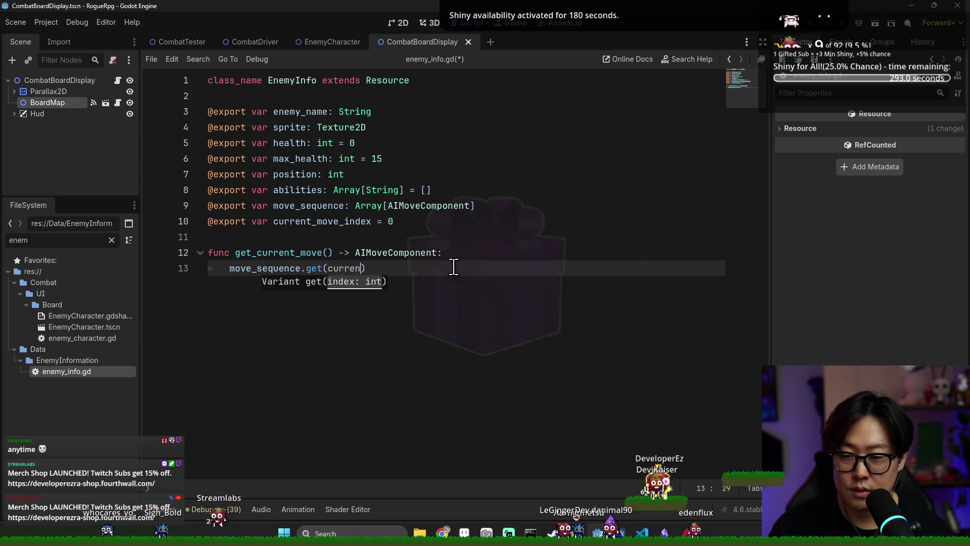
key("Return")
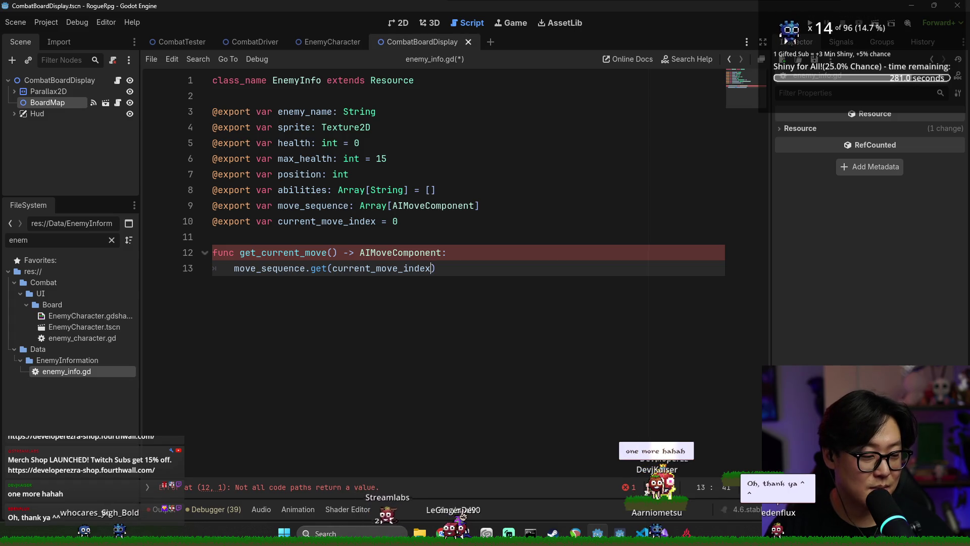
left_click(258, 275)
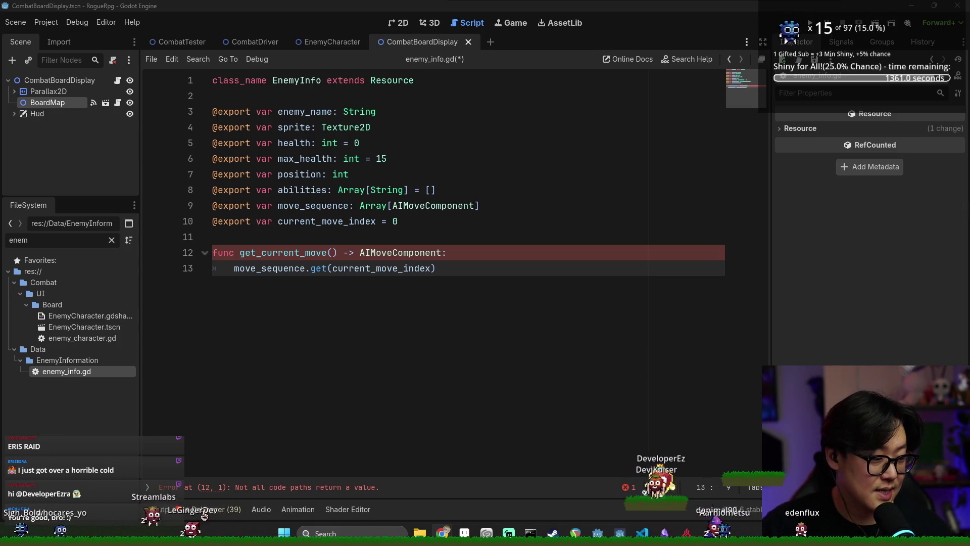
- Save enemy_info.gd and check the move_sequence declaration on line 9
key("ctrl+s")
left_click(392, 206)
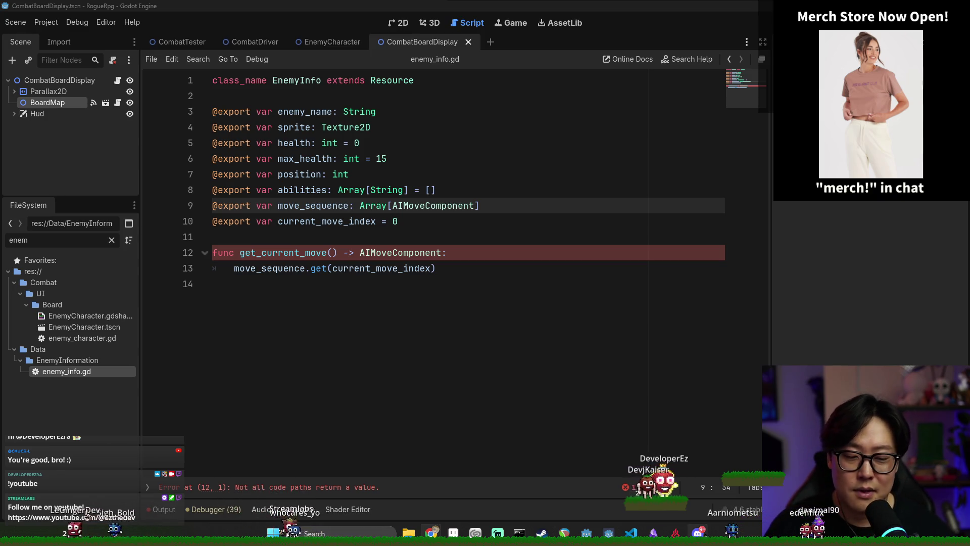
mouse_move(705, 534)
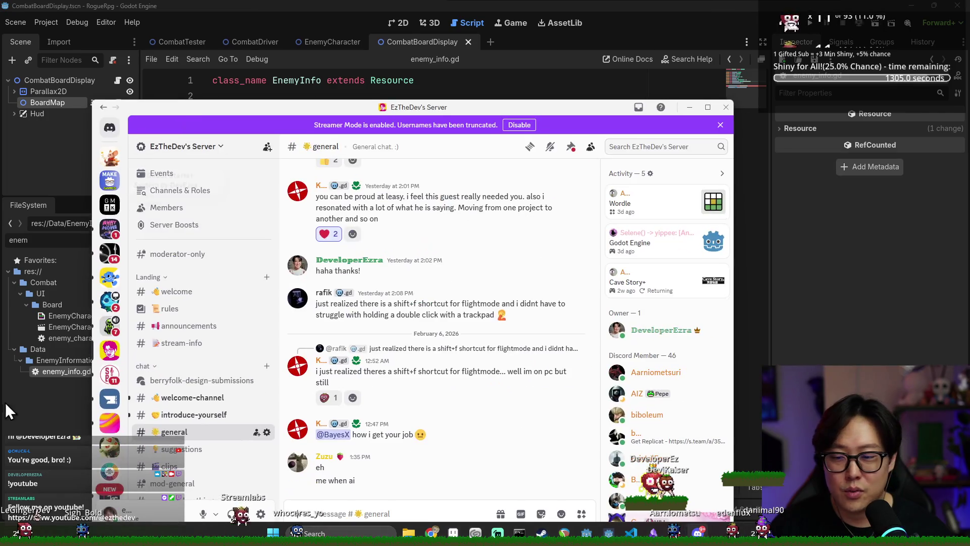
scroll(183, 421, "down", 3)
mouse_move(200, 426)
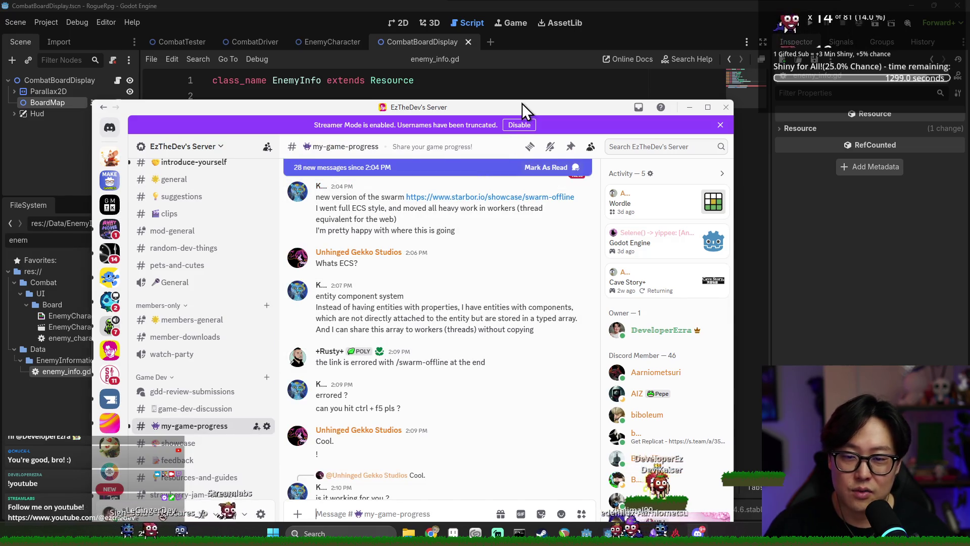
scroll(504, 369, "up", 15)
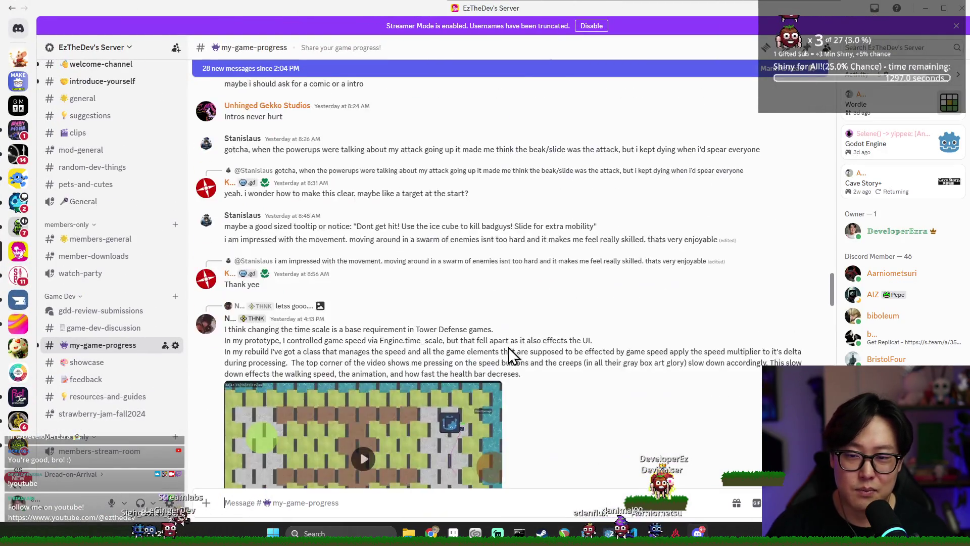
scroll(539, 392, "up", 1)
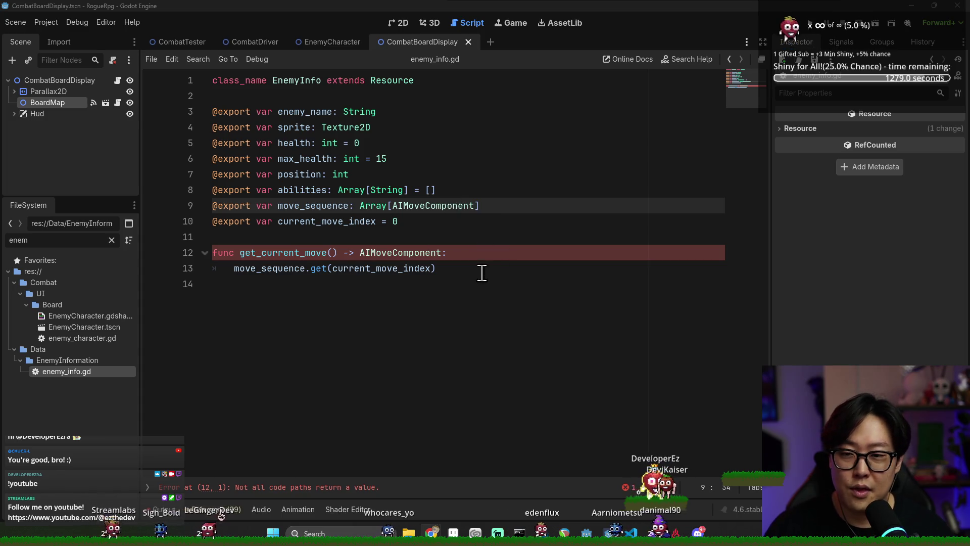
- Return the caret to the get_current_move declaration on line 12
left_click(261, 252)
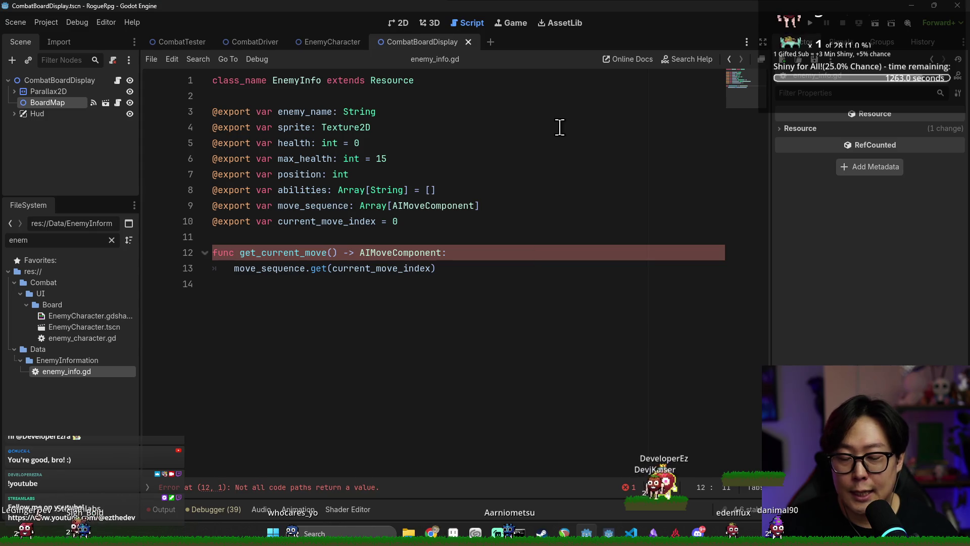
- From the GitHub Chrome window, search Google Images for 'he is coming'
mouse_move(433, 533)
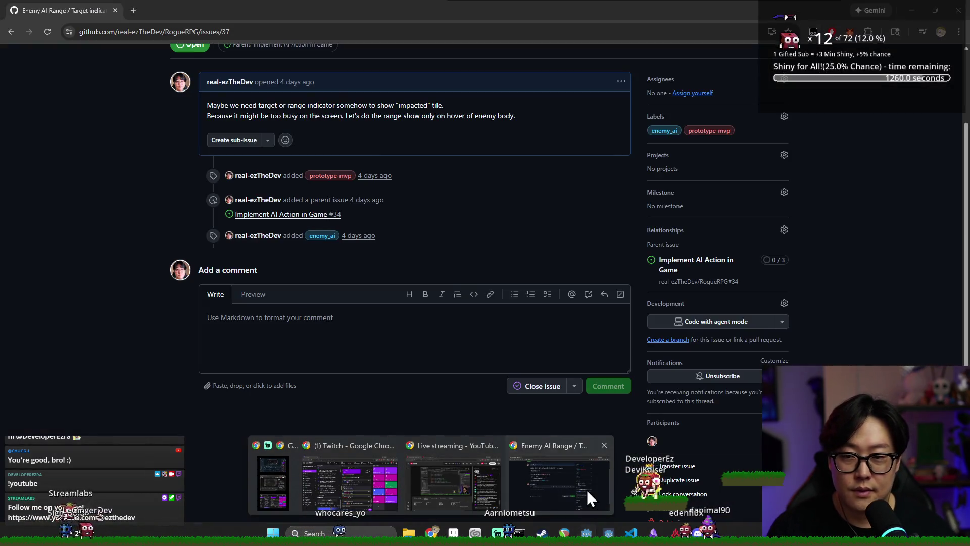
left_click(585, 489)
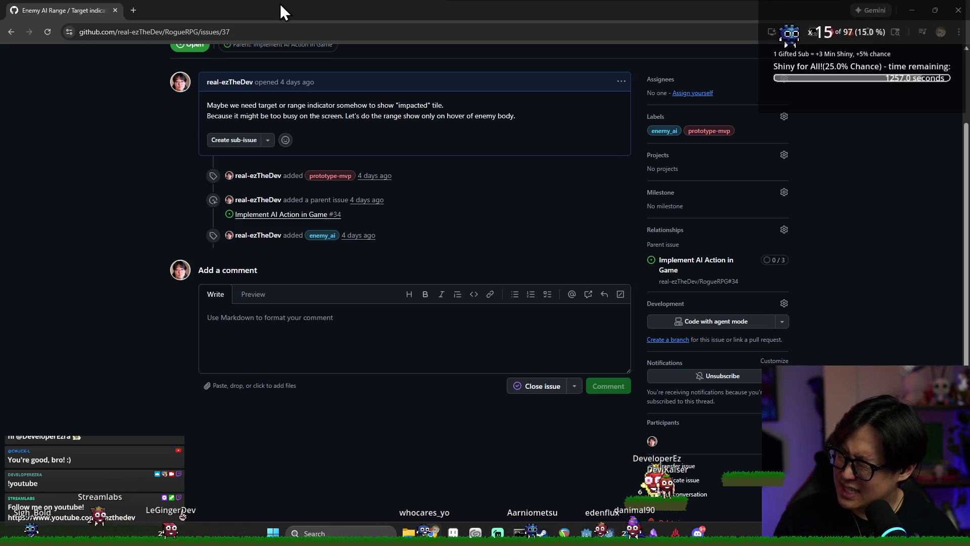
key("ctrl+t")
type("he is coming")
key("Return")
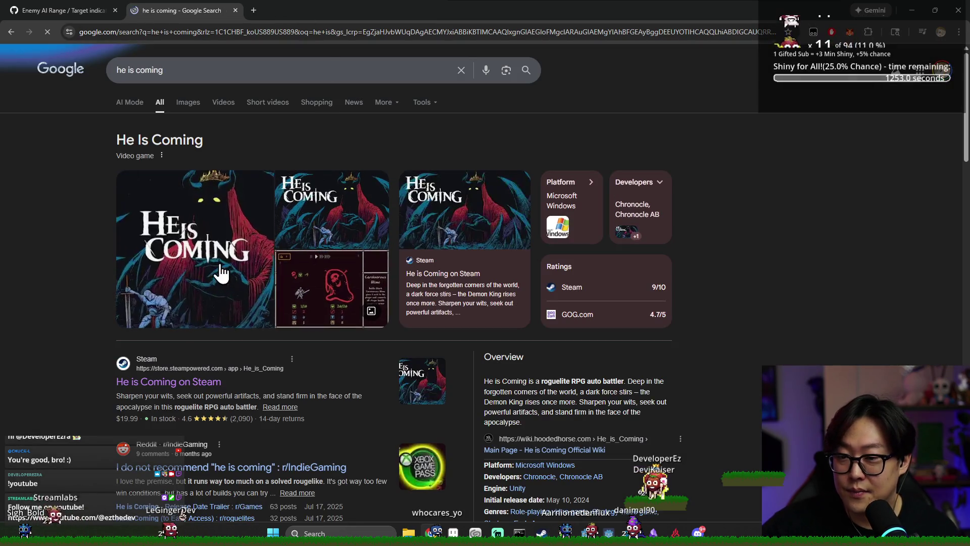
left_click(188, 102)
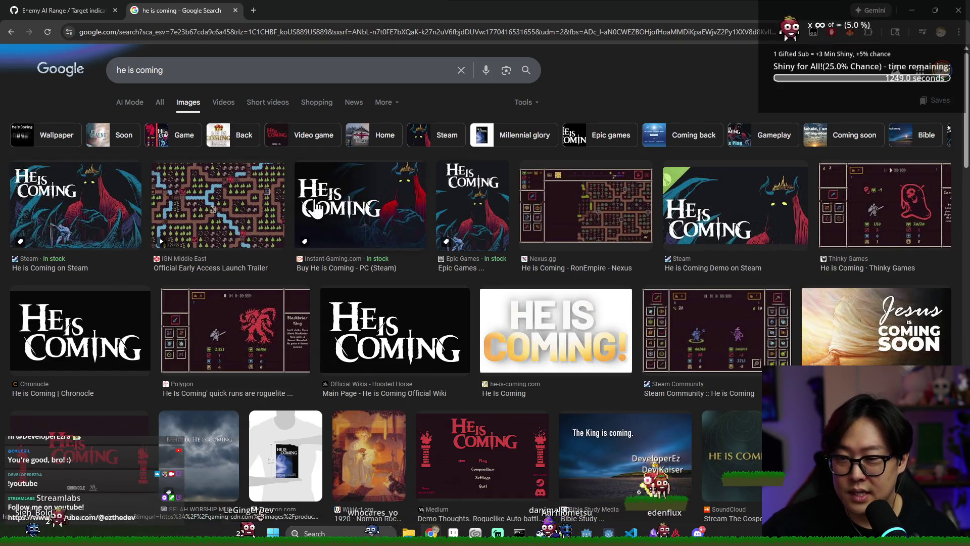
- Preview the Thinky Games and Nexus.gg gameplay screenshots, then close the search tab
left_click(860, 212)
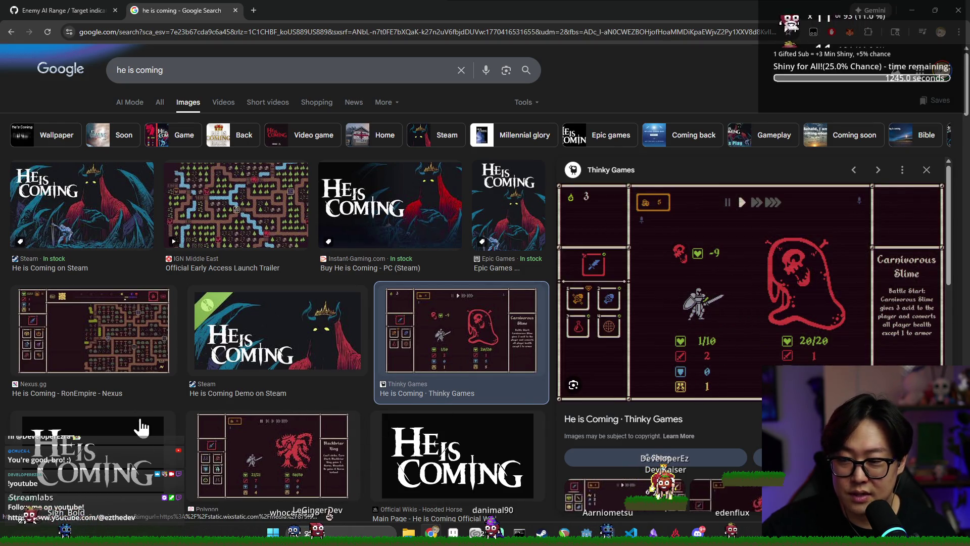
left_click(114, 341)
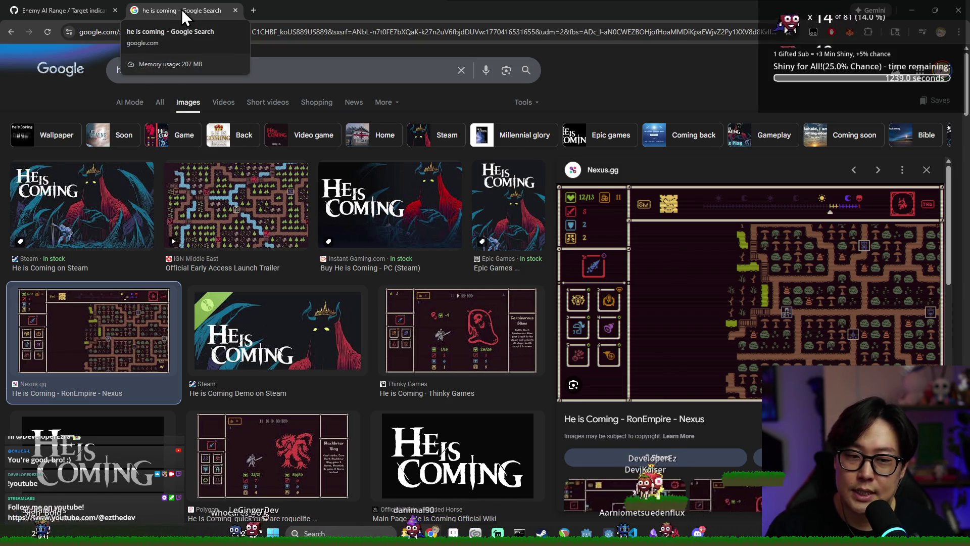
key("ctrl+w")
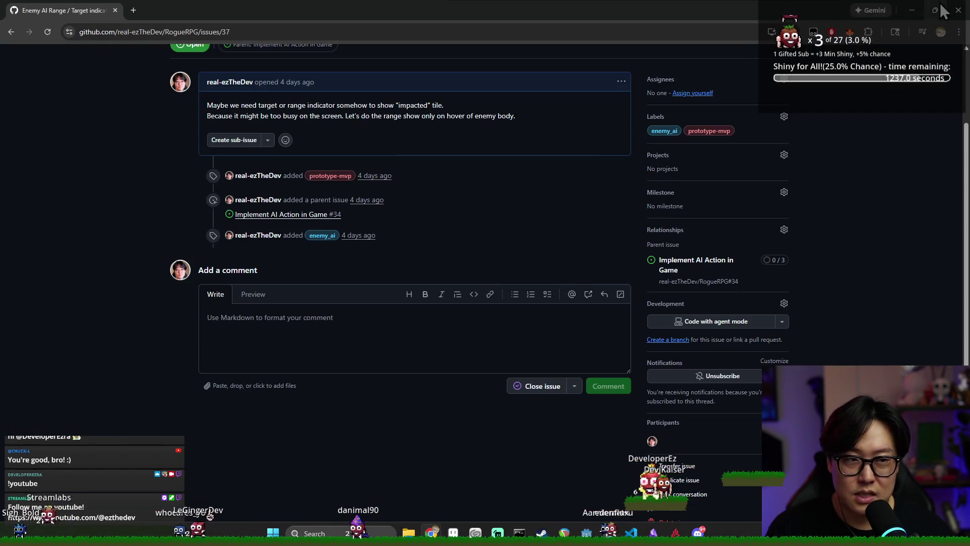
- Switch from the GitHub issue back to the Godot editor
key("alt+Tab")
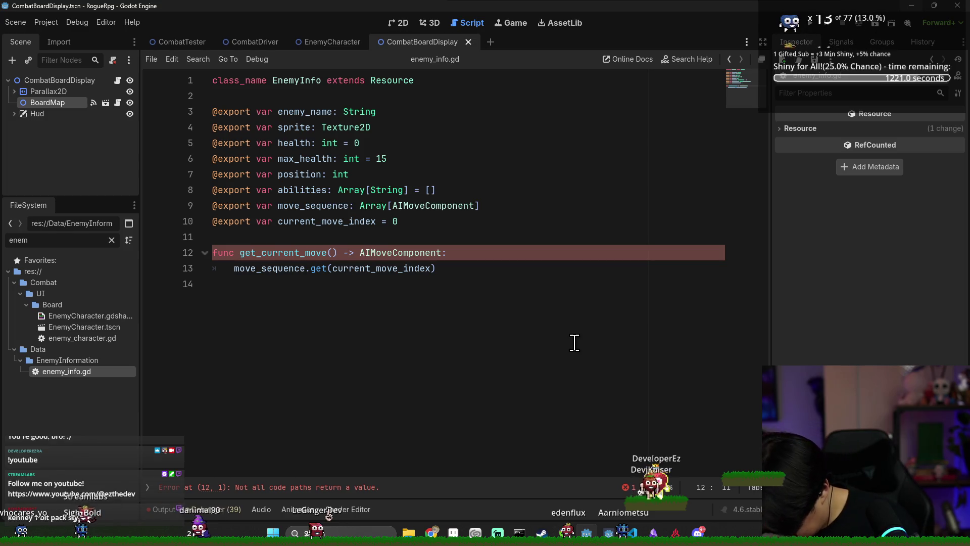
left_click(369, 237)
key("alt+Tab")
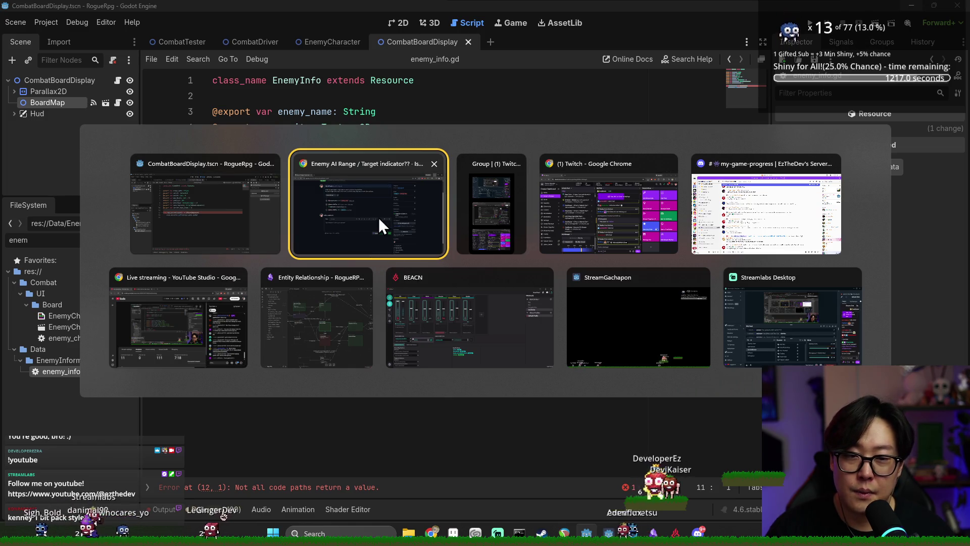
scroll(296, 101, "up", 2)
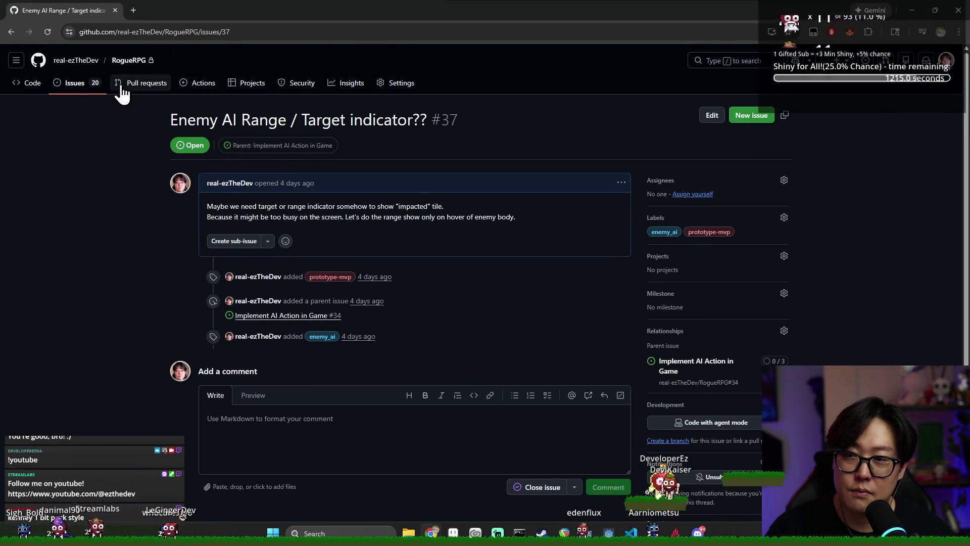
key("alt+Tab")
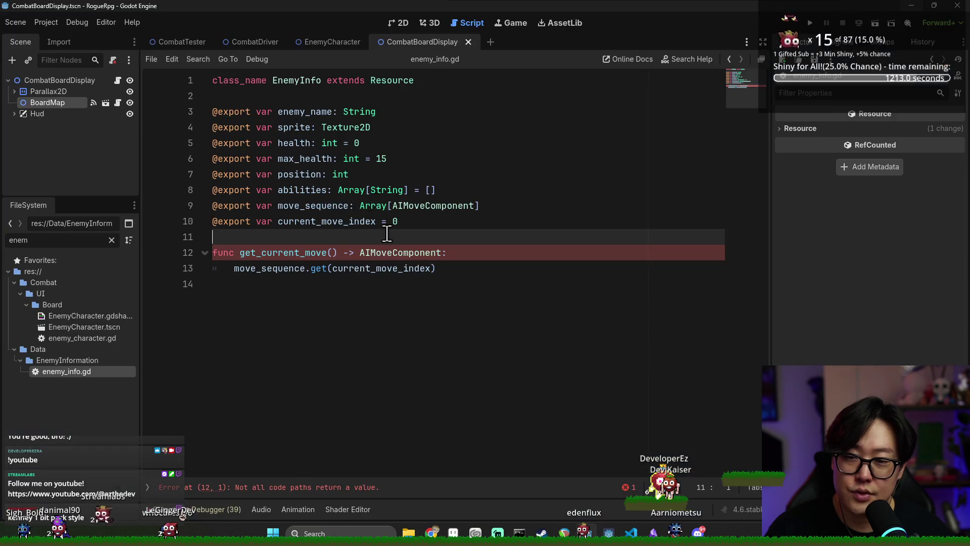
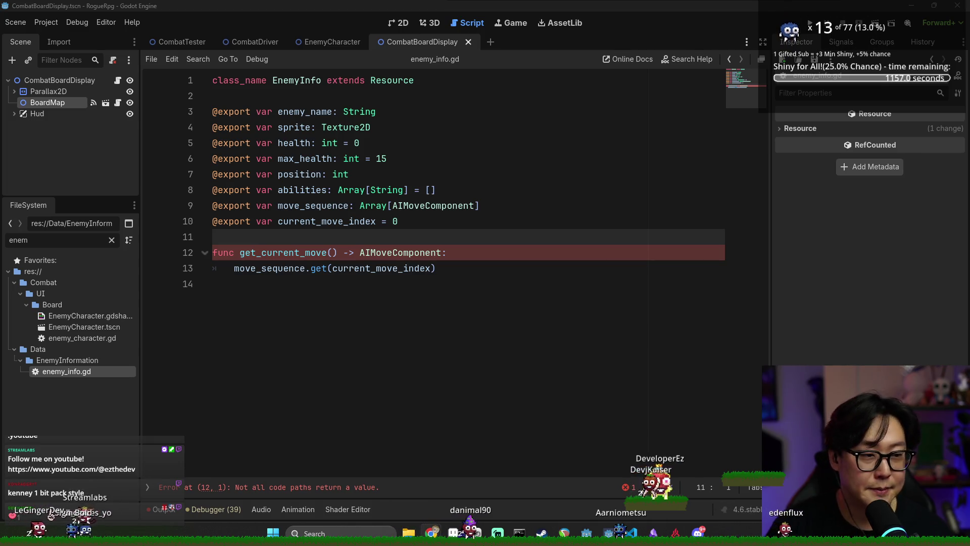
- Look over get_current_move in enemy_info.gd, leaving it unchanged, then bring up the window switcher
key("Up")
key("Down")
key("Up")
left_click(291, 251)
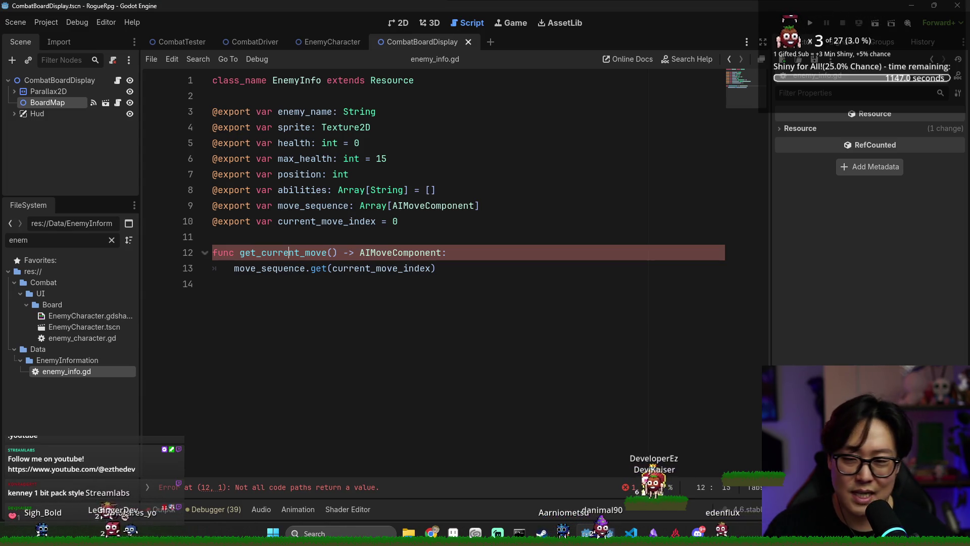
key("Up")
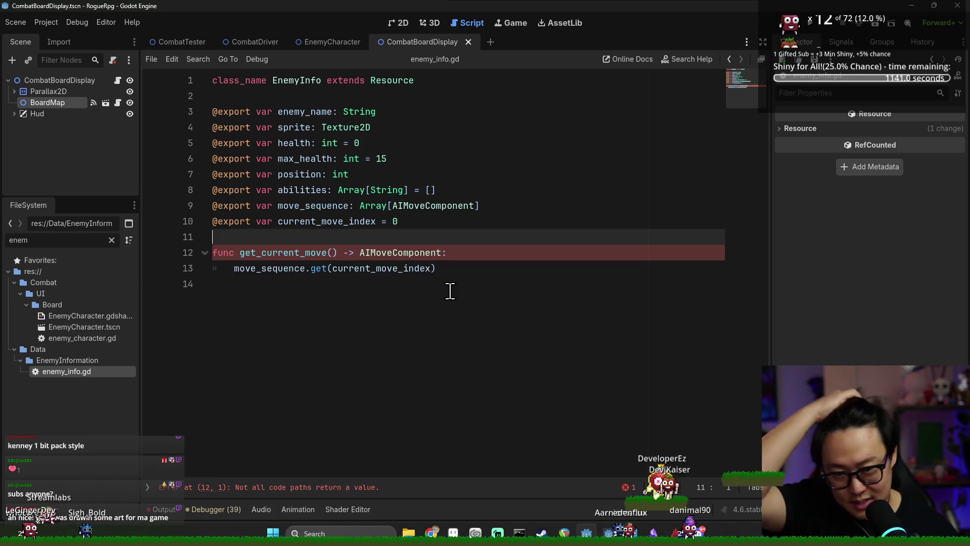
left_click(451, 271)
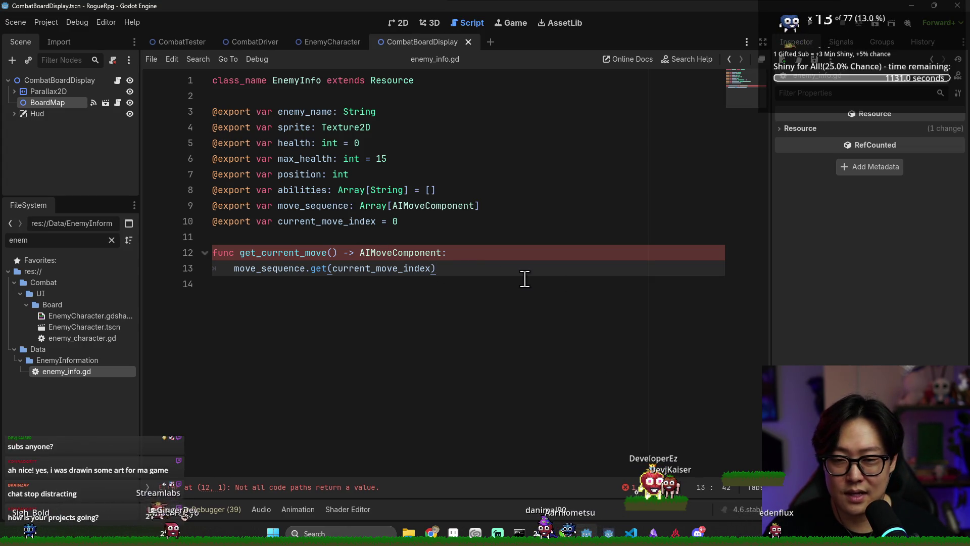
left_click(373, 298)
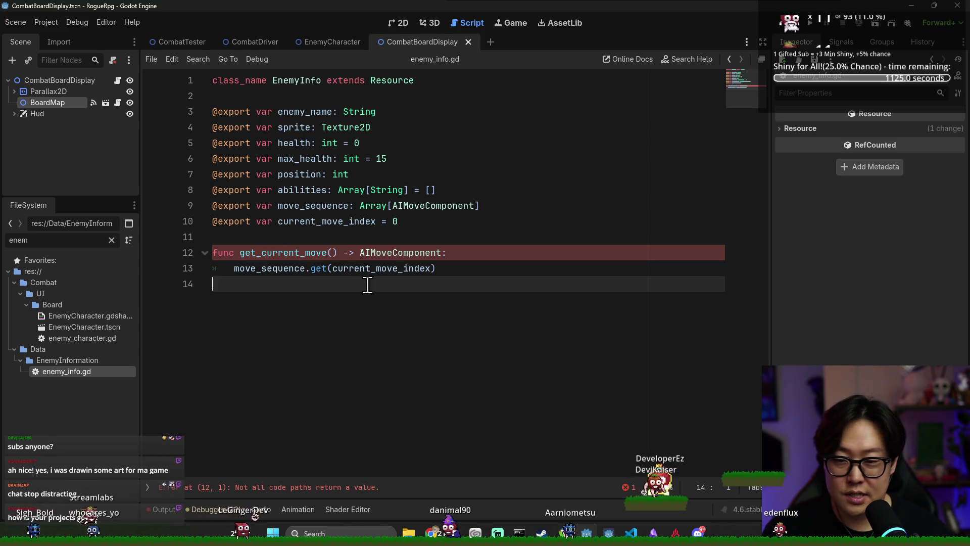
key("alt+Tab")
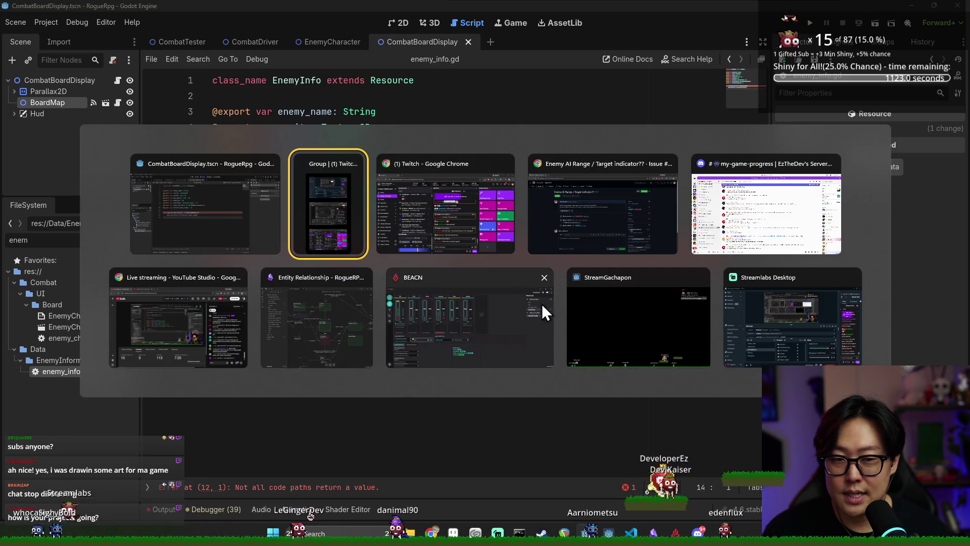
- Check the RogueRPG GitHub issues list, led by Enemy AI Range / Target indicator??, then return to Godot
left_click(601, 228)
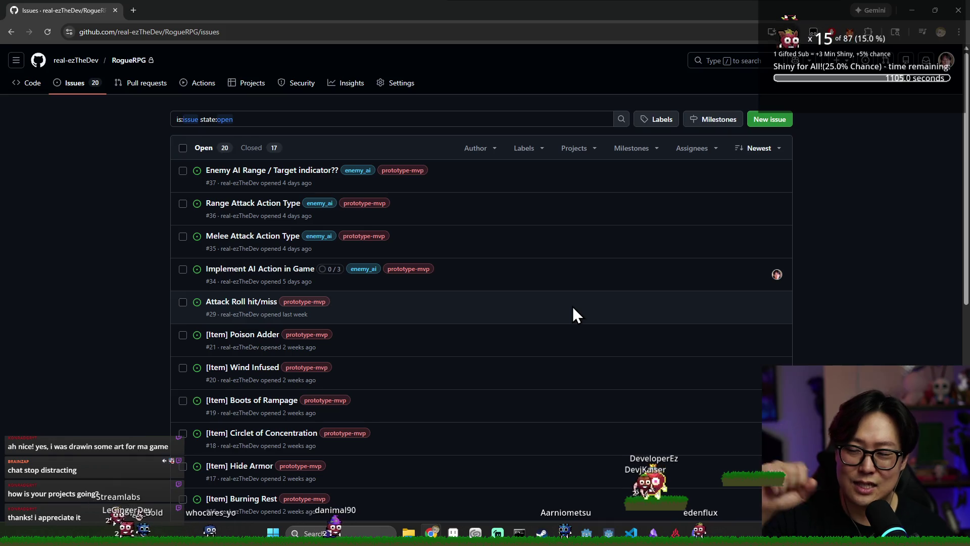
scroll(374, 268, "down", 2)
scroll(356, 284, "up", 2)
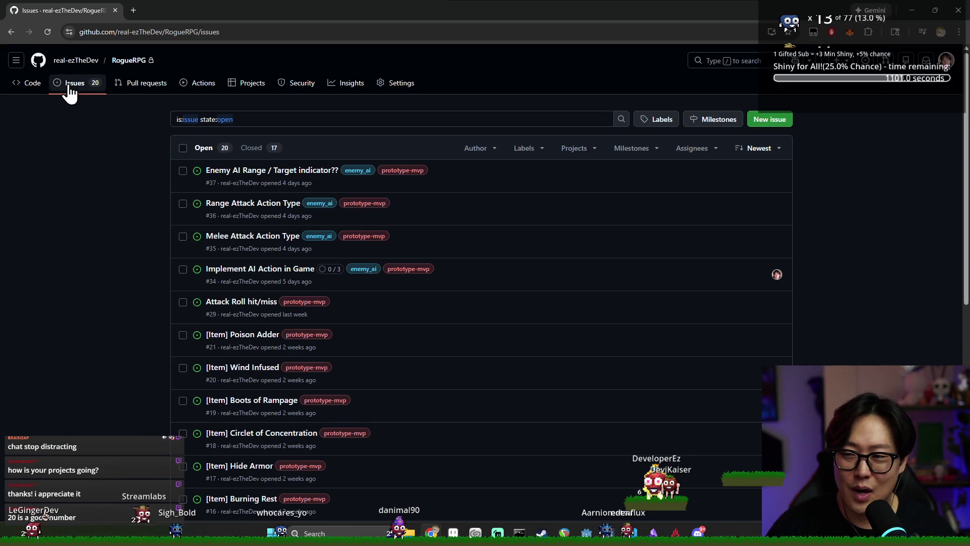
key("alt+Tab")
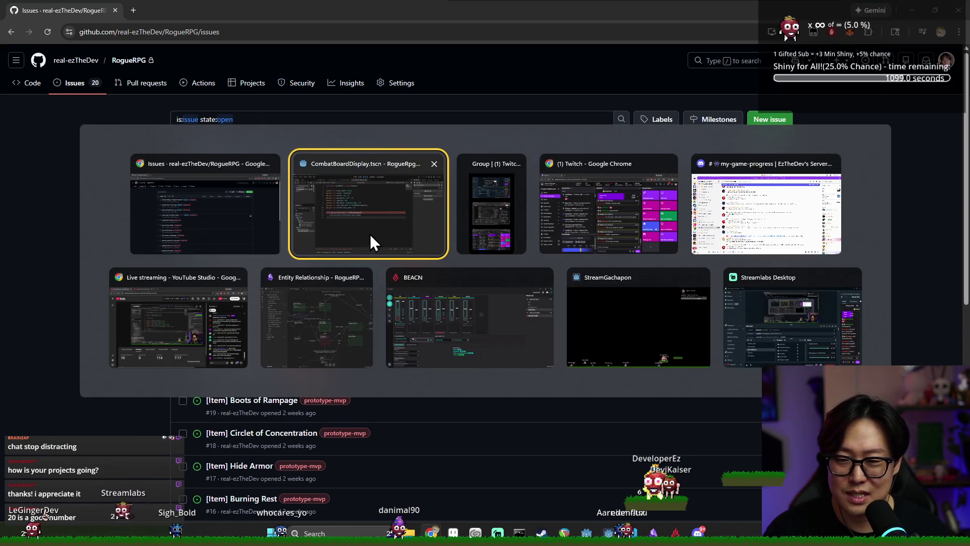
left_click(370, 234)
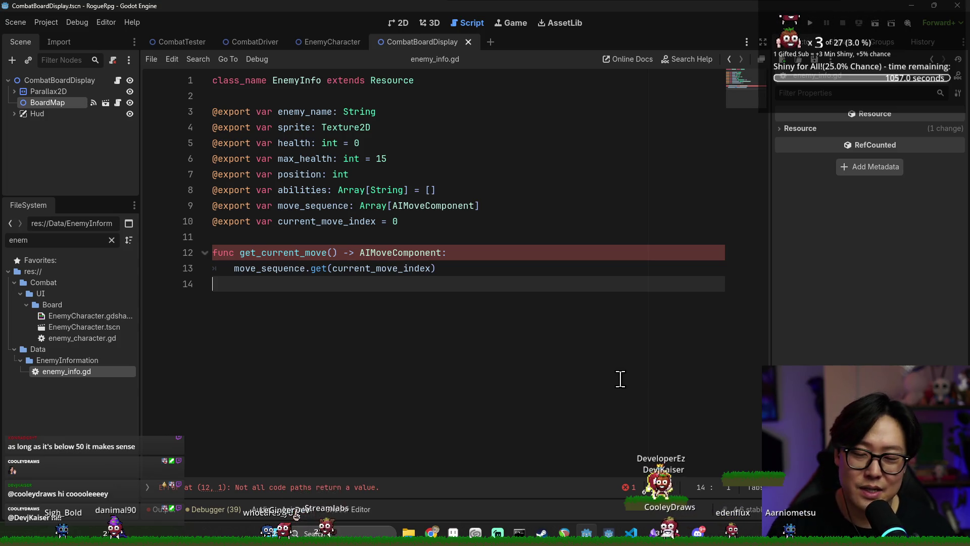
- Inspect get_current_move, move_sequence and current_move_index, then jump back to combat_controller.gd's show_action_intent
left_click(256, 253)
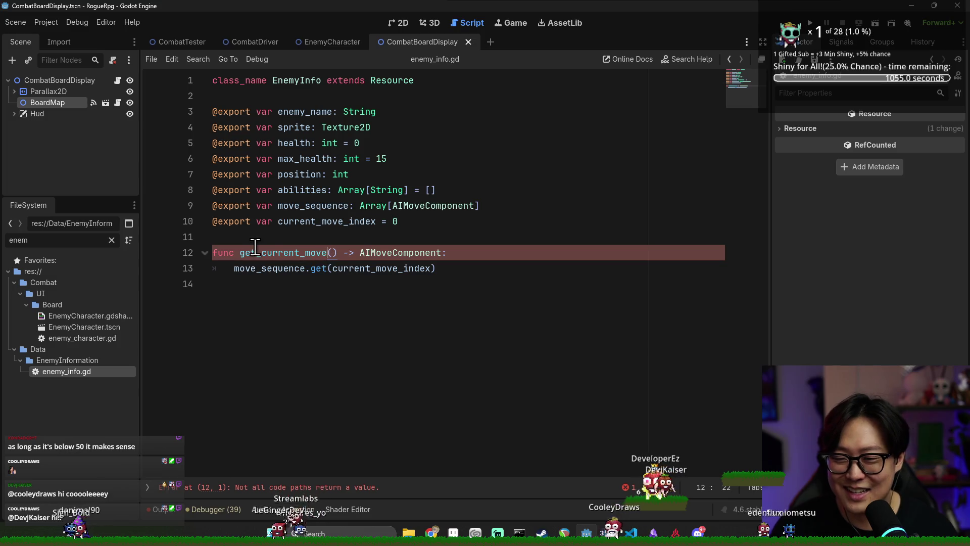
double_click(283, 253)
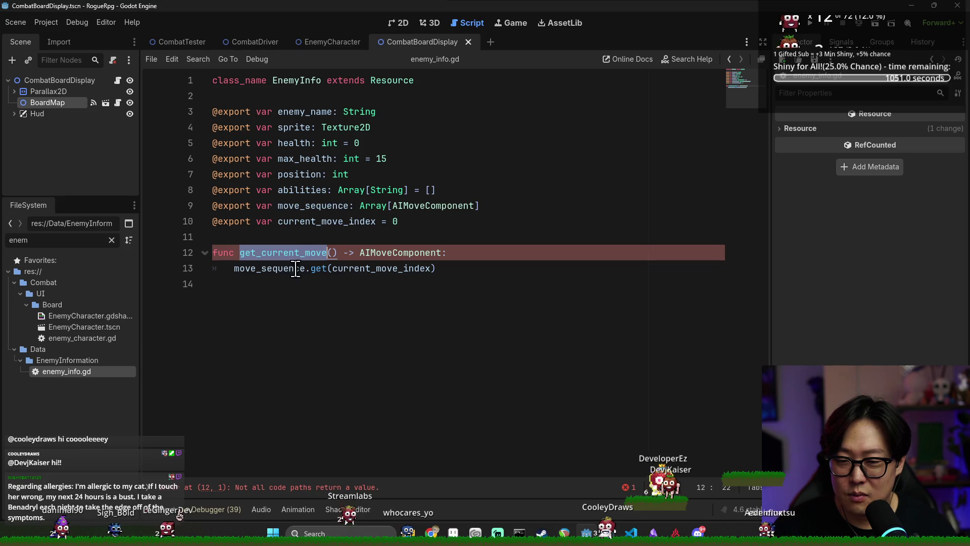
double_click(296, 269)
double_click(354, 268)
left_click(448, 265)
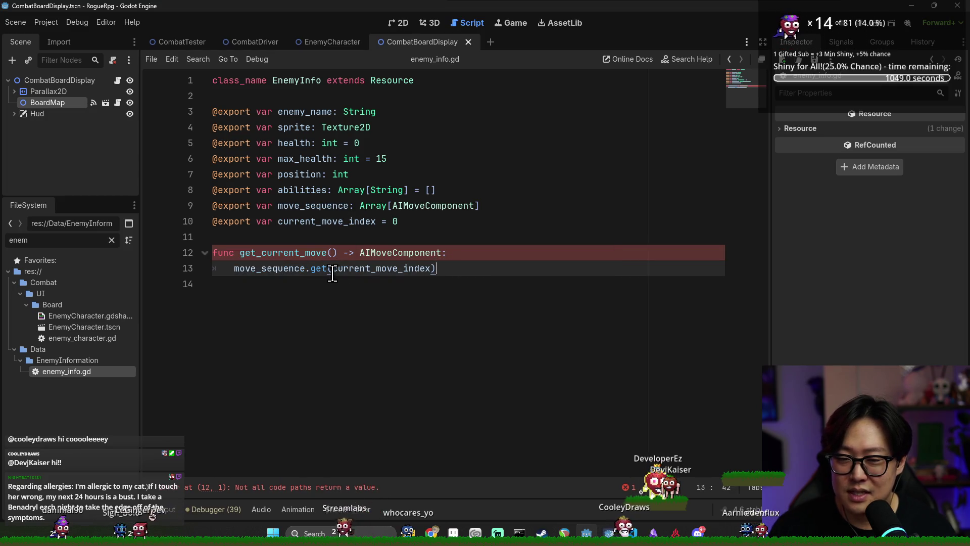
key("Up")
key("Up")
key("Up")
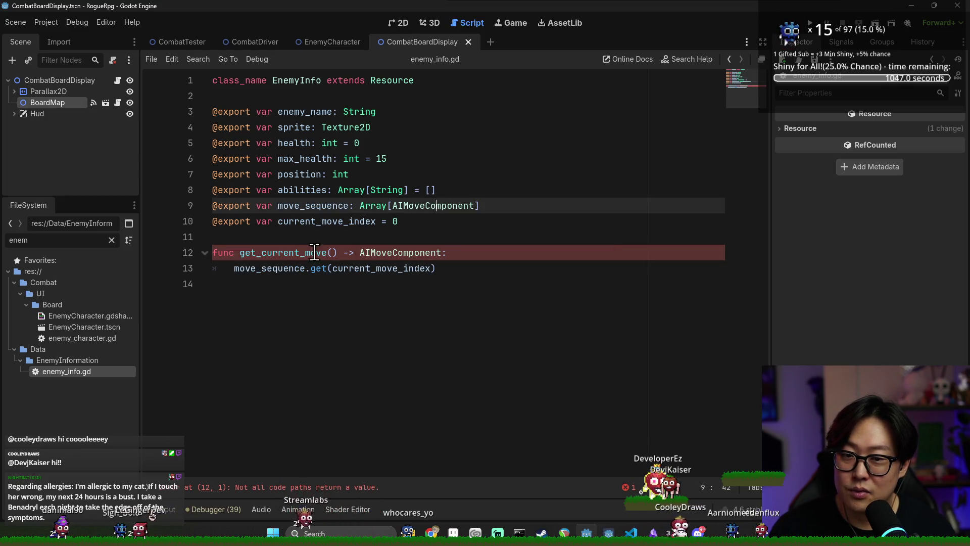
left_click(355, 240)
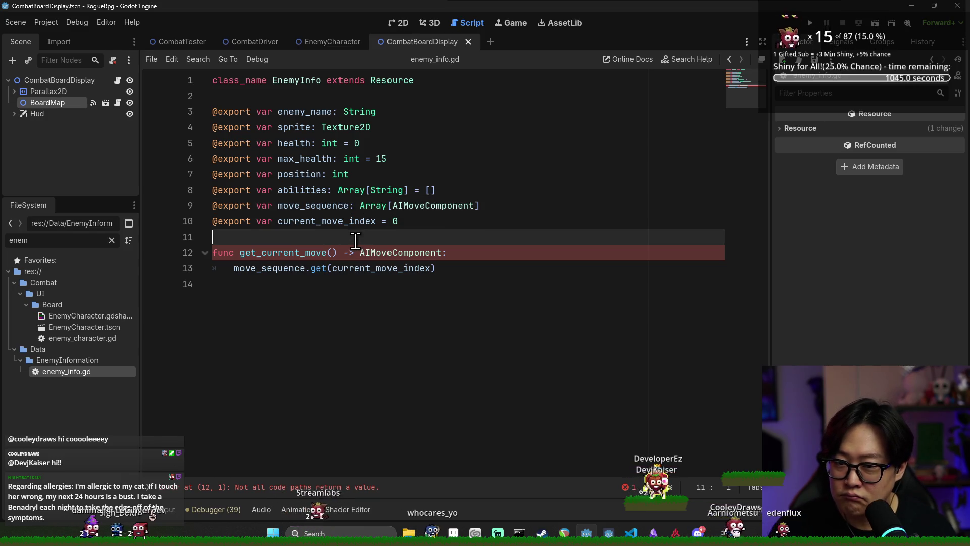
key("alt+Left")
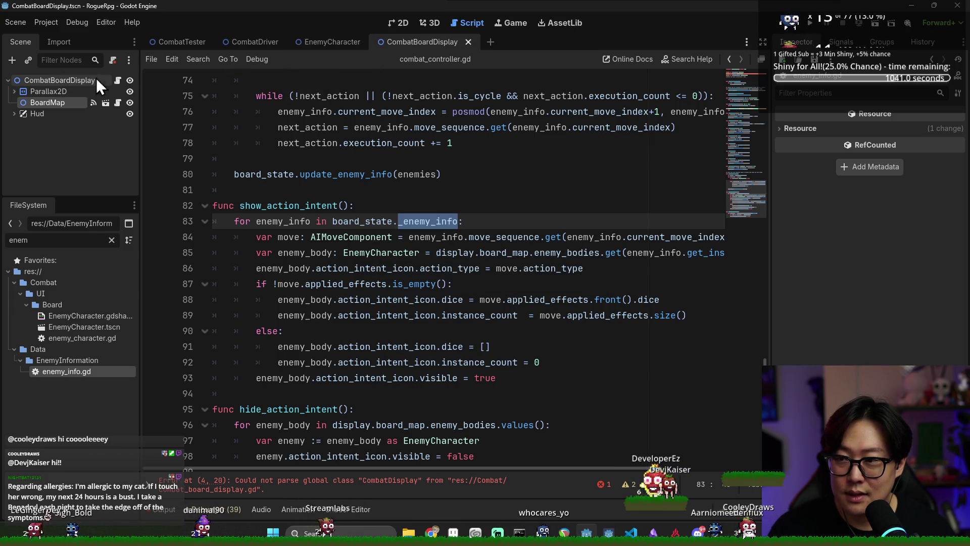
- In combat_board_display.gd's _on_enemy_hover_entered, complete the line to enemy_info.get_current_move()
left_click(118, 81)
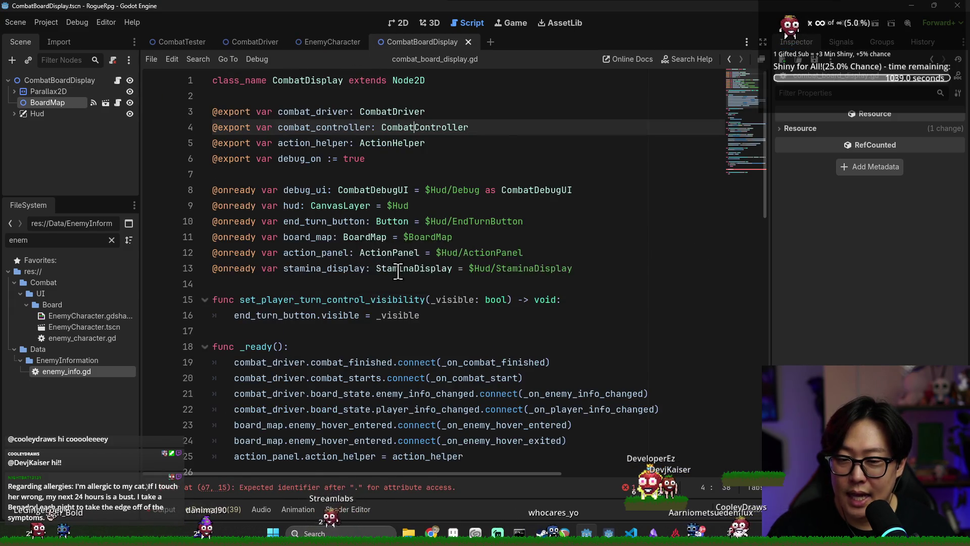
scroll(398, 271, "down", 15)
left_click(333, 397)
key("ctrl+space")
type("get")
key("Return")
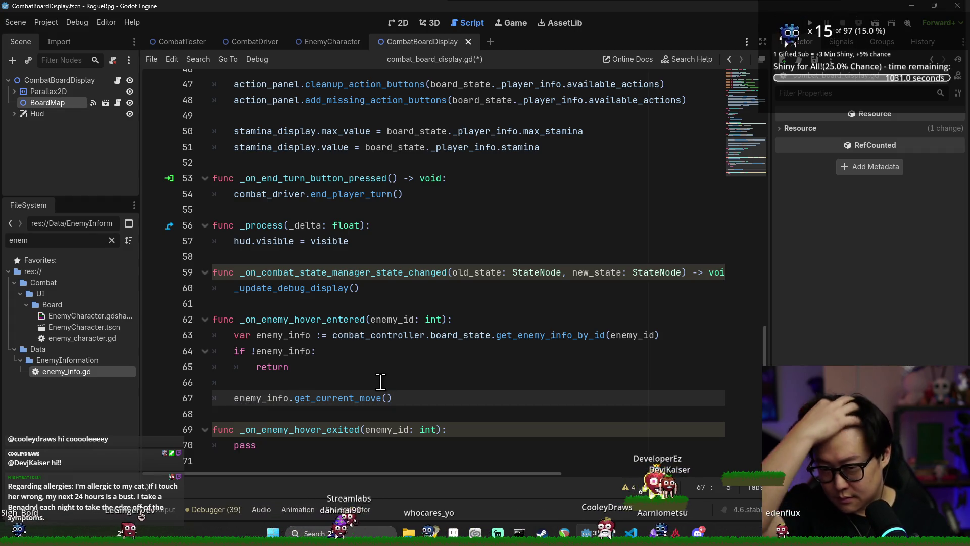
scroll(381, 382, "up", 15)
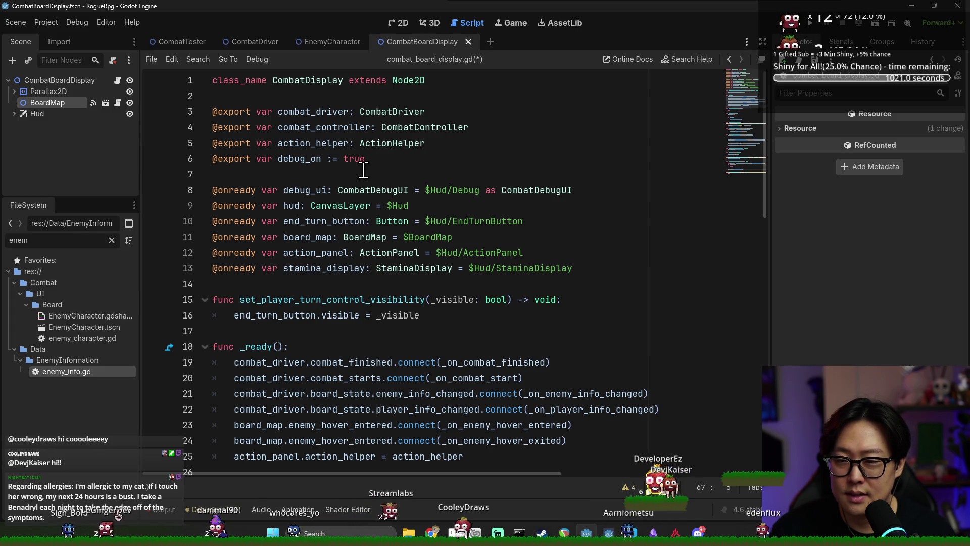
- Look up set_target_tile in board_map.gd and add a board_map.set_target_tile() call to the hover handler
double_click(303, 237)
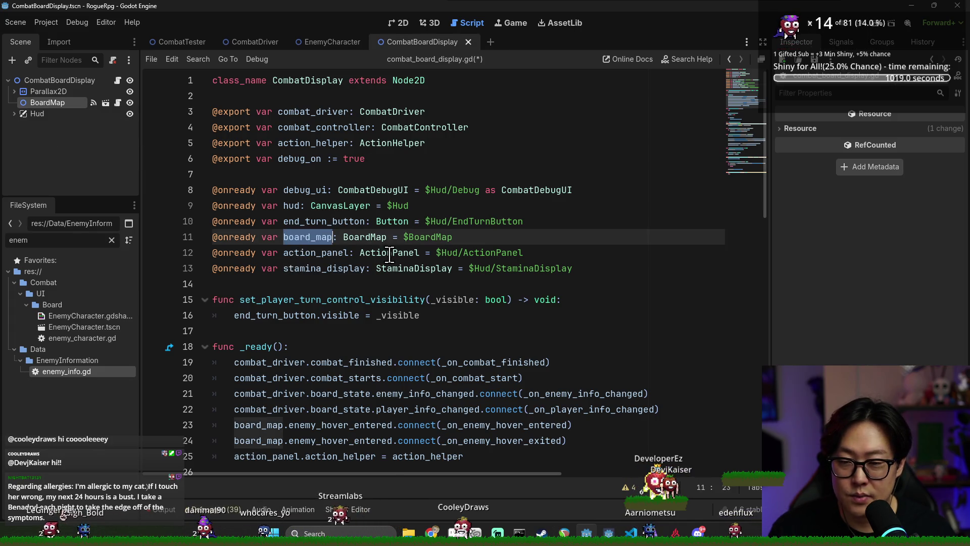
scroll(306, 353, "down", 15)
left_click(328, 413)
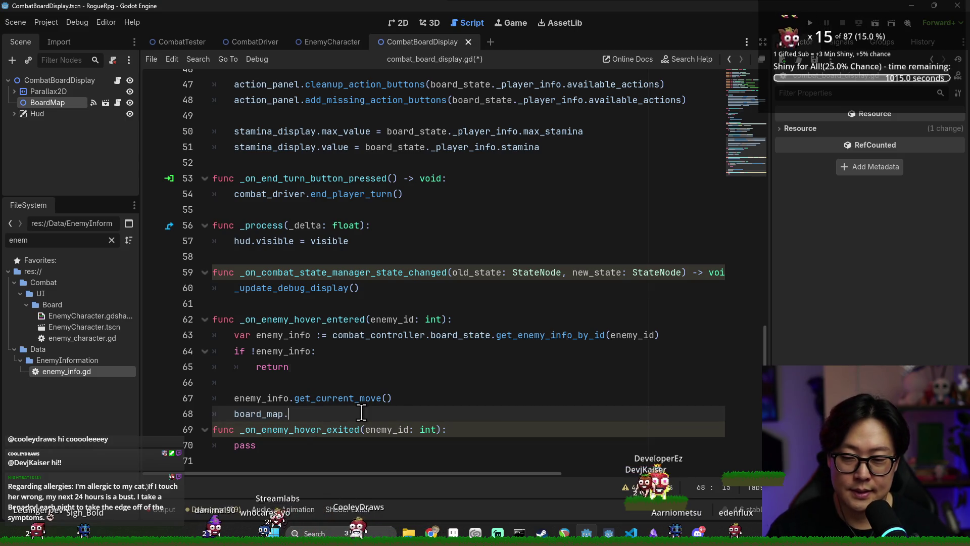
type("set")
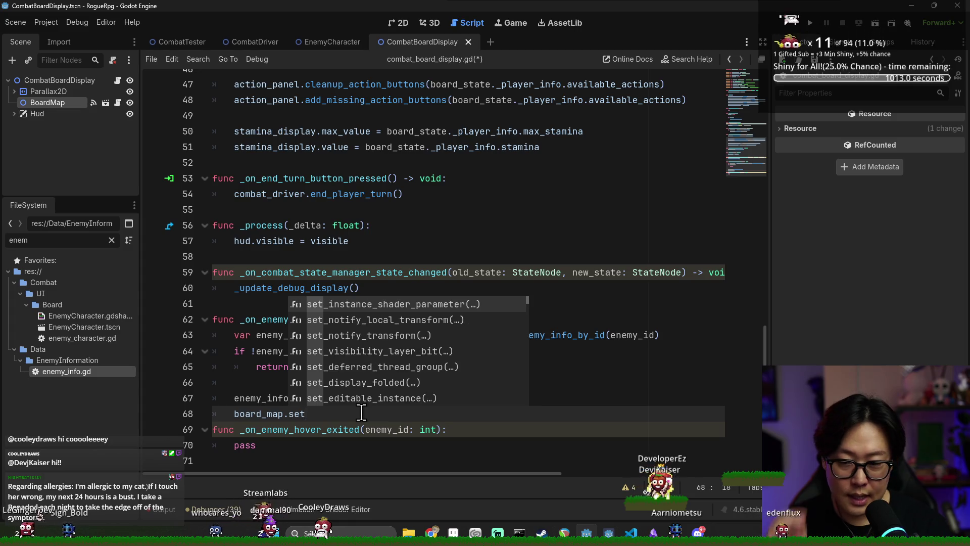
key("BackSpace")
key("BackSpace")
key("BackSpace")
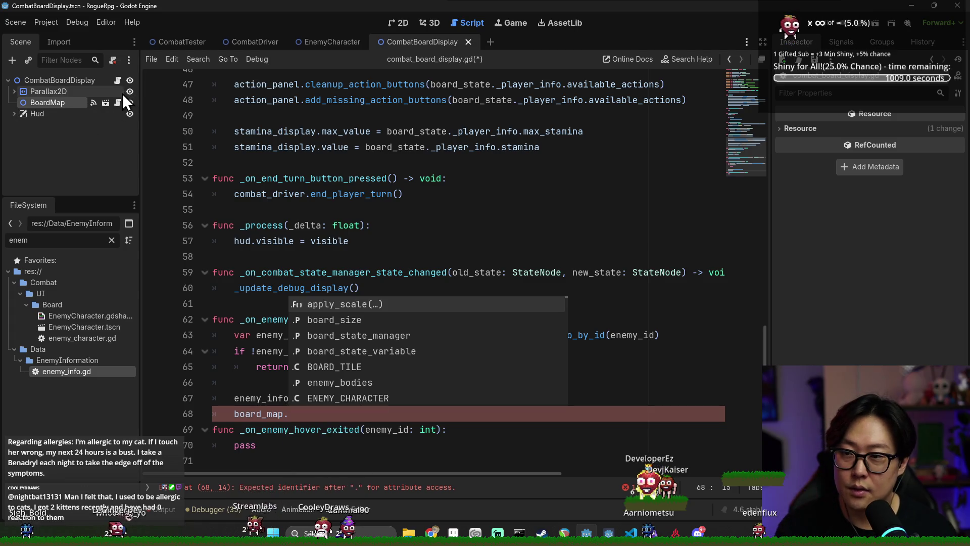
left_click(118, 102)
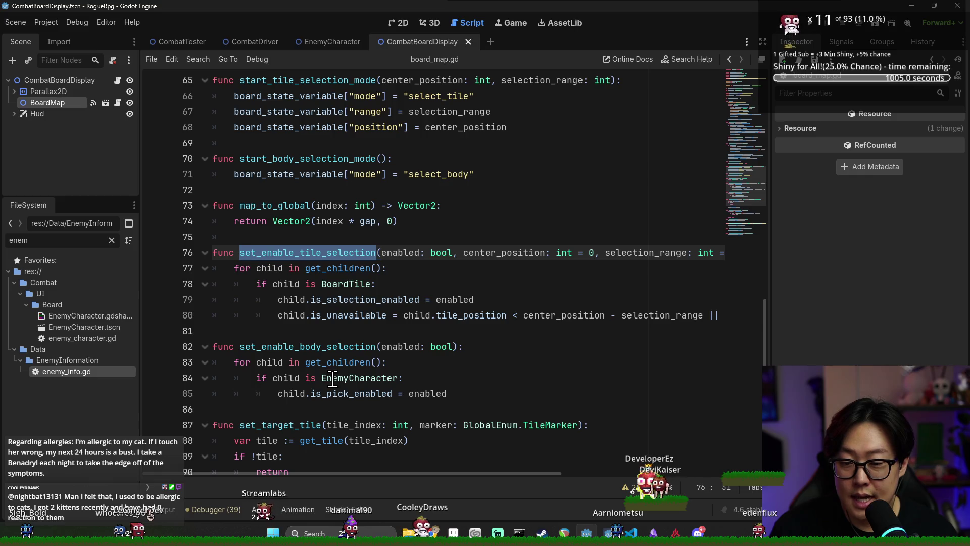
double_click(298, 424)
key("alt+Left")
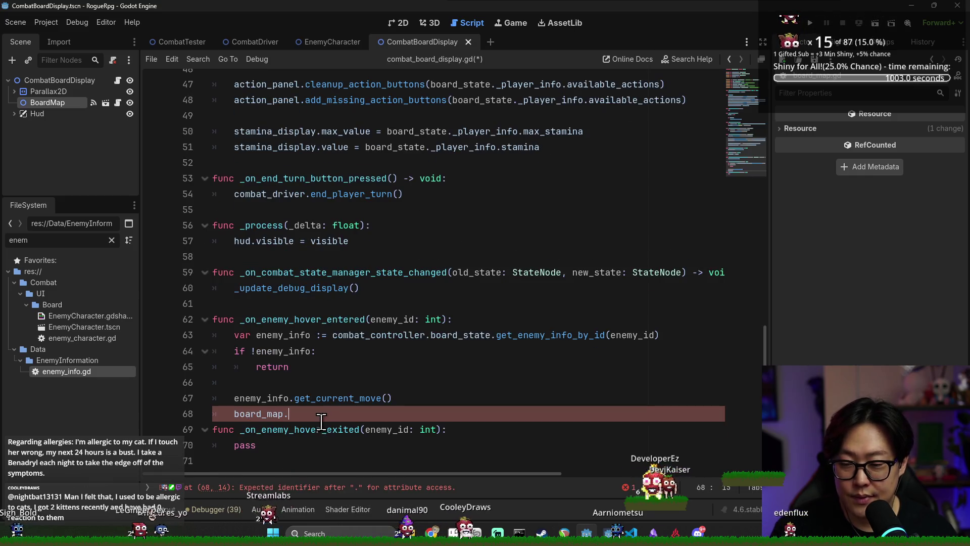
type("set_target_tile(")
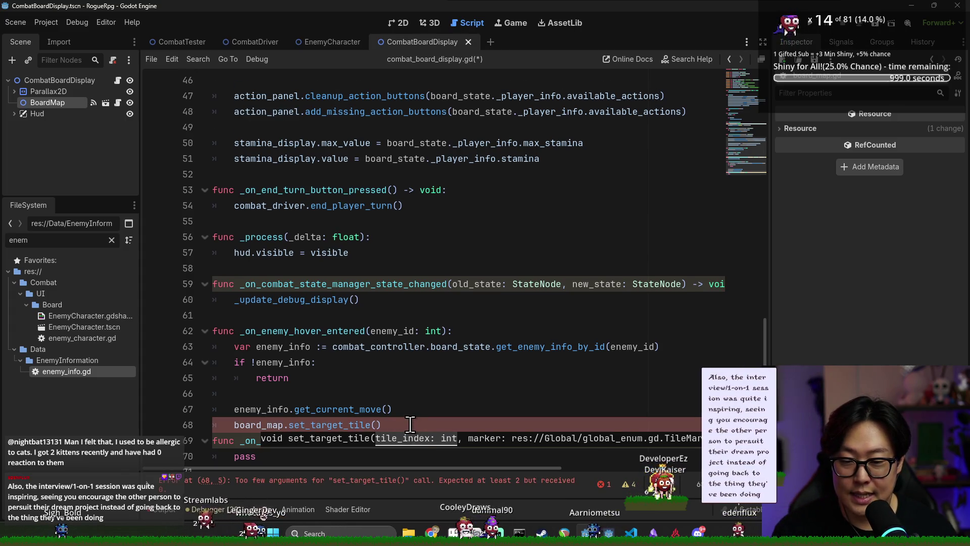
left_click(410, 424)
key("Return")
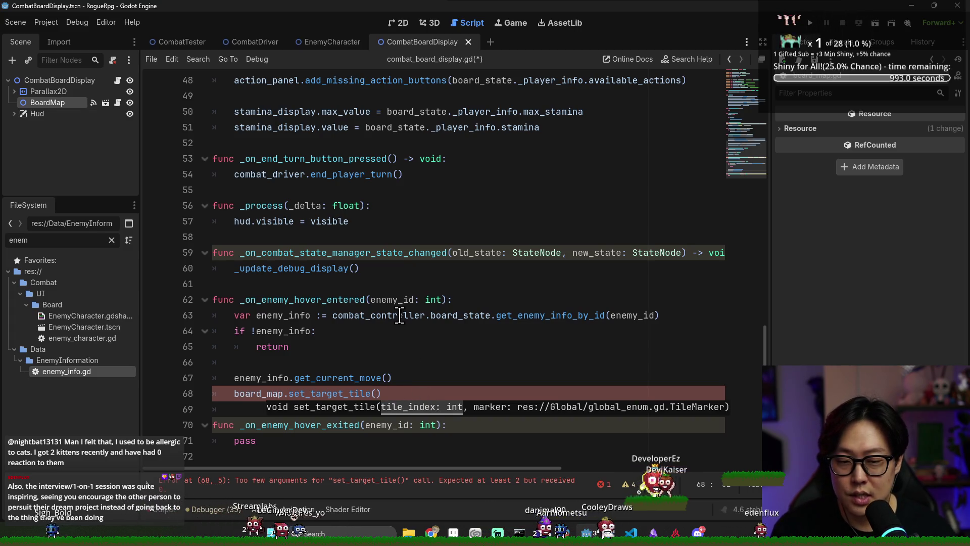
double_click(392, 299)
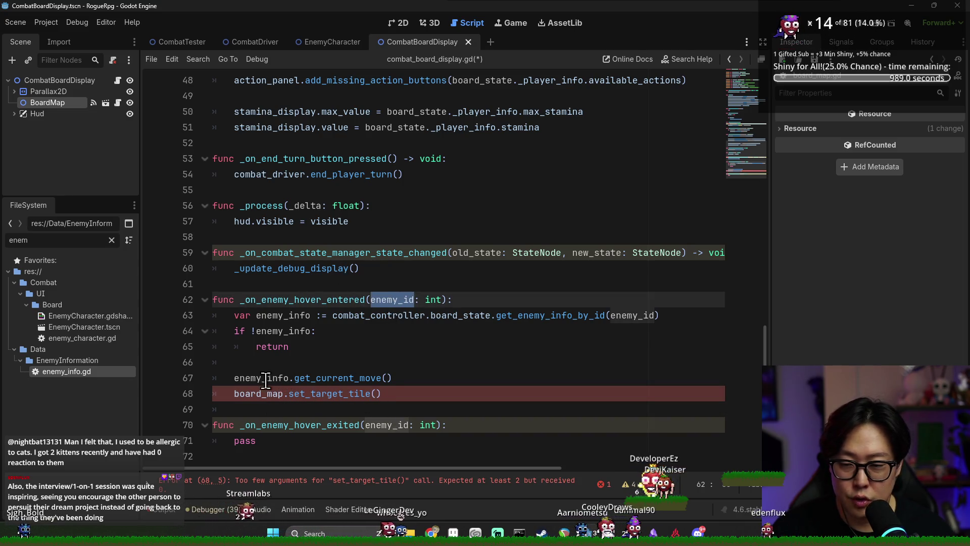
- Add a new 'move.' line below the current-move lookup and browse its completion suggestions
left_click(235, 378)
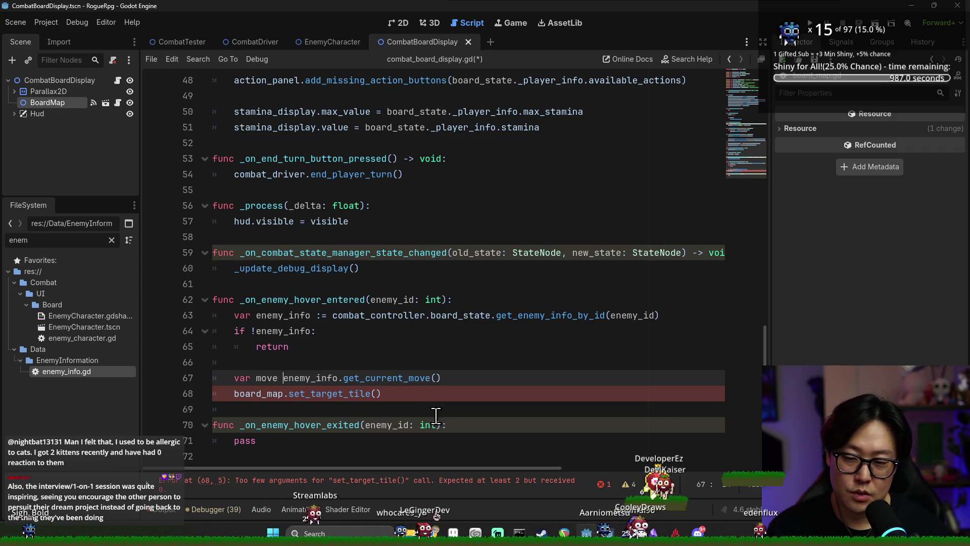
key("ctrl+space")
left_click(265, 378)
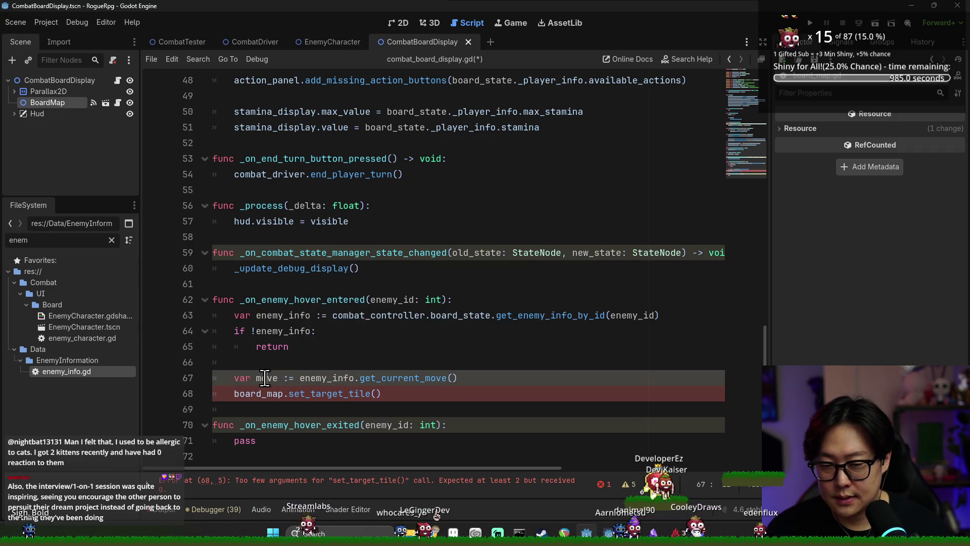
key("Return")
type("move.")
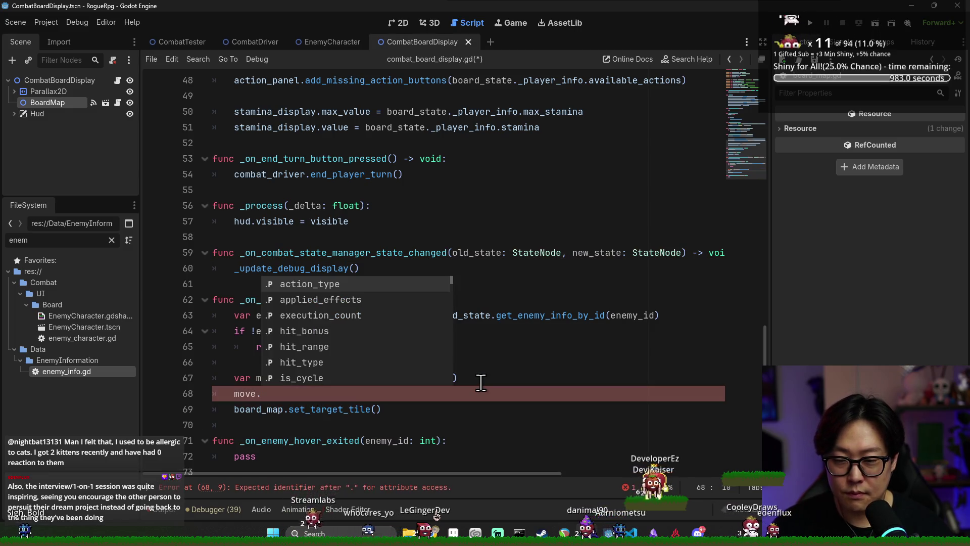
key("Down")
key("Down")
key("Down")
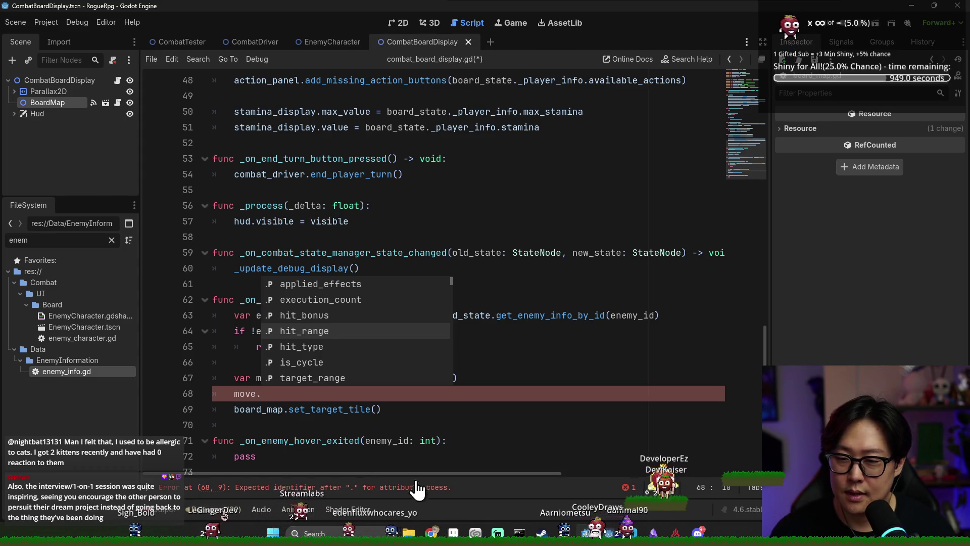
key("Escape")
- Go to get_current_move's definition in enemy_info.gd
left_click(328, 410)
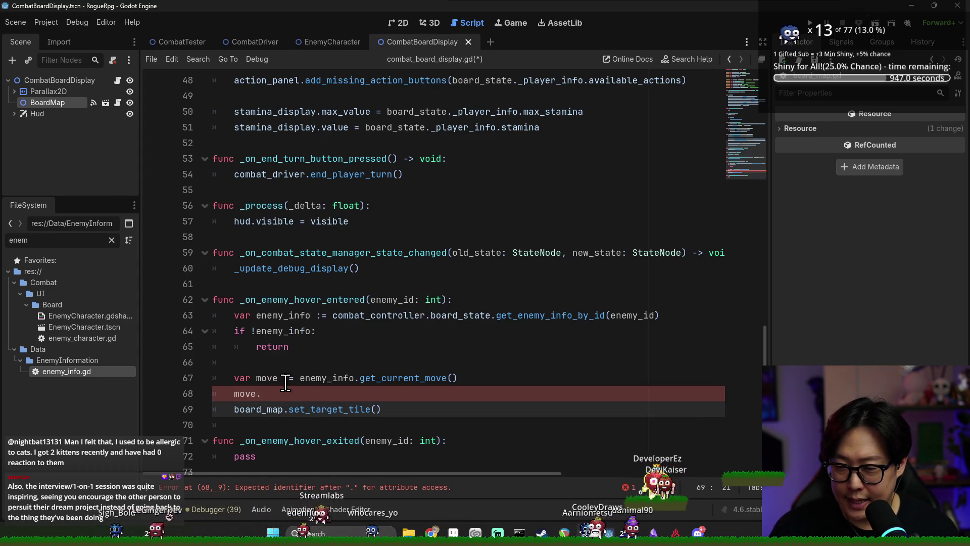
left_click(276, 393)
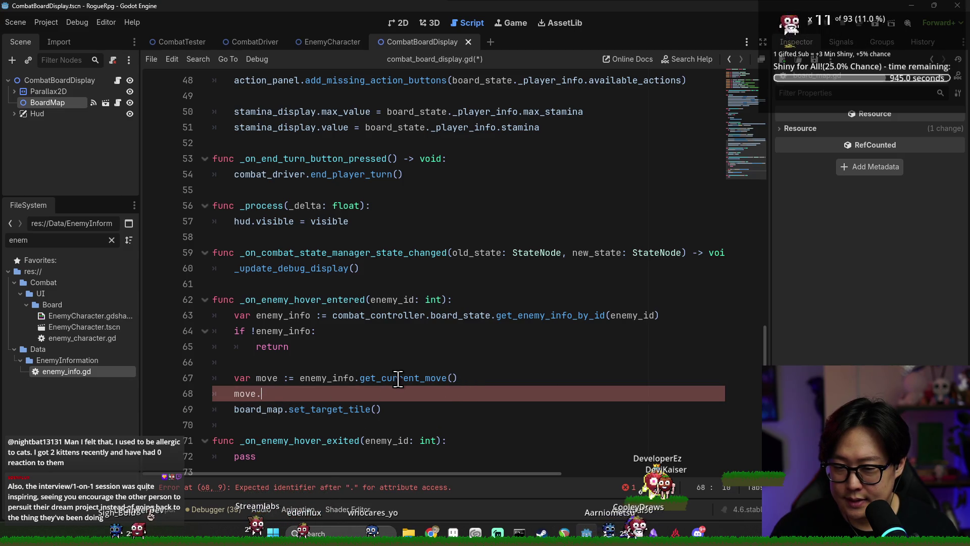
scroll(325, 389, "down", 1)
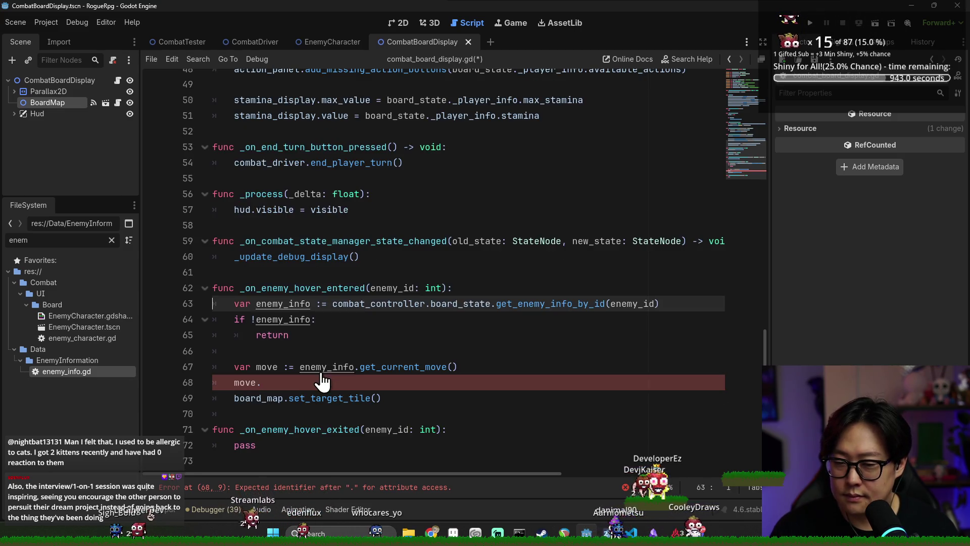
left_click(384, 367, "ctrl")
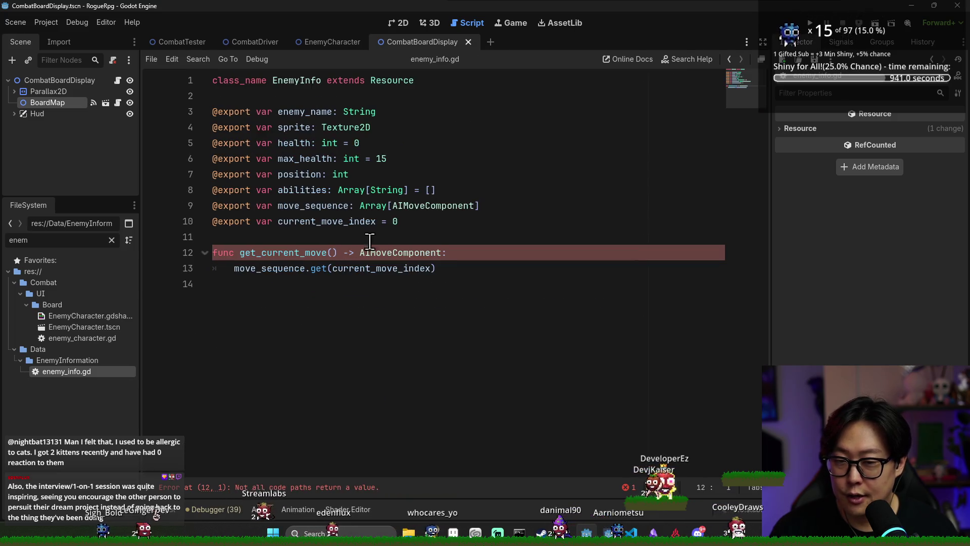
left_click(405, 252, "ctrl")
left_click(357, 205)
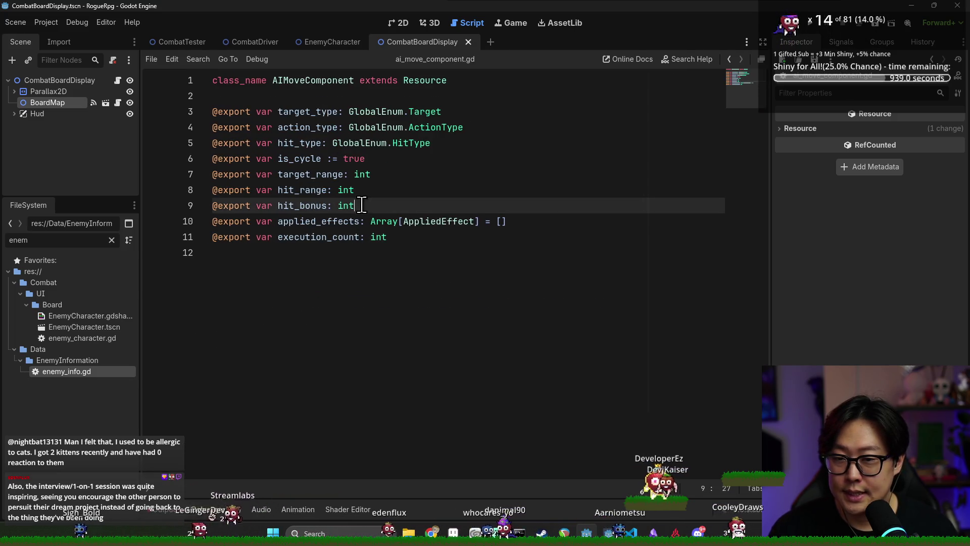
left_click(403, 232)
key("Return")
type("@export var curr")
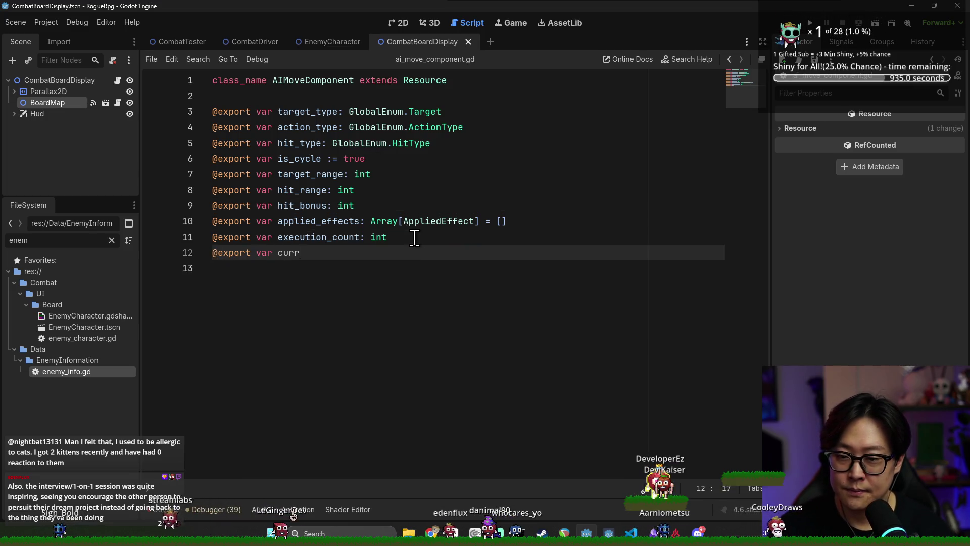
type("ent_")
type("index:")
key("BackSpace")
type("= 0")
key("ctrl+s")
- Tidy the new current_target_tile_index line, save again, and switch to the CombatDriver scene
left_click(416, 253)
key("ctrl+s")
left_click(308, 253)
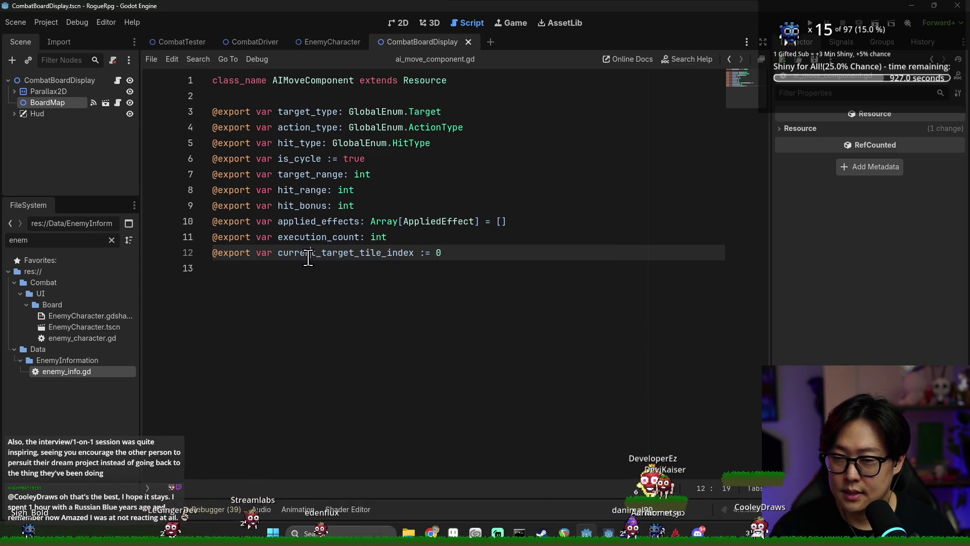
left_click(392, 221)
key("ctrl+s")
double_click(392, 254)
left_click(394, 245)
double_click(394, 252)
left_click(361, 206)
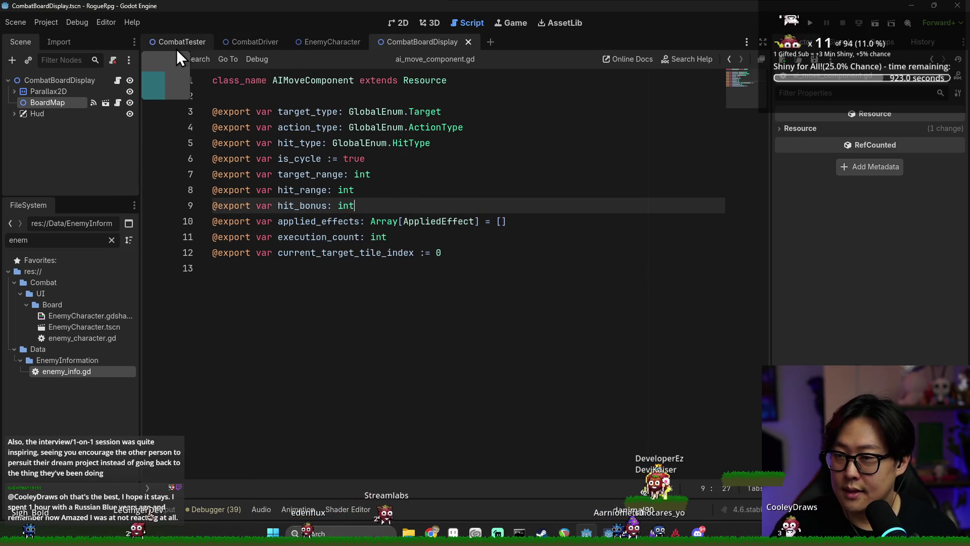
left_click(253, 41)
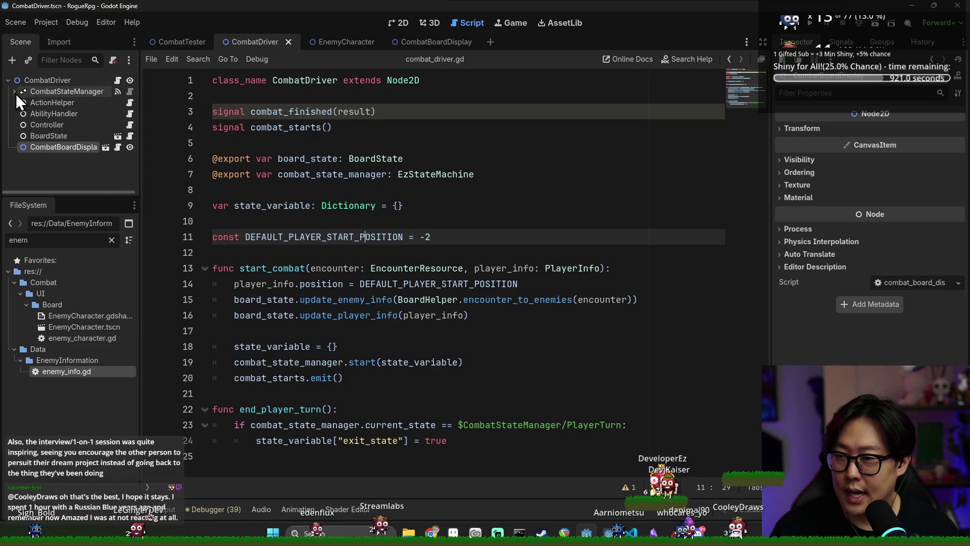
left_click(14, 91)
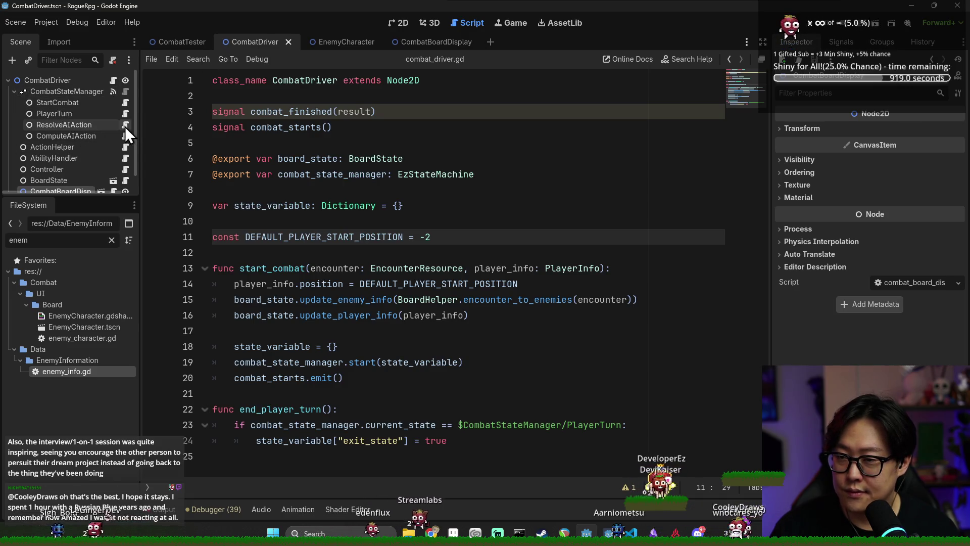
left_click(126, 125)
left_click(125, 136)
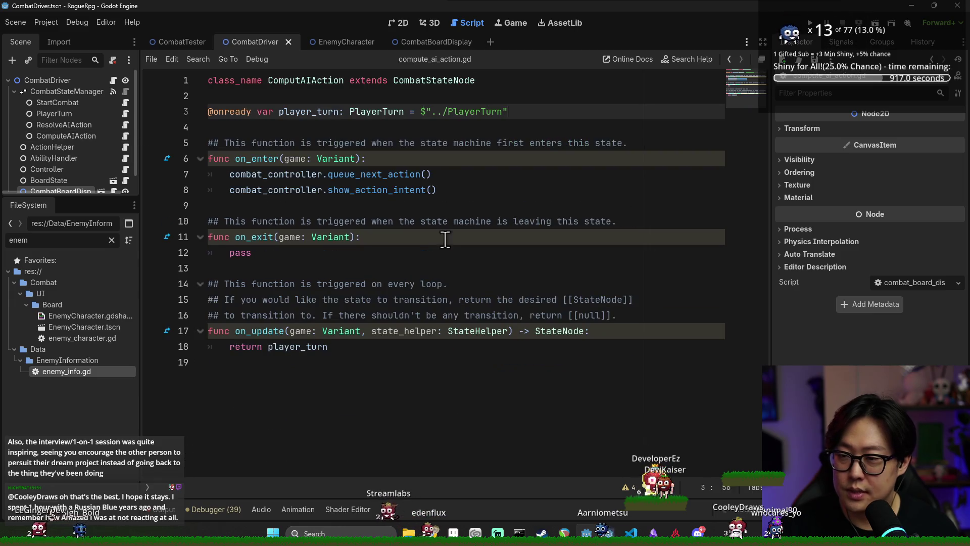
left_click(370, 190)
double_click(378, 175)
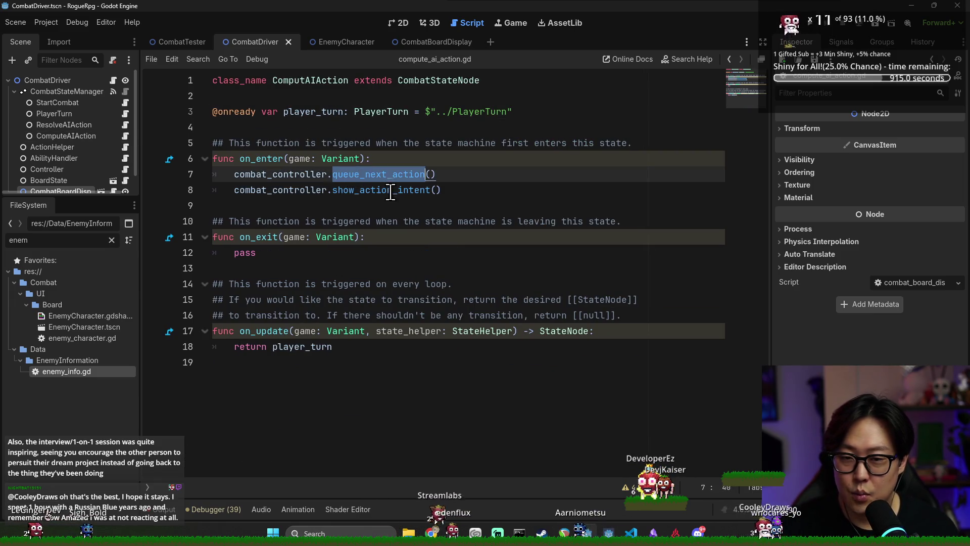
left_click(369, 190)
double_click(369, 189)
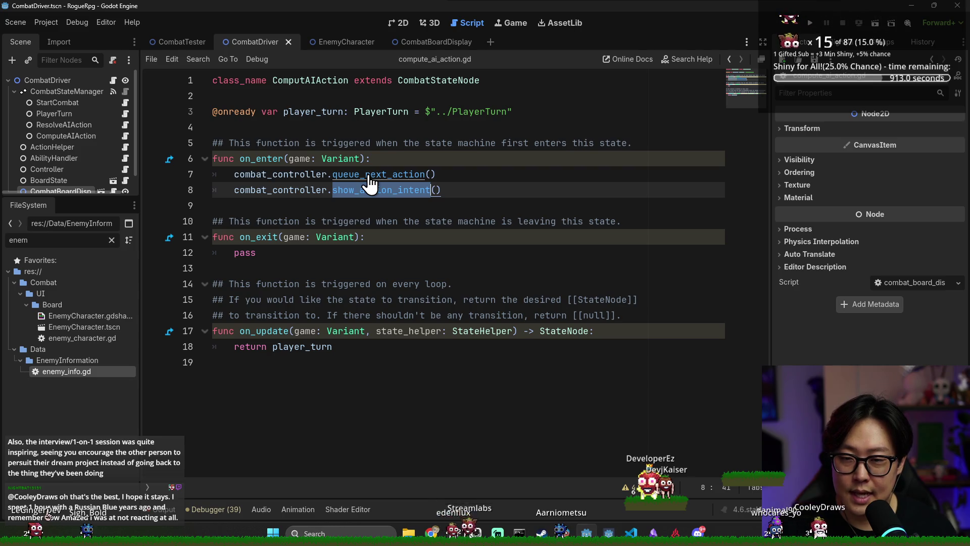
left_click(369, 176, "ctrl")
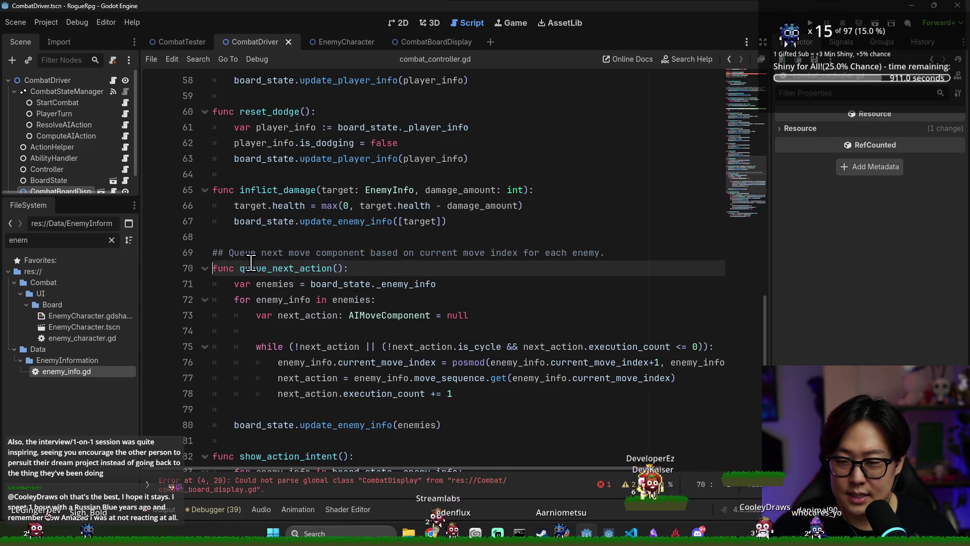
scroll(329, 283, "down", 3)
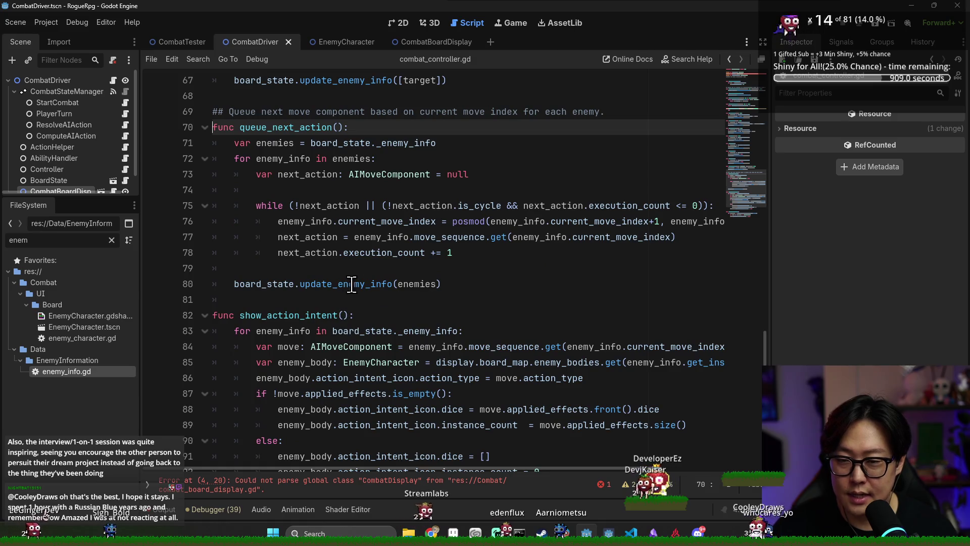
double_click(553, 205)
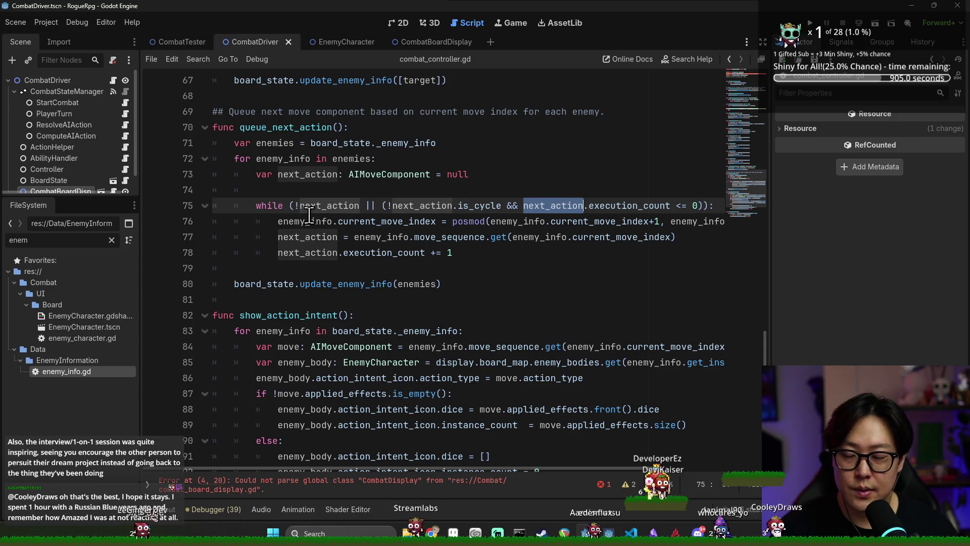
left_click(348, 221)
double_click(384, 221)
left_click(458, 221)
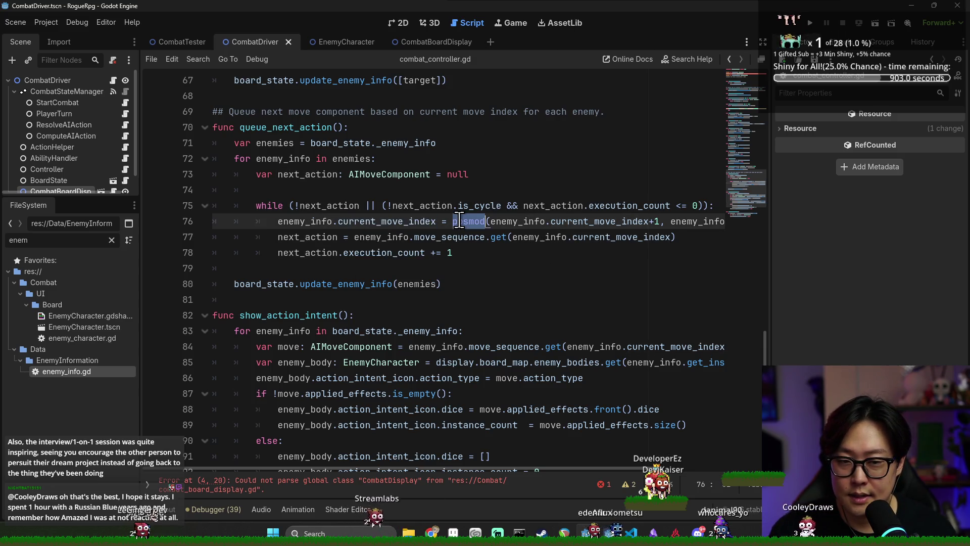
left_click(426, 46)
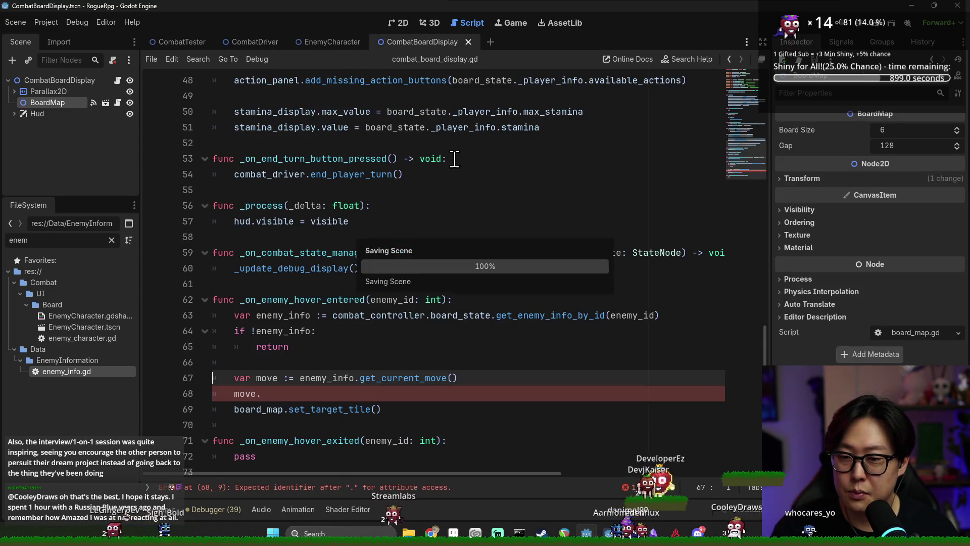
left_click(370, 398)
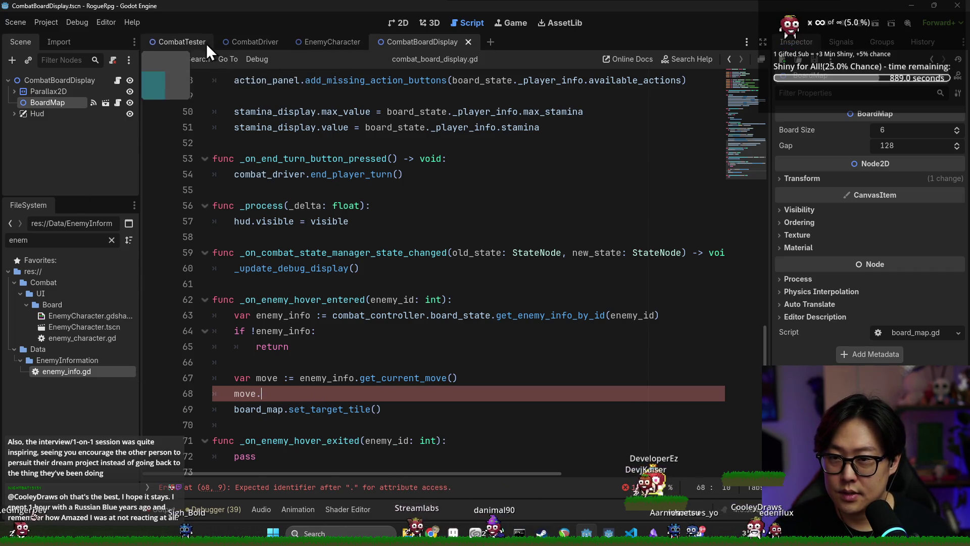
left_click(254, 45)
scroll(101, 109, "up", 1)
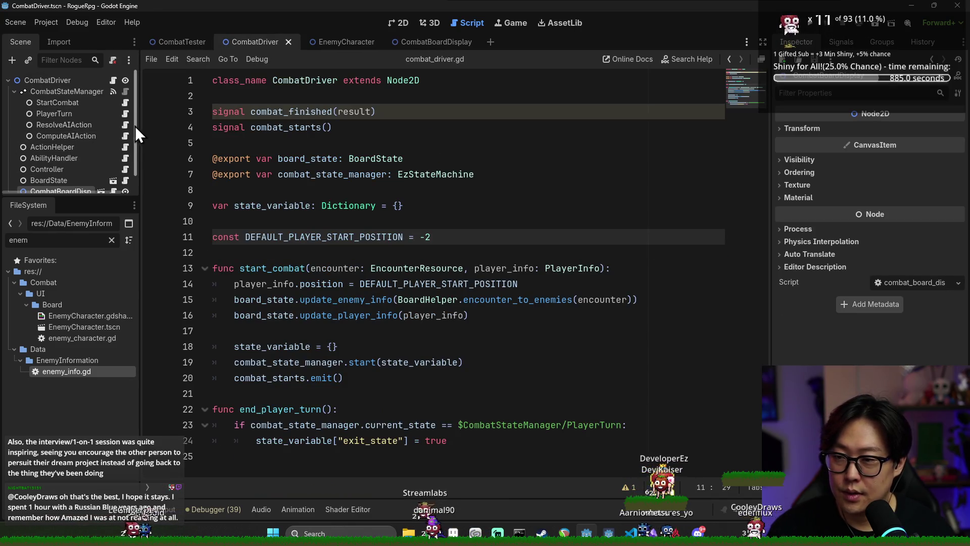
- In the ComputeAIAction script's queue_next_action, review uses of enemies, enemy_info, next_action and execution_count
left_click(125, 135)
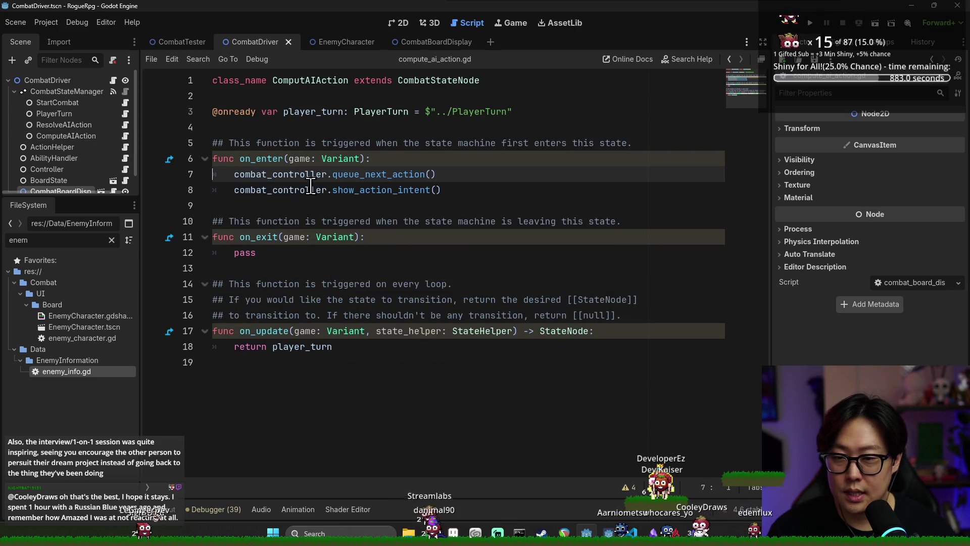
left_click(369, 174, "ctrl")
scroll(321, 279, "down", 2)
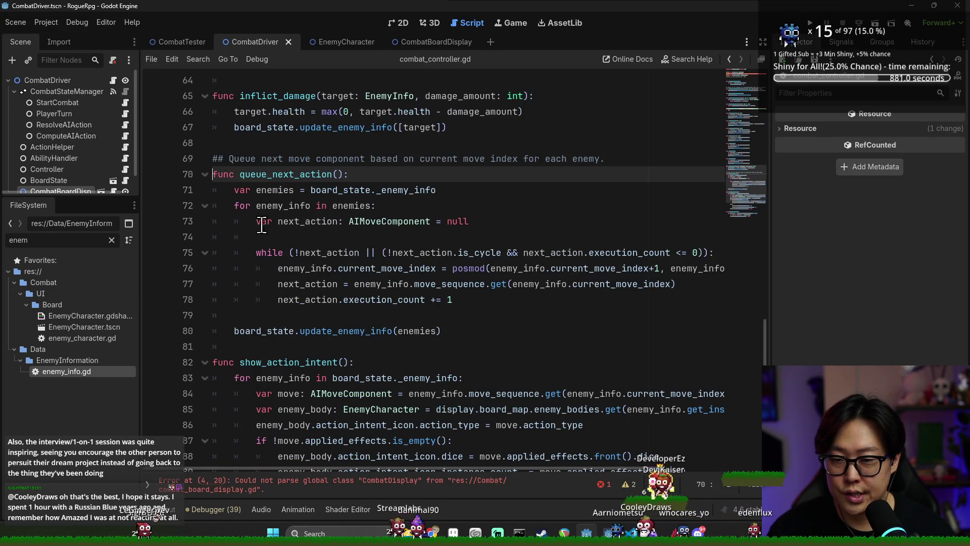
double_click(268, 190)
double_click(290, 205)
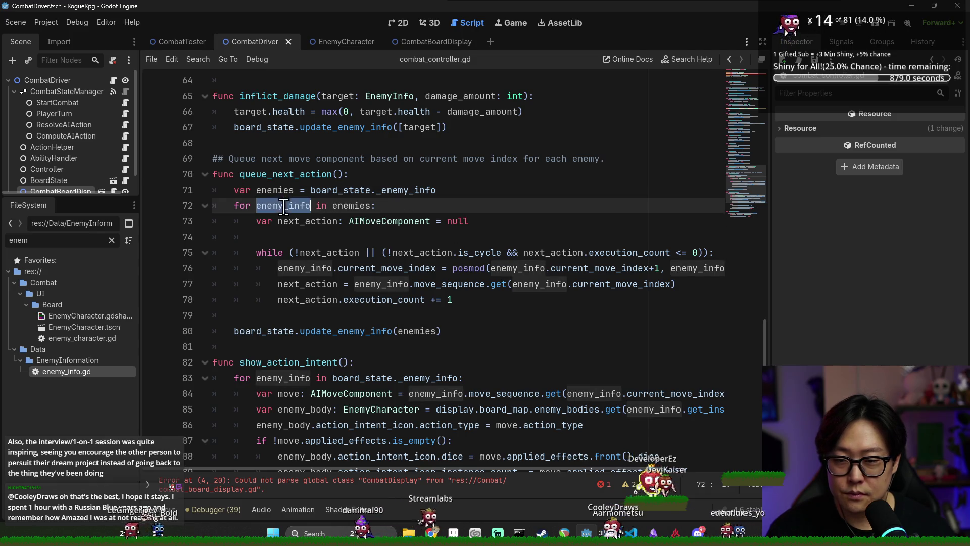
left_click(451, 190)
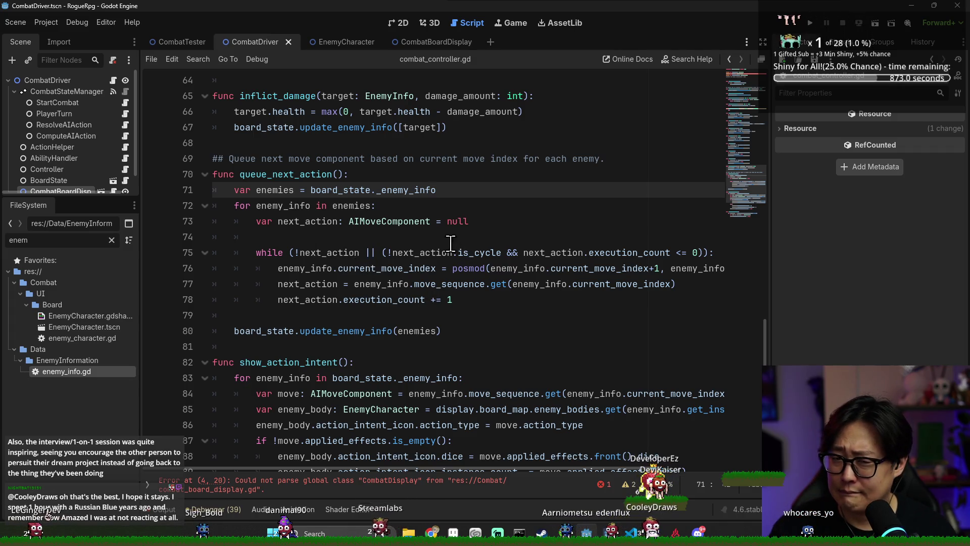
double_click(384, 299)
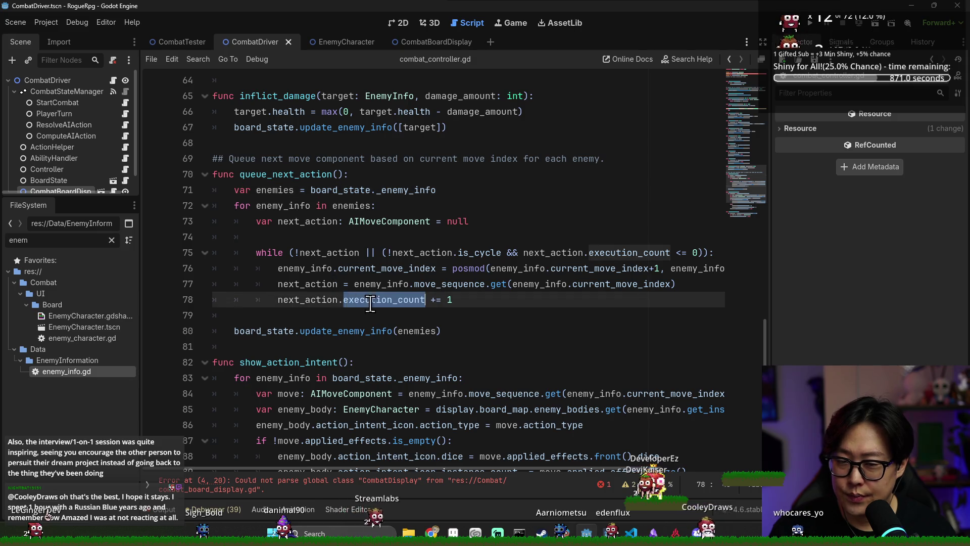
double_click(307, 299)
scroll(475, 277, "down", 1)
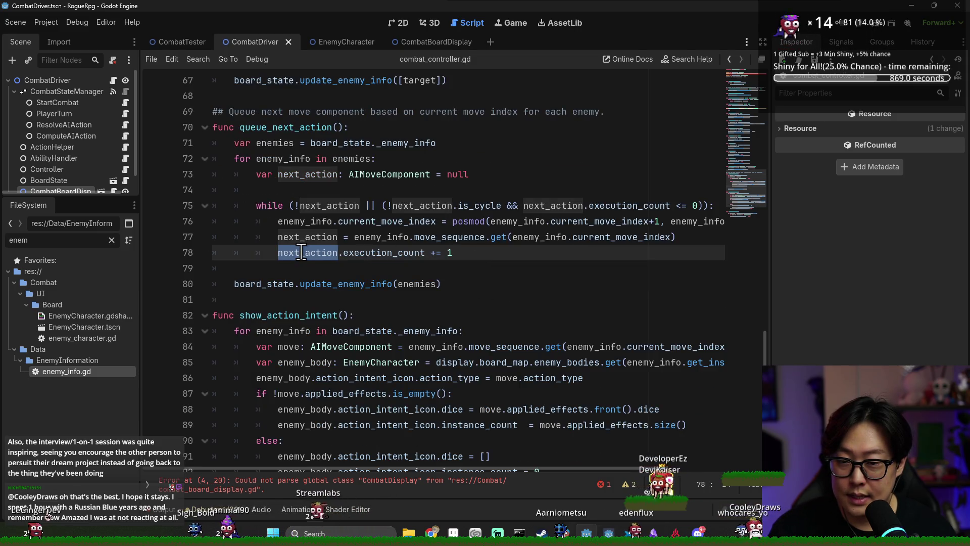
left_click(343, 257)
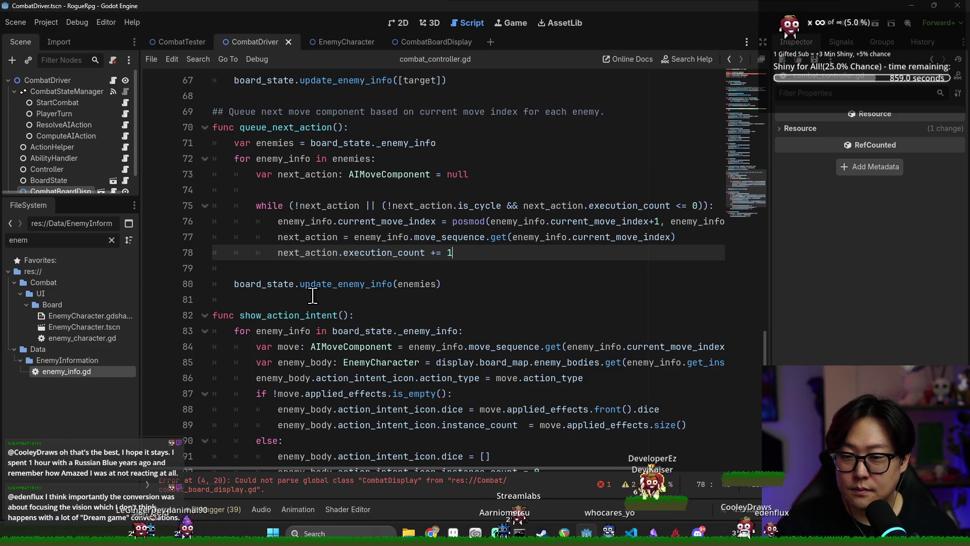
double_click(303, 221)
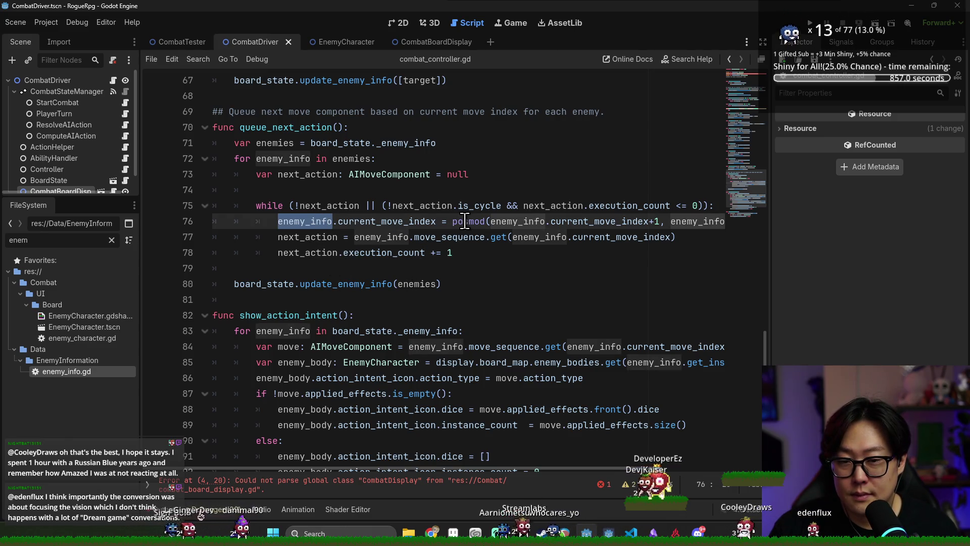
double_click(308, 237)
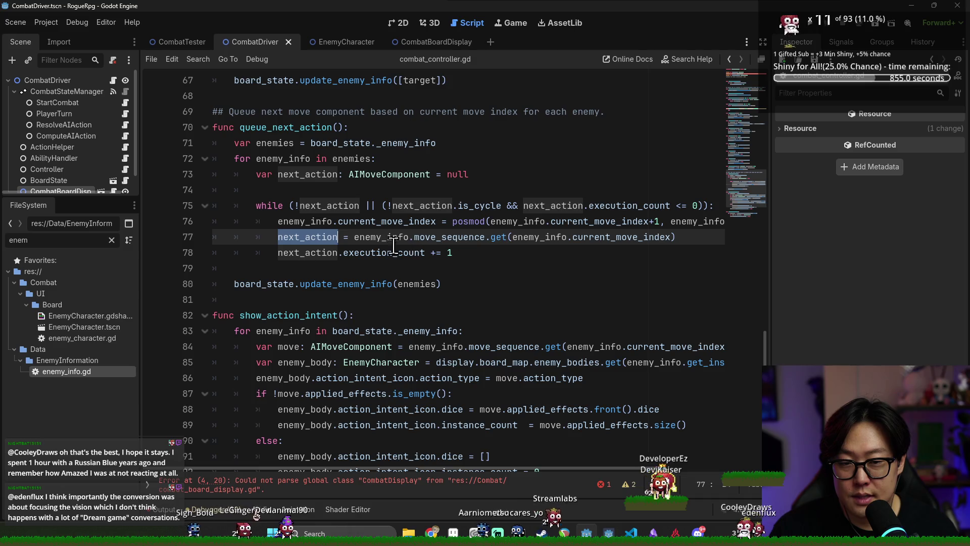
- Add 'next_action.current_target_tile_index = next_action.hit_range' on line 79 and save
key("ctrl+c")
left_click(466, 256)
key("Return")
key("ctrl+v")
type(".")
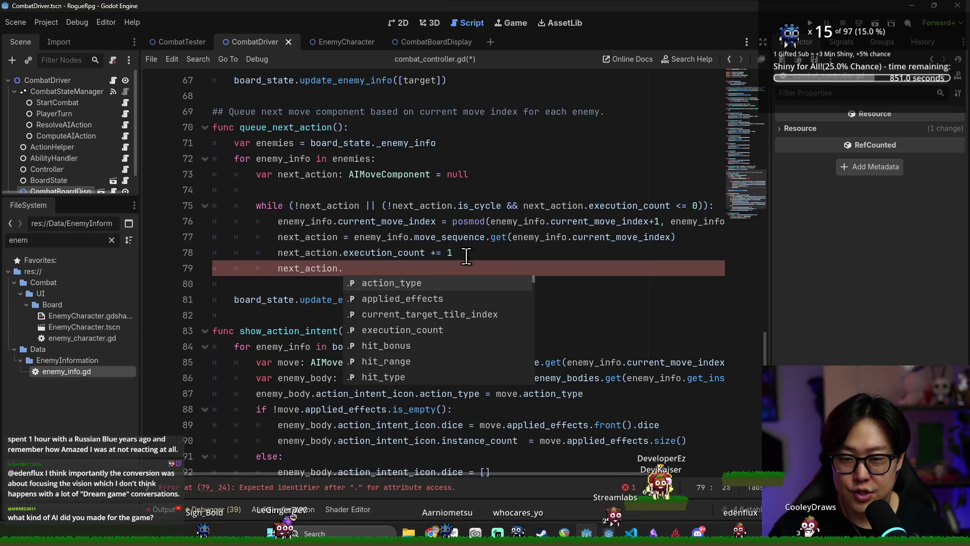
type("cur")
key("Return")
type("= nex")
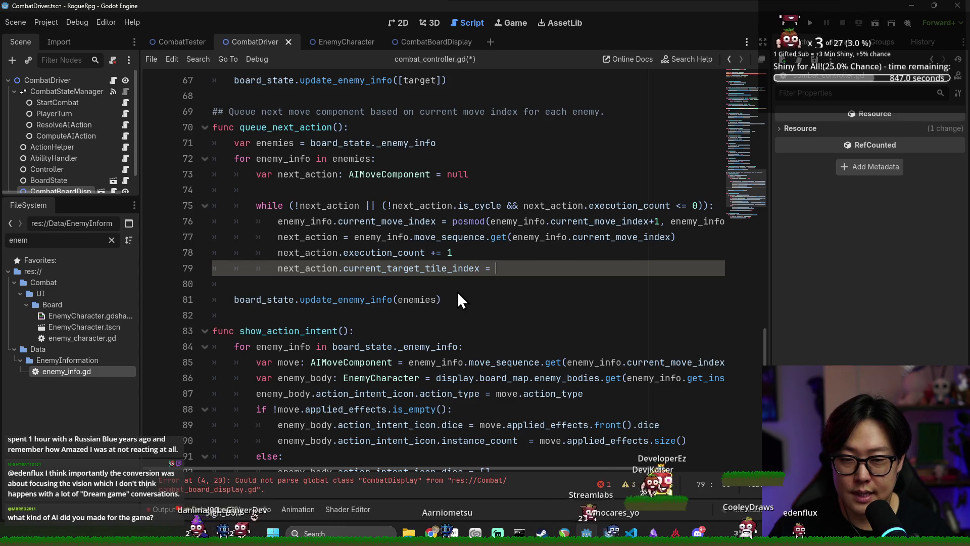
type("t_action")
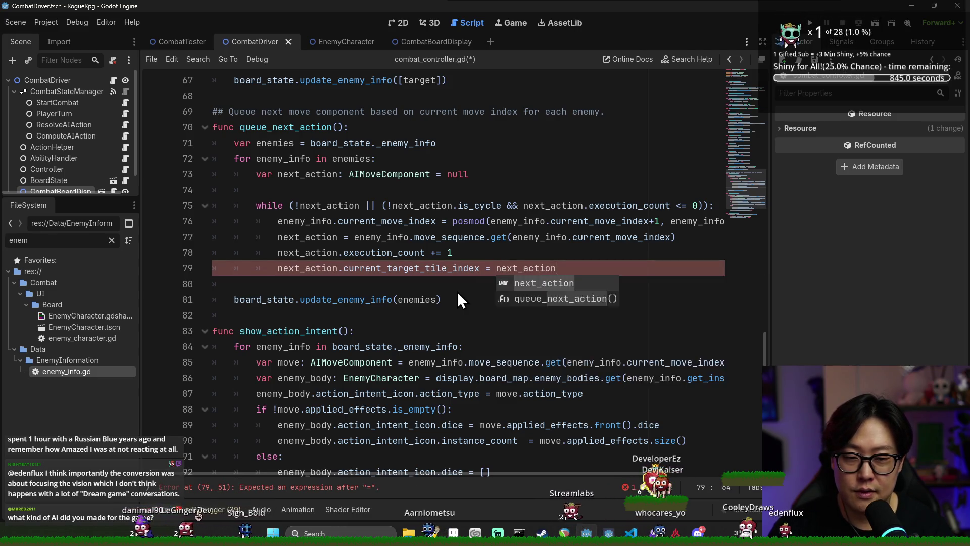
key("Return")
type(".ra")
key("Return")
key("ctrl+s")
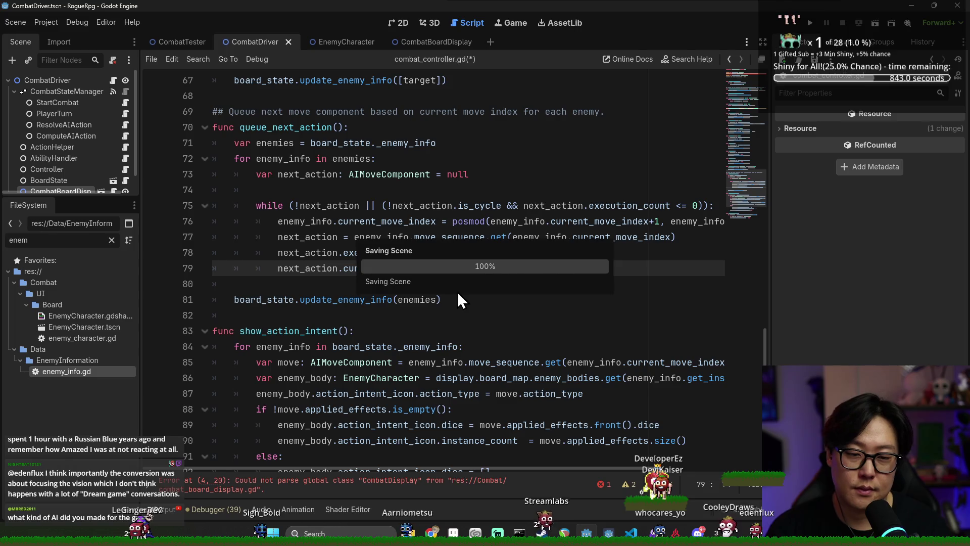
left_click(445, 174)
key("ctrl+s")
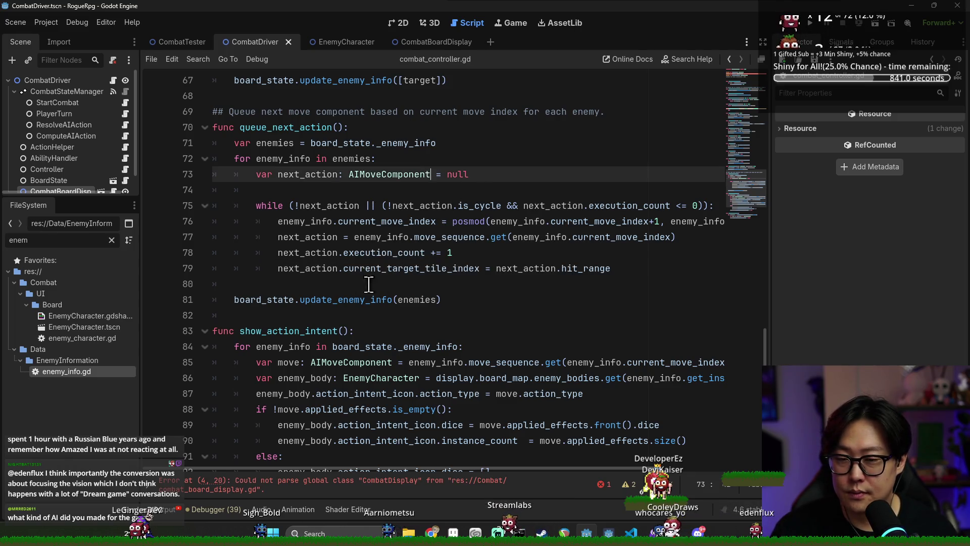
- Insert a '## TODO change range selection' comment above the assignment, then switch to GitHub
double_click(331, 268)
left_click(343, 285)
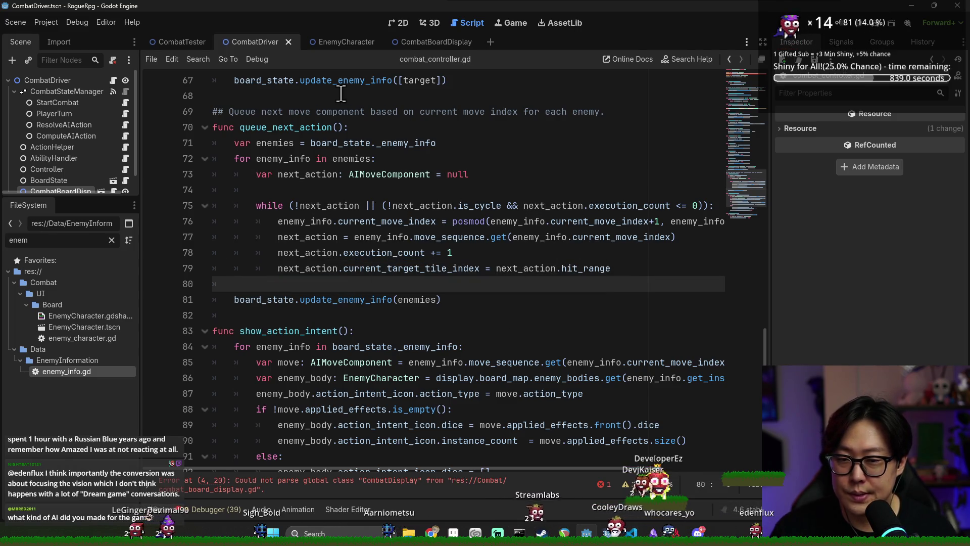
left_click(509, 253)
key("Return")
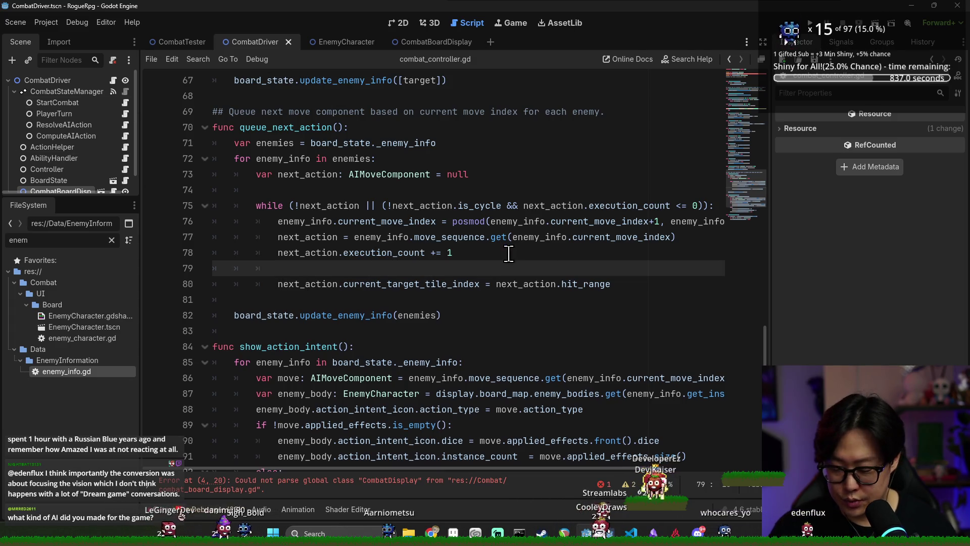
type("change range selection logic")
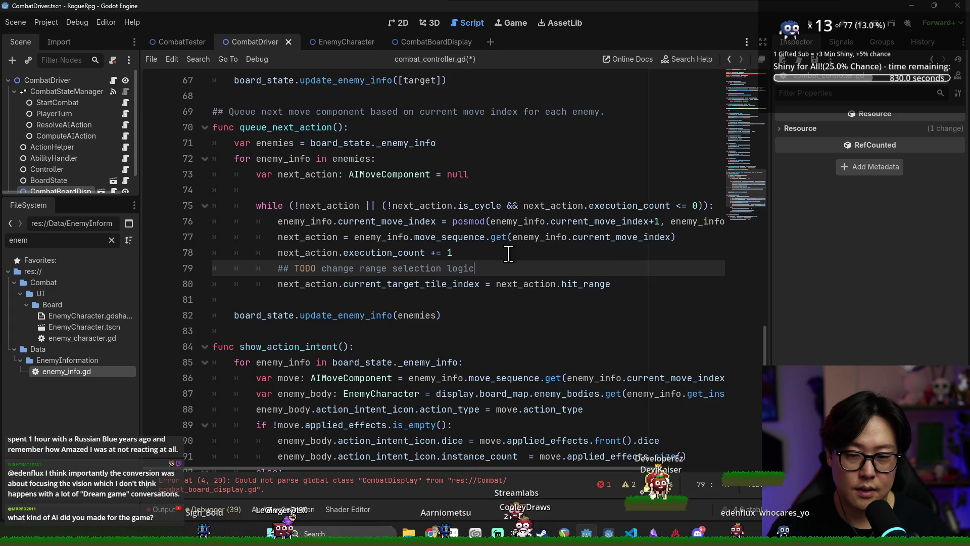
key("alt+Tab")
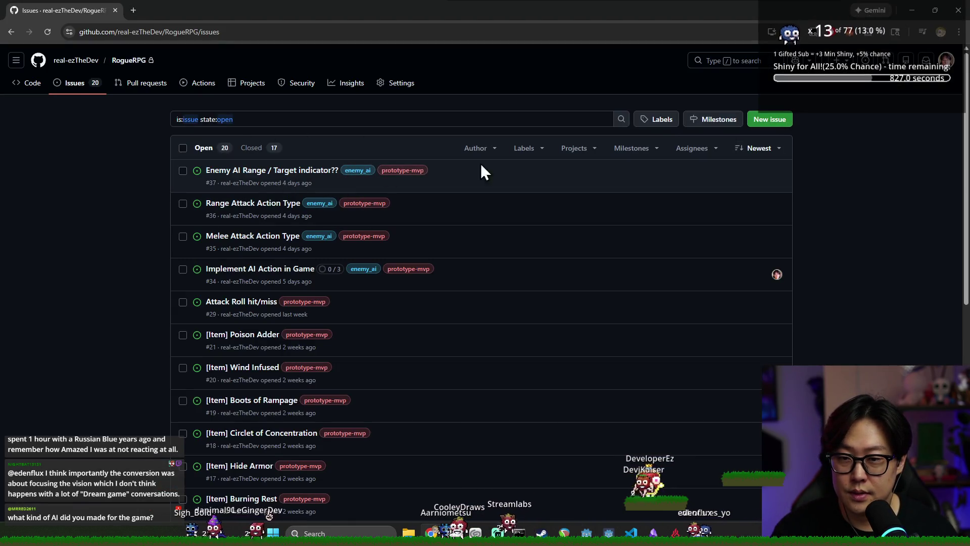
- Start a new issue titled 'AI Range Selection for Action Types' with a Damage-type within-range targeting line
left_click(768, 117)
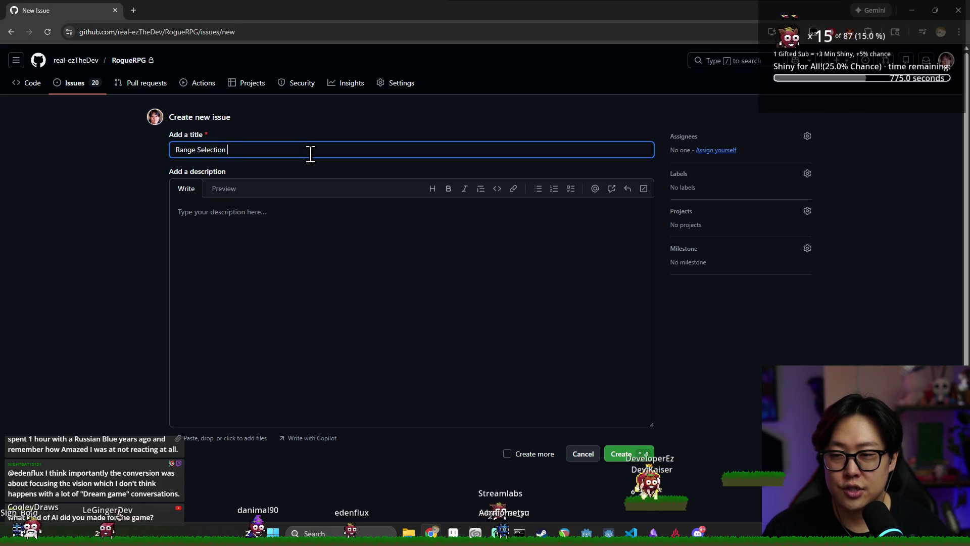
type("for Action Types")
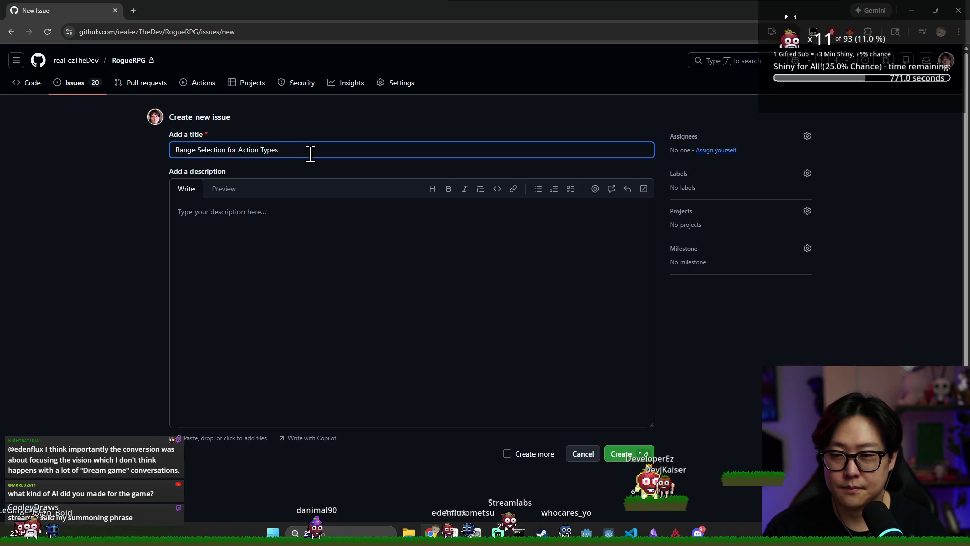
left_click(359, 293)
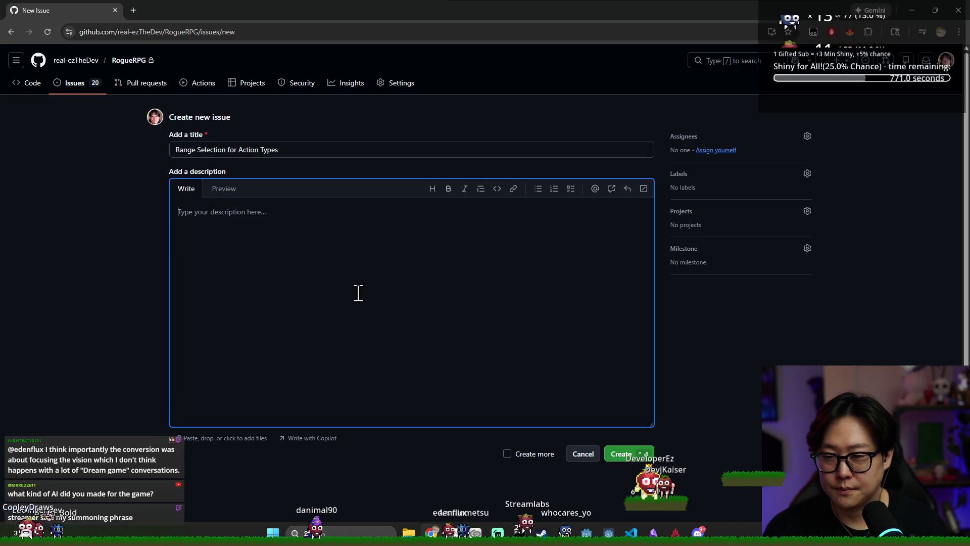
type("Damage ")
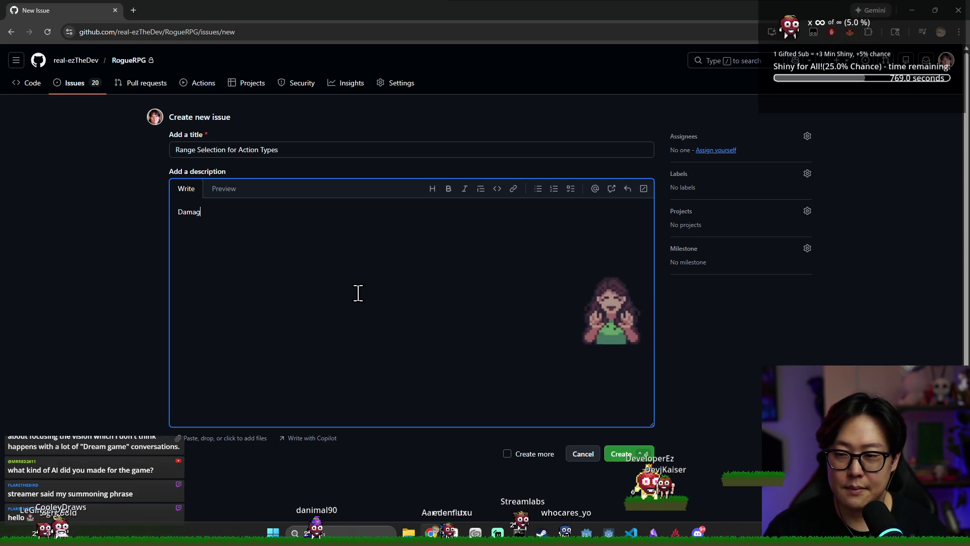
type("should target ")
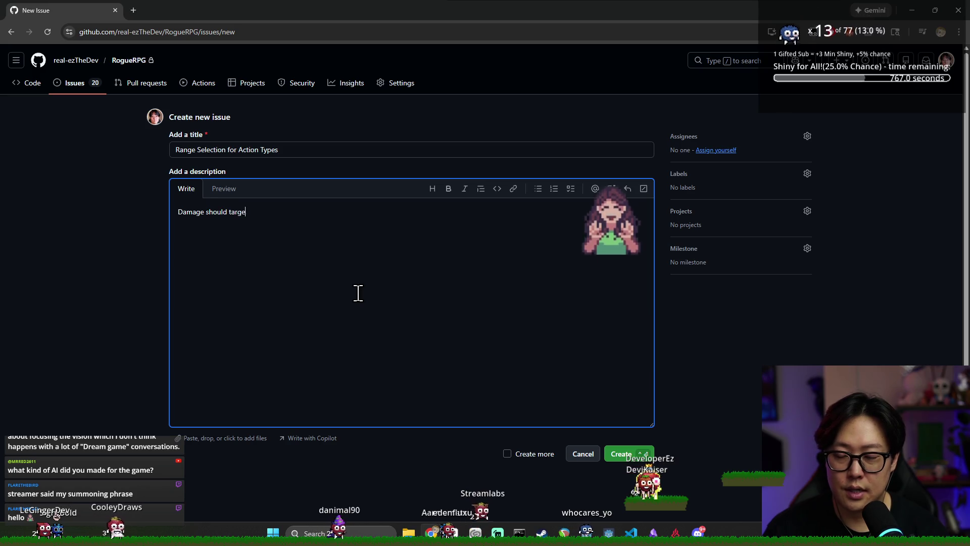
type("range where player")
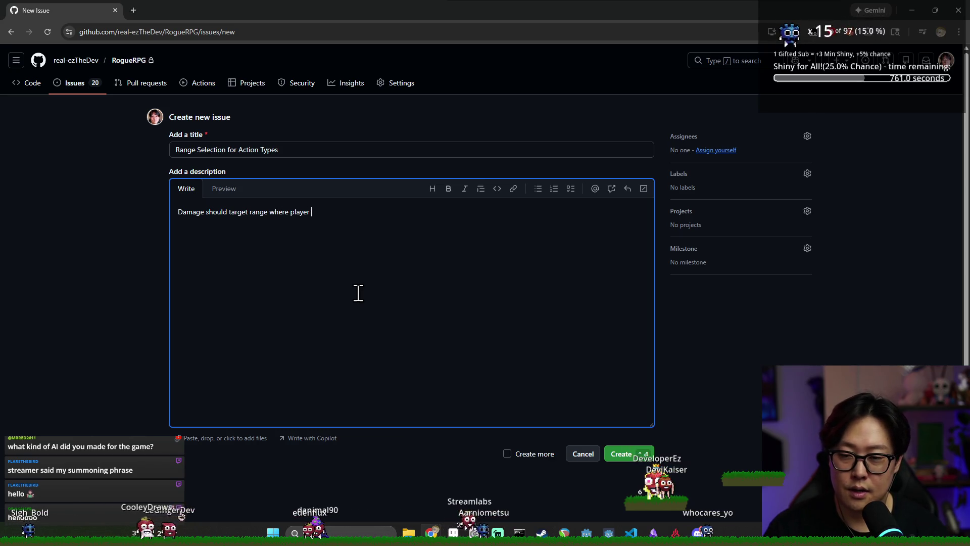
key("ctrl+a")
type("Dama")
key("BackSpace")
key("BackSpace")
key("BackSpace")
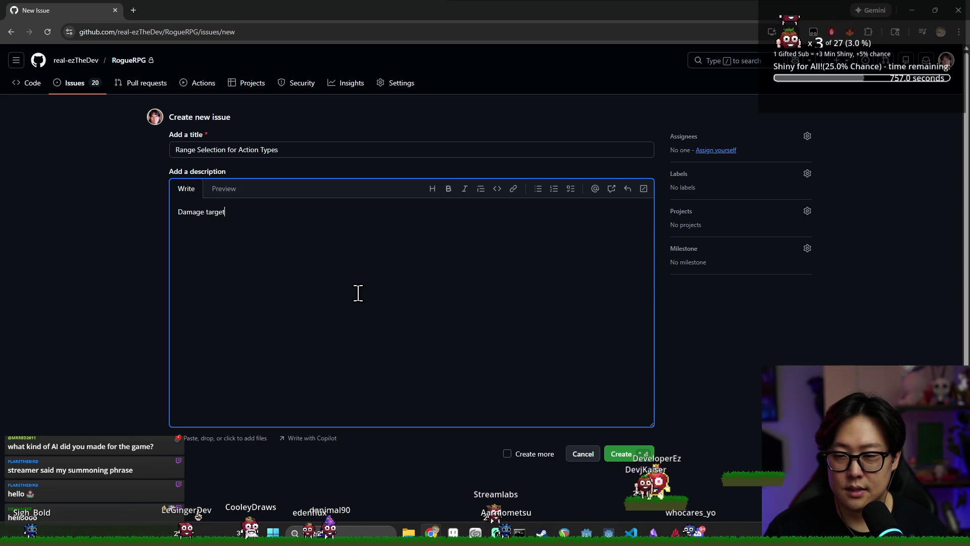
type("type = target ")
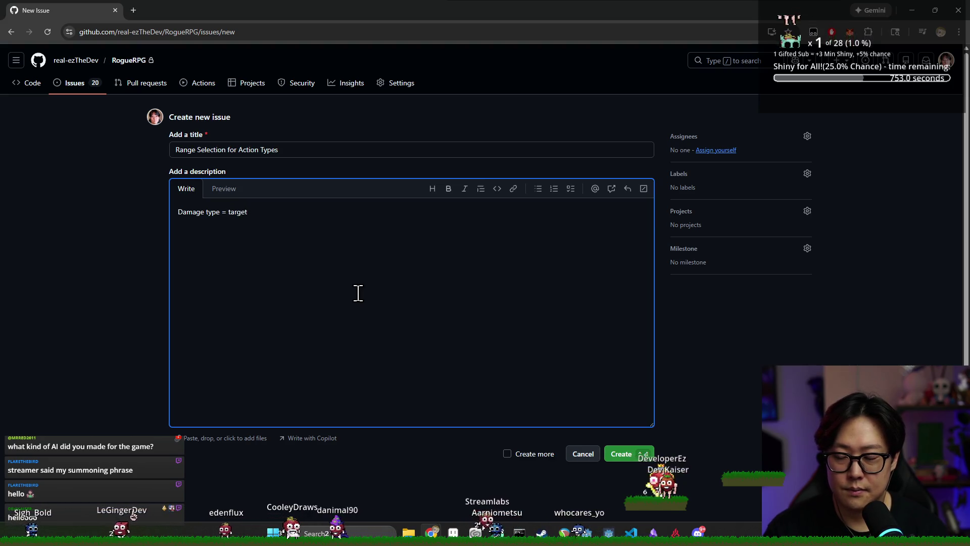
type("player")
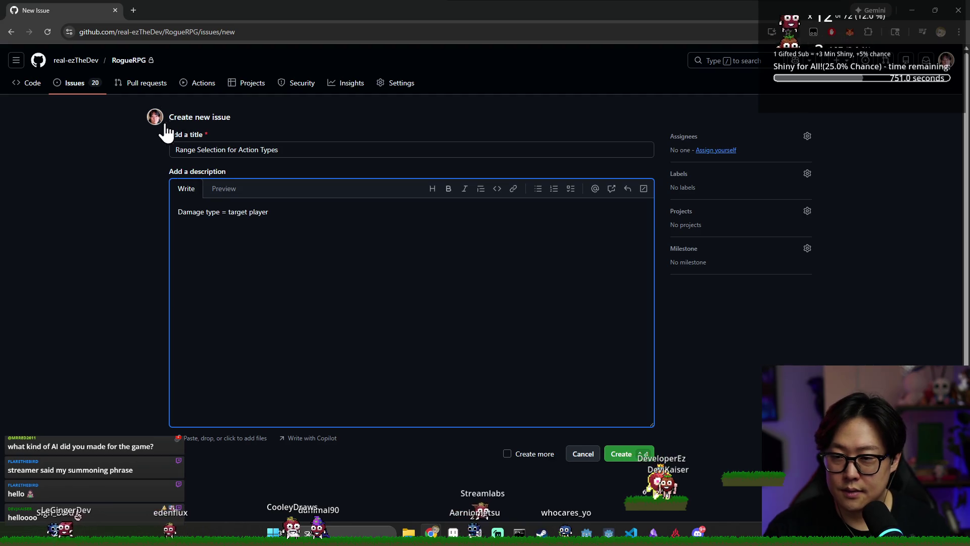
left_click(177, 150)
type("AI")
left_click(363, 219)
type("within range")
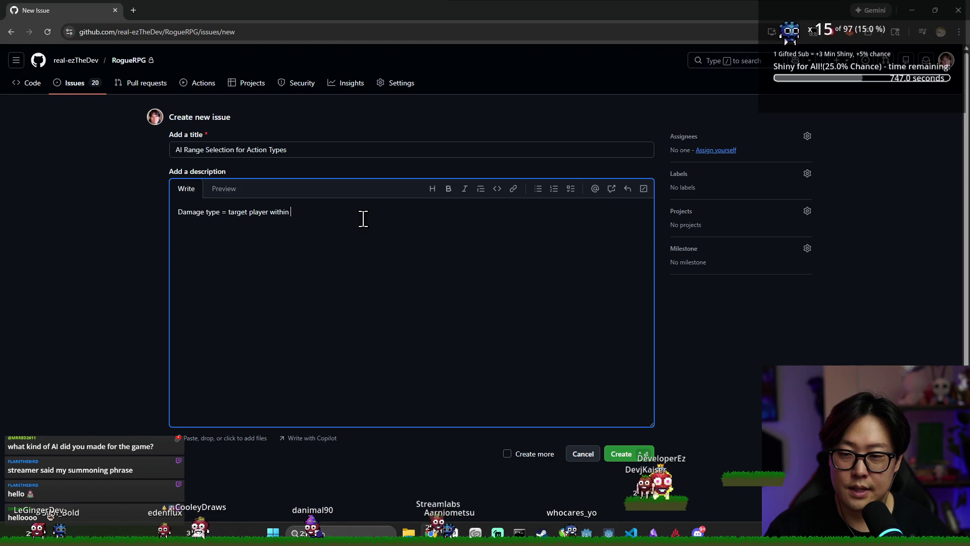
- Add a fallback line: if nothing valid, select a random tile or the closest tile to the target
key("Return")
key("Return")
type("if o")
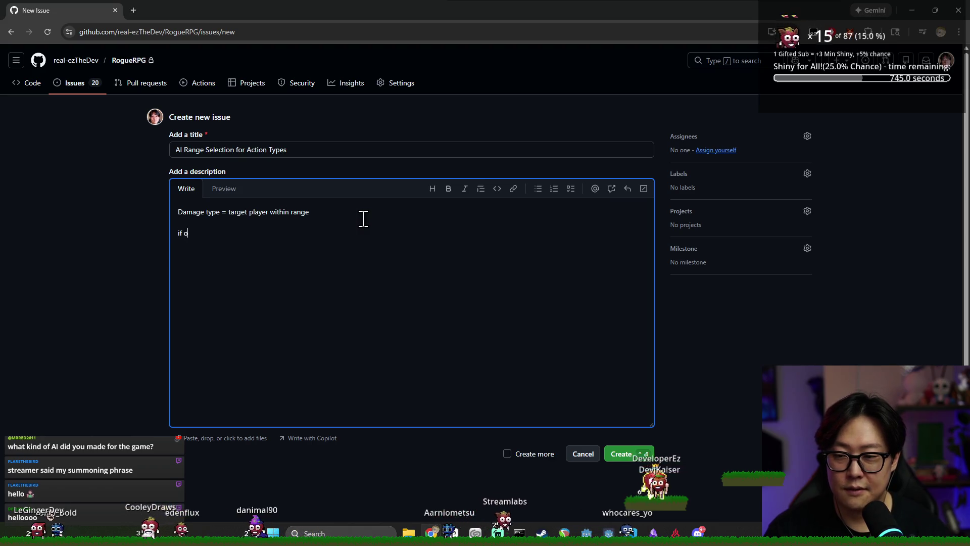
key("BackSpace")
key("BackSpace")
key("BackSpace")
type("o valid target exists within range")
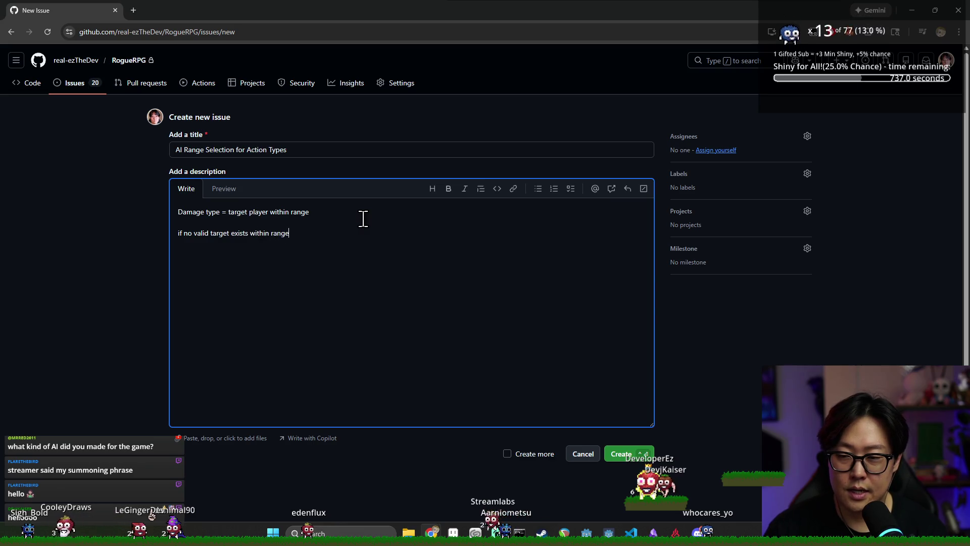
type("select ra")
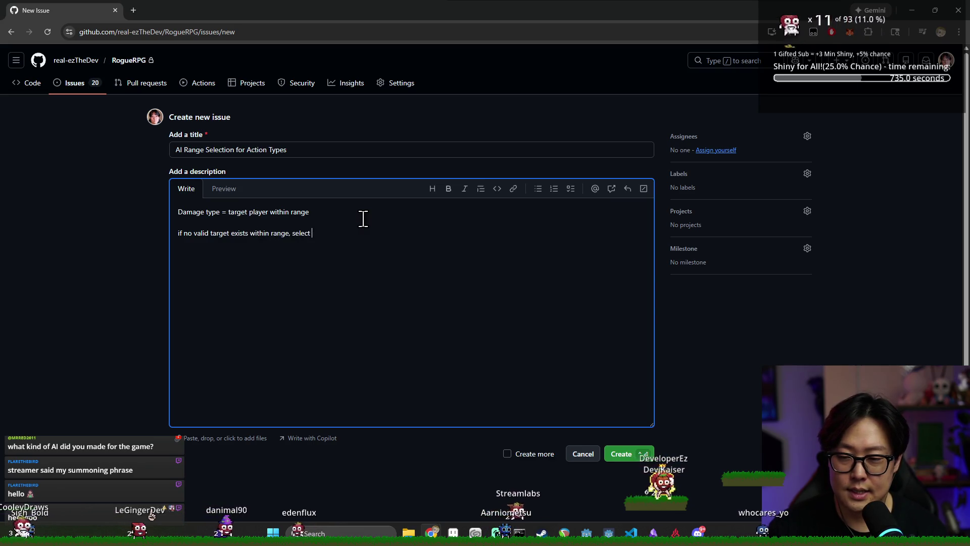
type("ndom tile.")
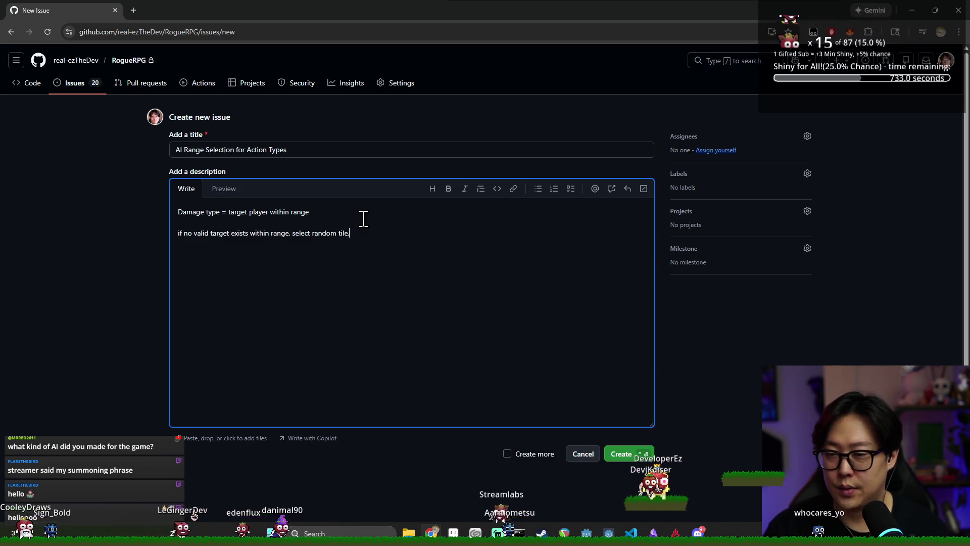
double_click(196, 217)
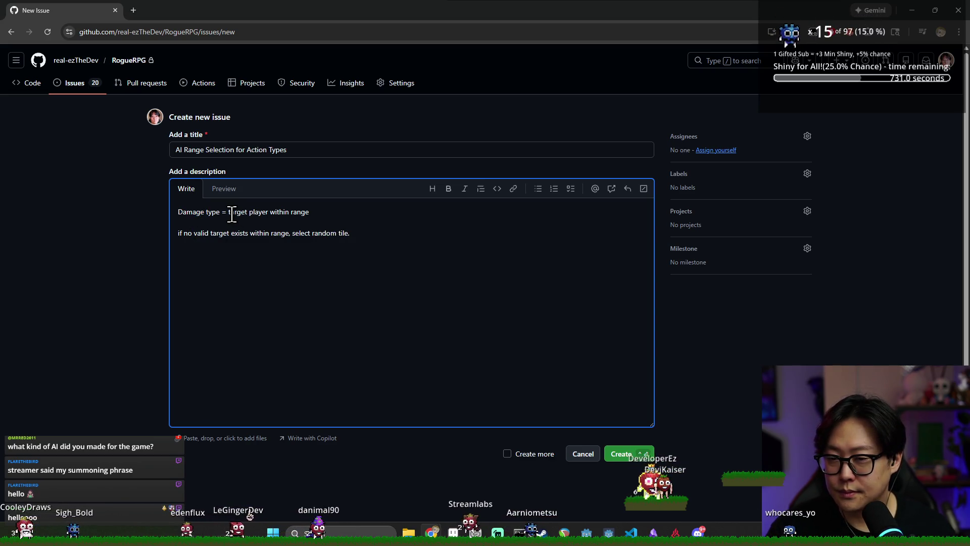
key("BackSpace")
key("BackSpace")
key("BackSpace")
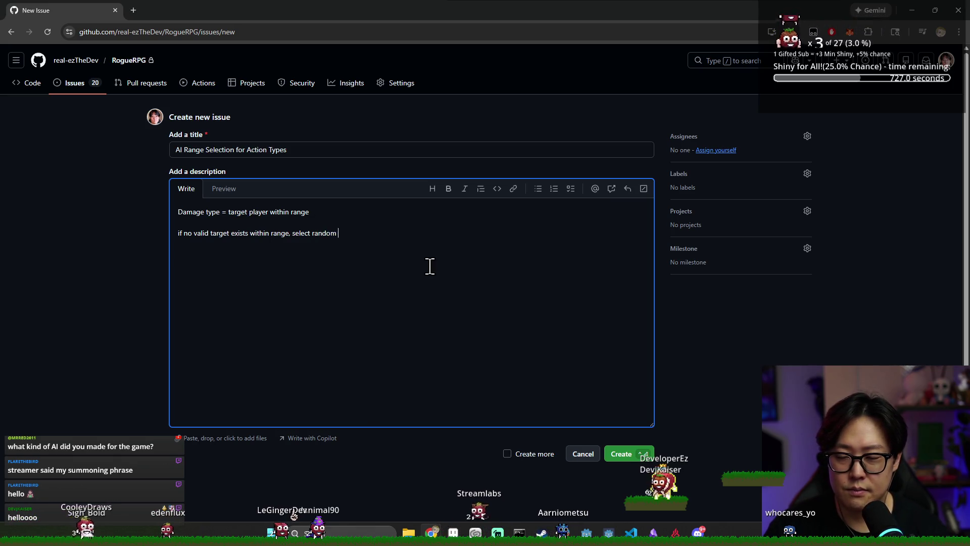
type("or closest ")
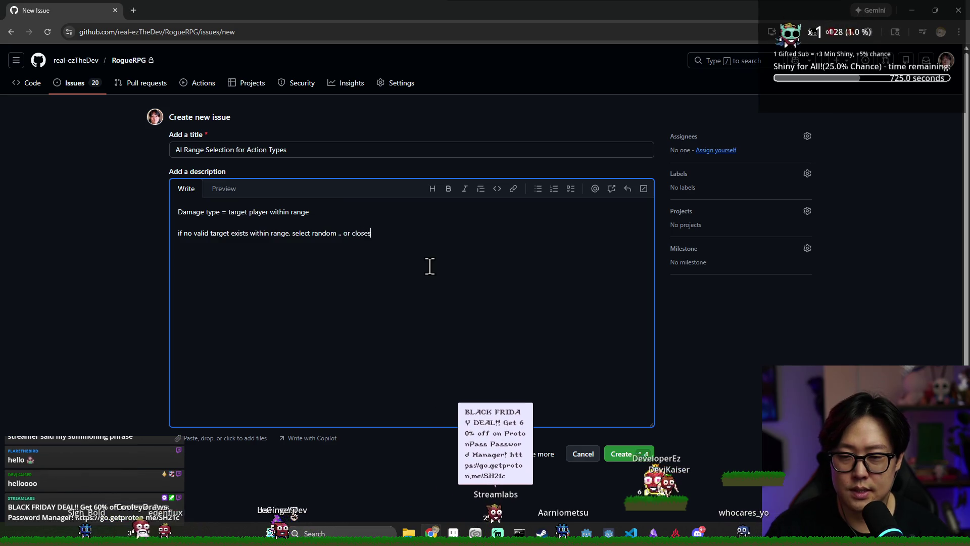
type("tile to the tar")
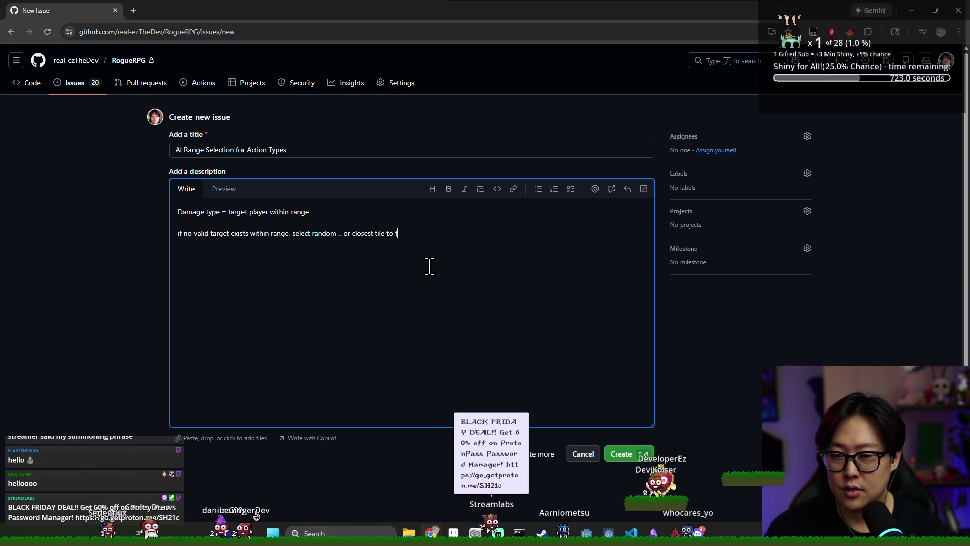
key("BackSpace")
key("BackSpace")
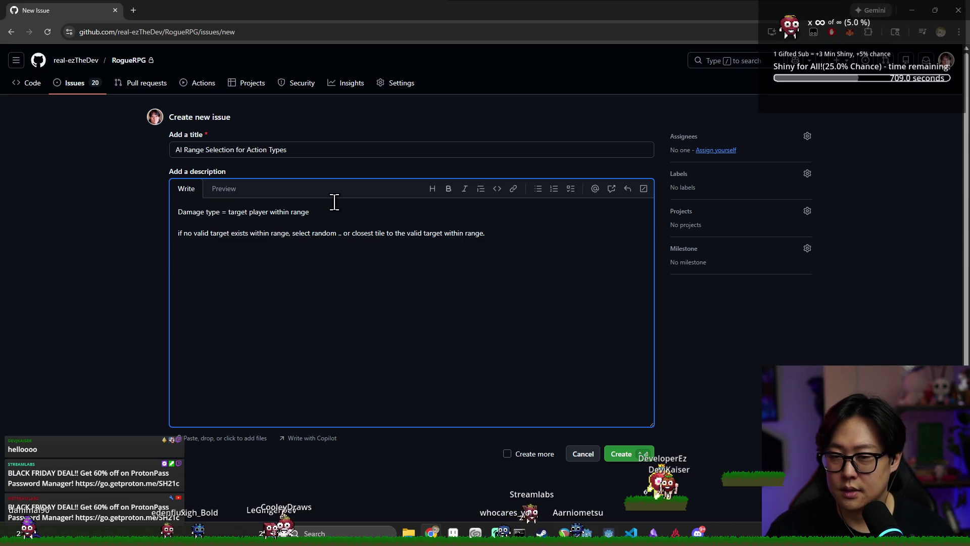
- Add the line 'Buff type = target ally (other AI) within range.' and assign the issue to yourself
key("Return")
type("B")
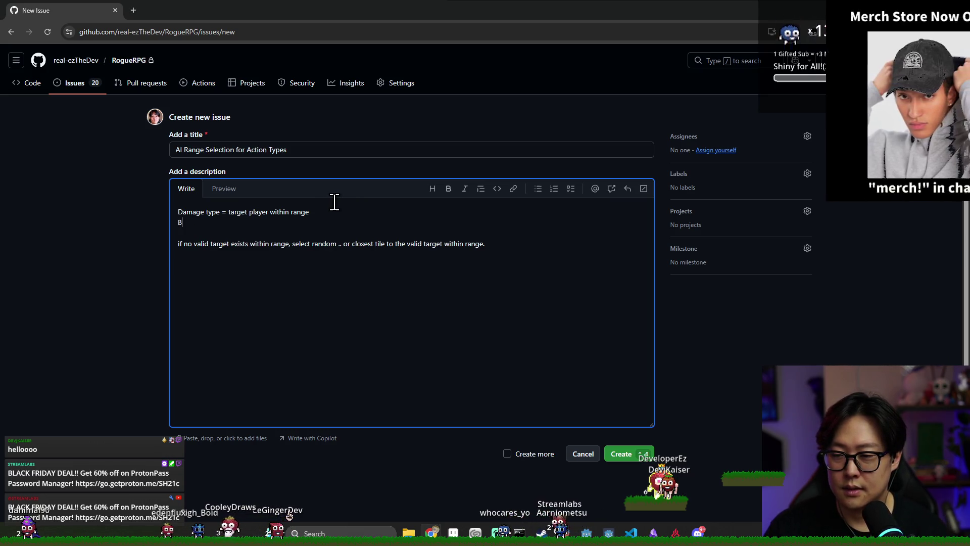
type("uff type = ta")
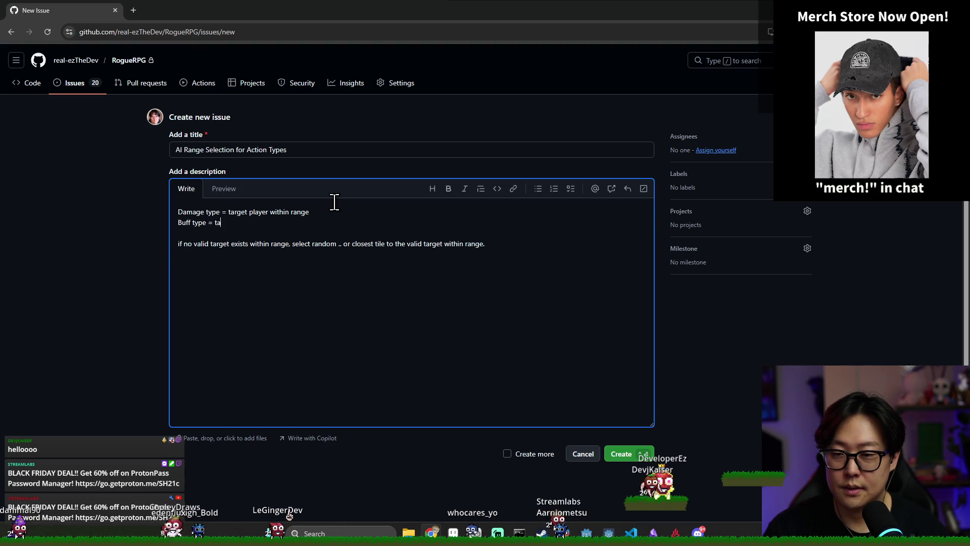
type(" o")
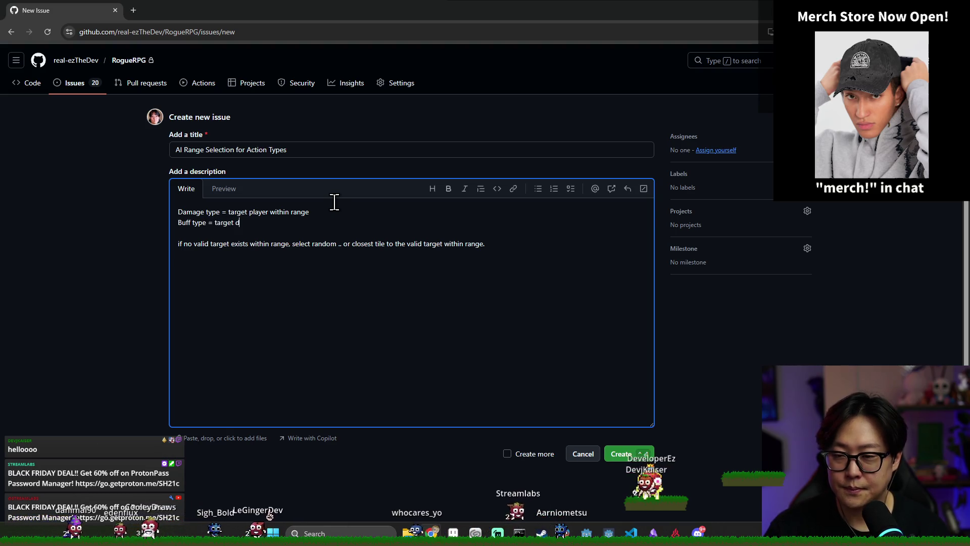
type("all")
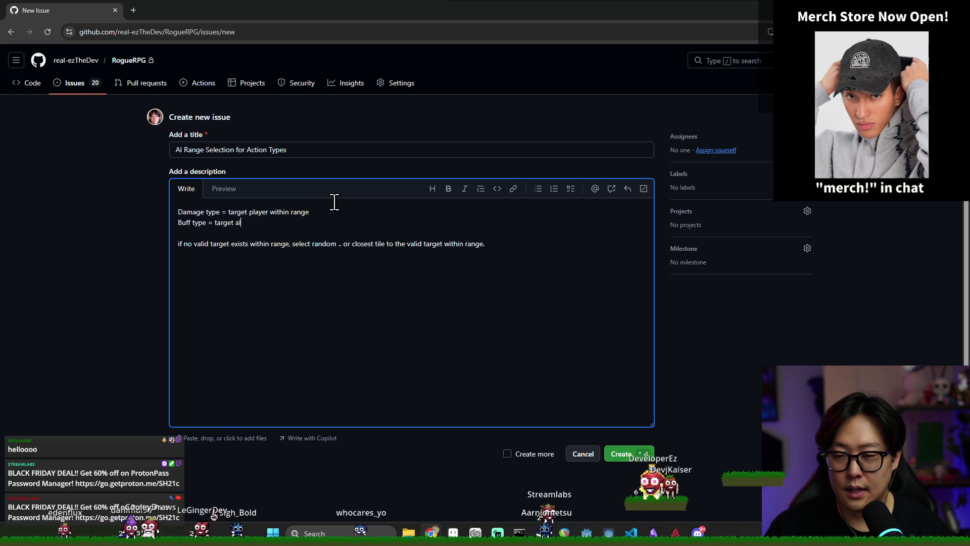
type(" (emnem")
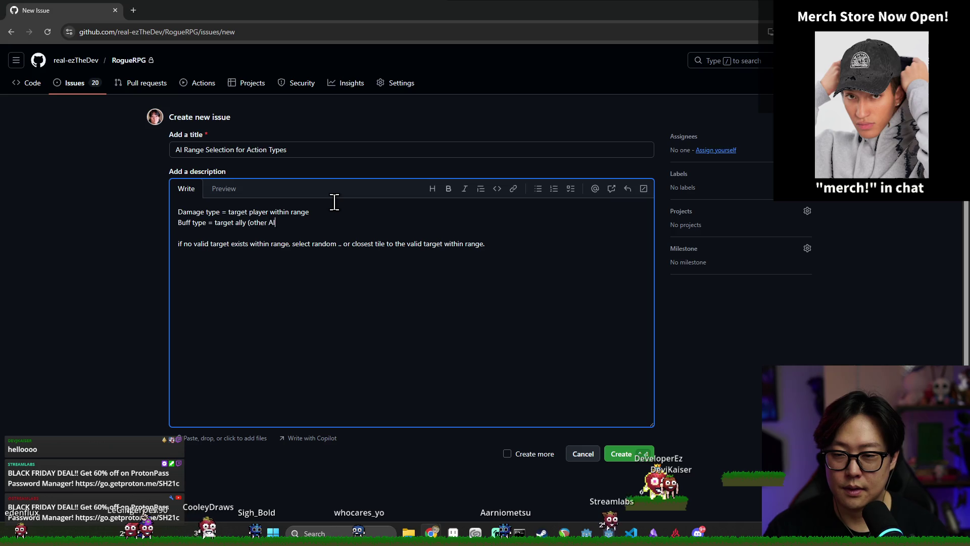
key("BackSpace")
key("BackSpace")
key("BackSpace")
type("thin ran")
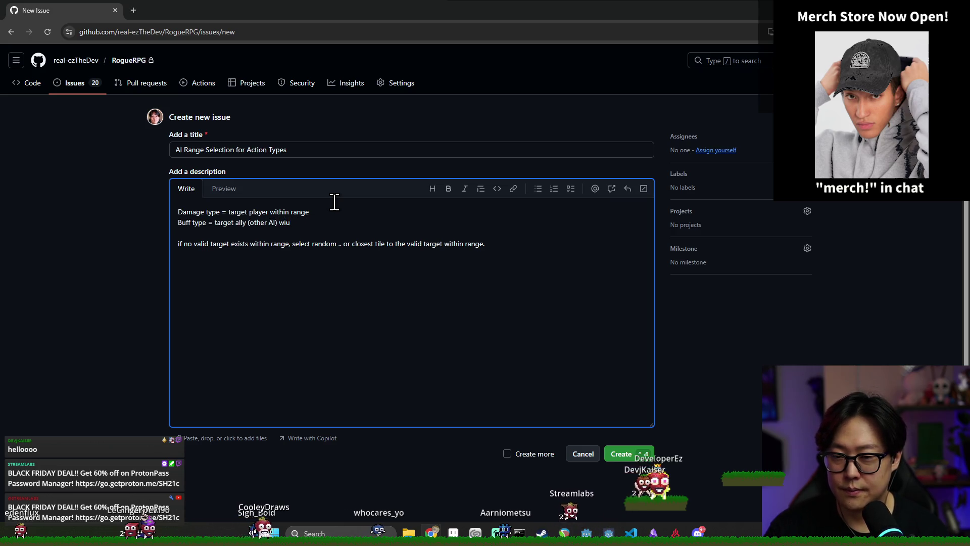
type("ge.")
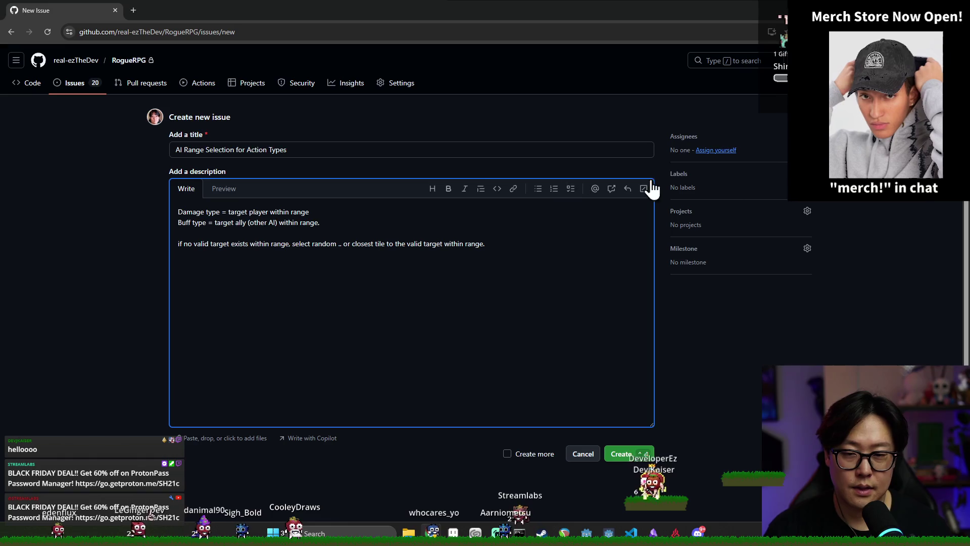
left_click(716, 150)
- Label the issue enemy_ai and prototype-mvp and create it as issue #38
left_click(763, 183)
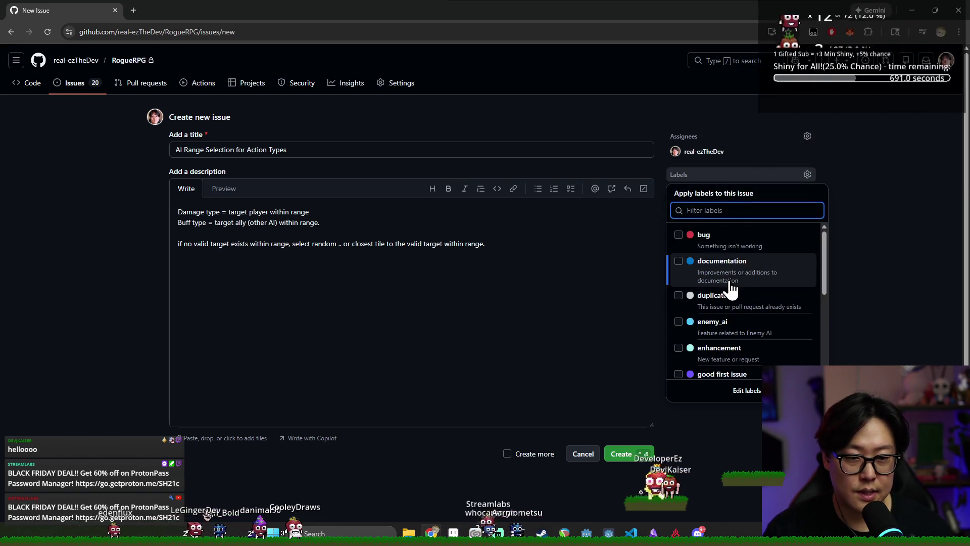
scroll(726, 283, "down", 1)
scroll(727, 283, "down", 3)
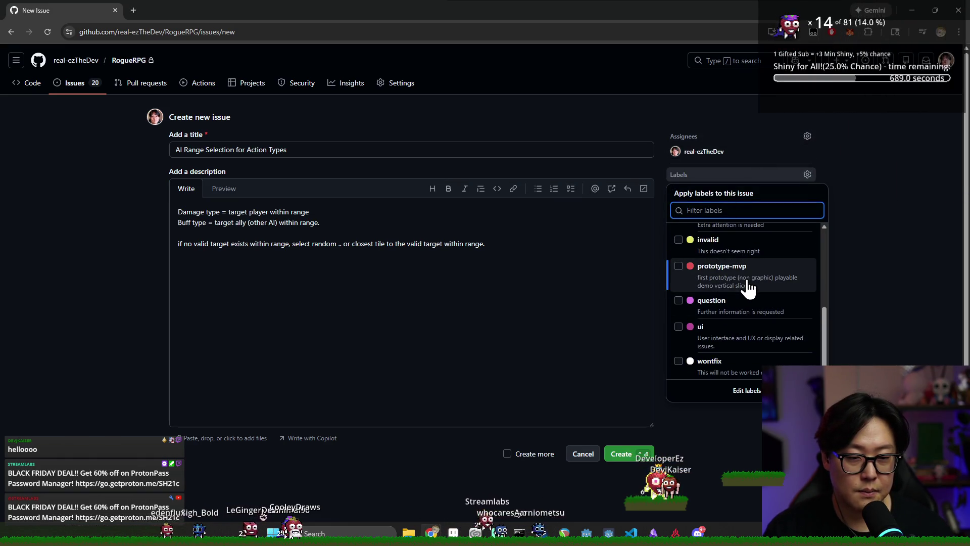
left_click(748, 289)
key("Escape")
left_click(624, 461)
- Return to the repository's issues list, then bring the Godot editor back to the front
key("alt+Tab")
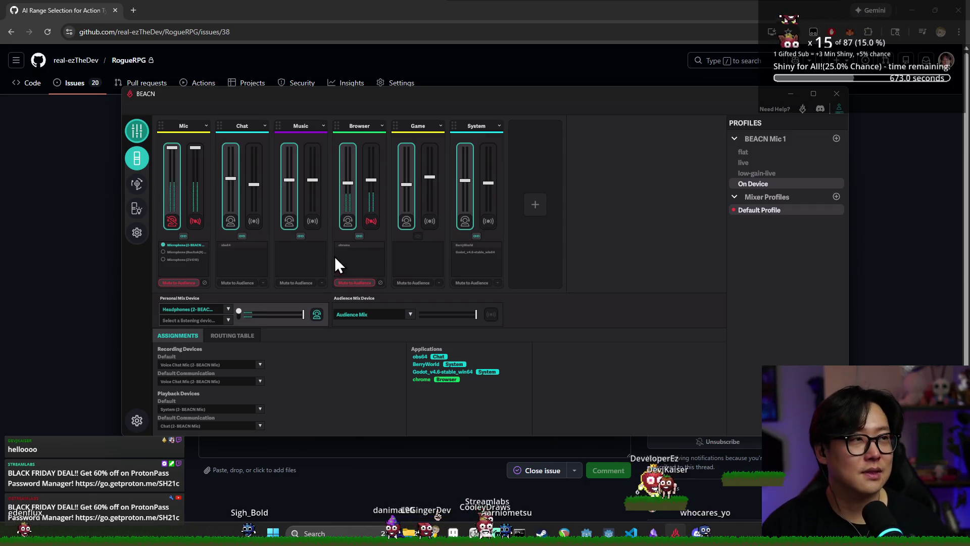
key("alt+Tab")
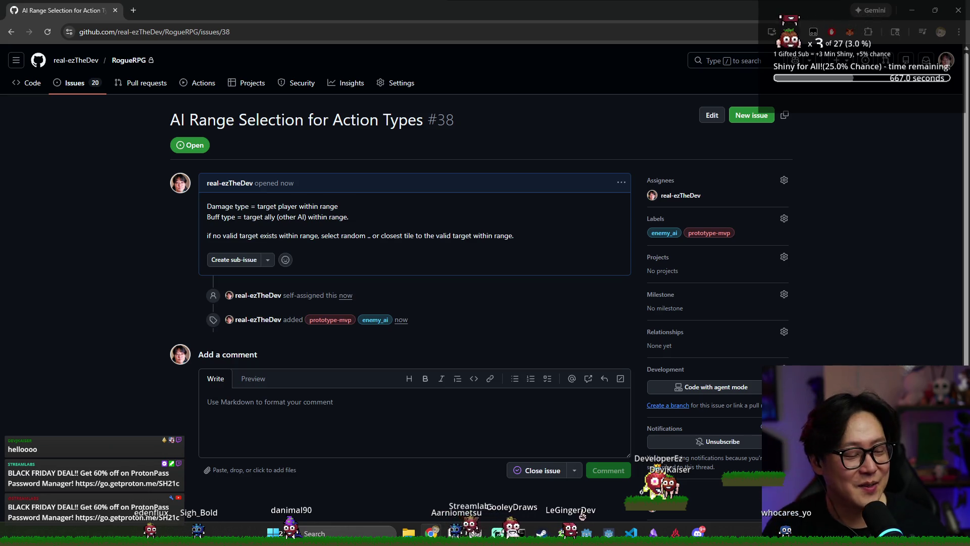
left_click(86, 90)
key("alt+Tab")
left_click(563, 230)
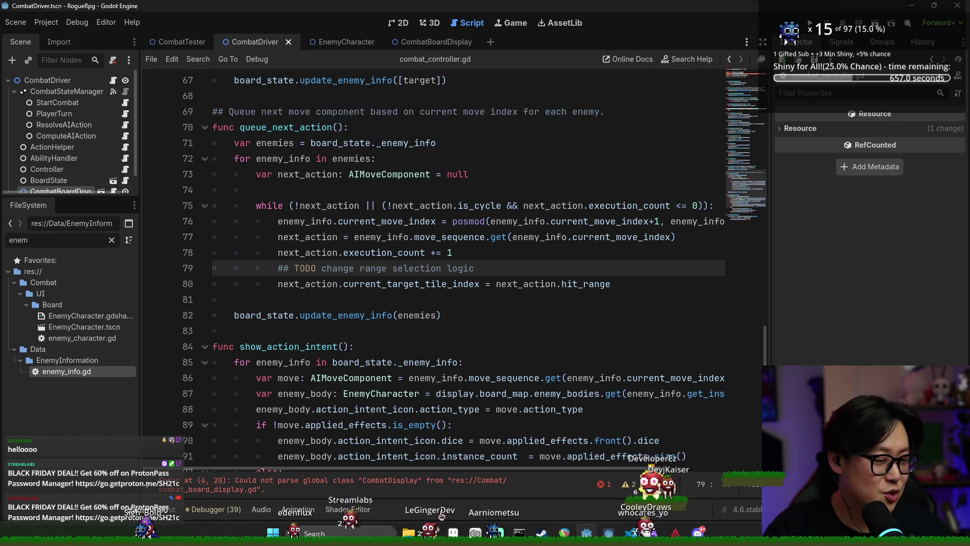
- Glance over the other open windows, then stay in the Godot editor on combat_controller.gd
key("alt+Tab")
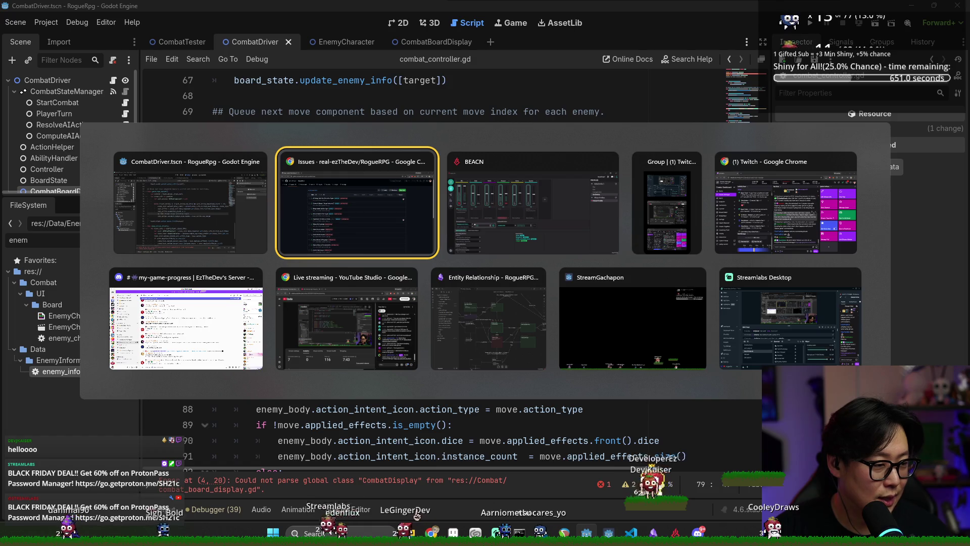
key("Escape")
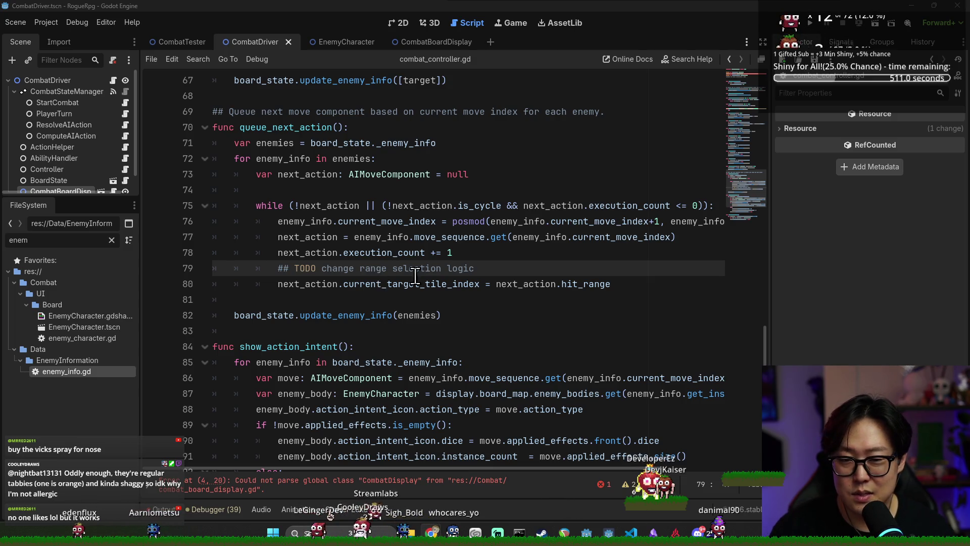
- Add blank lines above the TODO range-selection comment and after line 82, then save the script
left_click(502, 254)
key("Return")
left_click(477, 282)
key("ctrl+s")
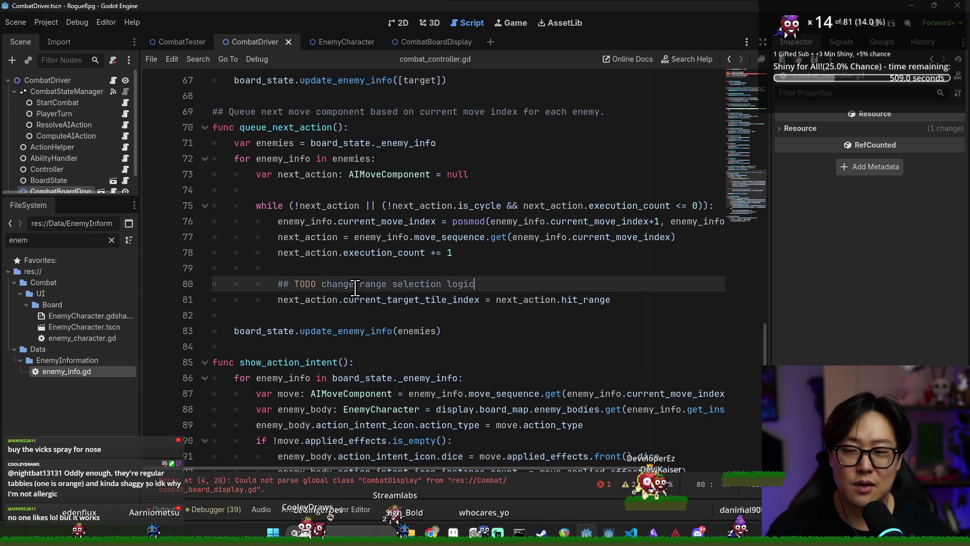
key("Up")
key("ctrl+s")
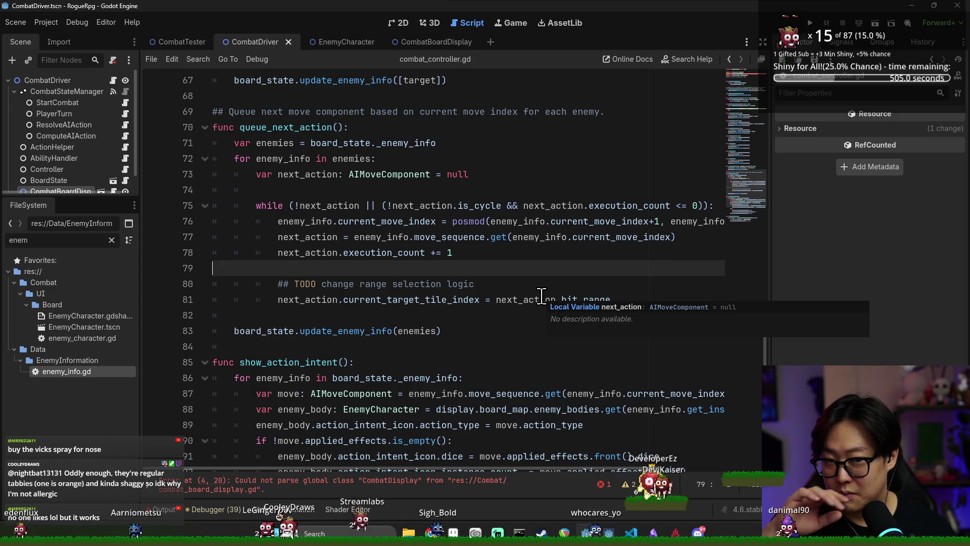
key("Down")
key("Down")
key("Down")
key("ctrl+s")
key("Return")
key("ctrl+s")
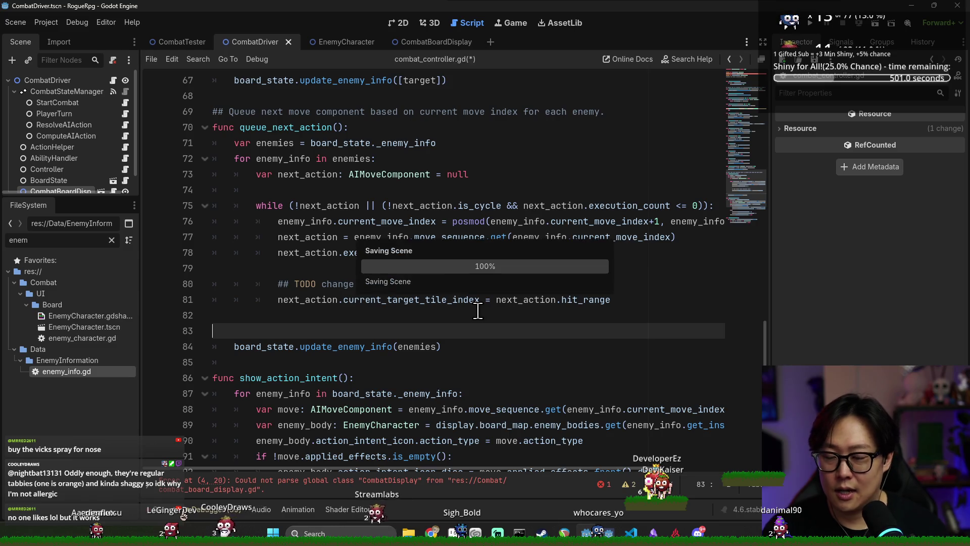
key("Up")
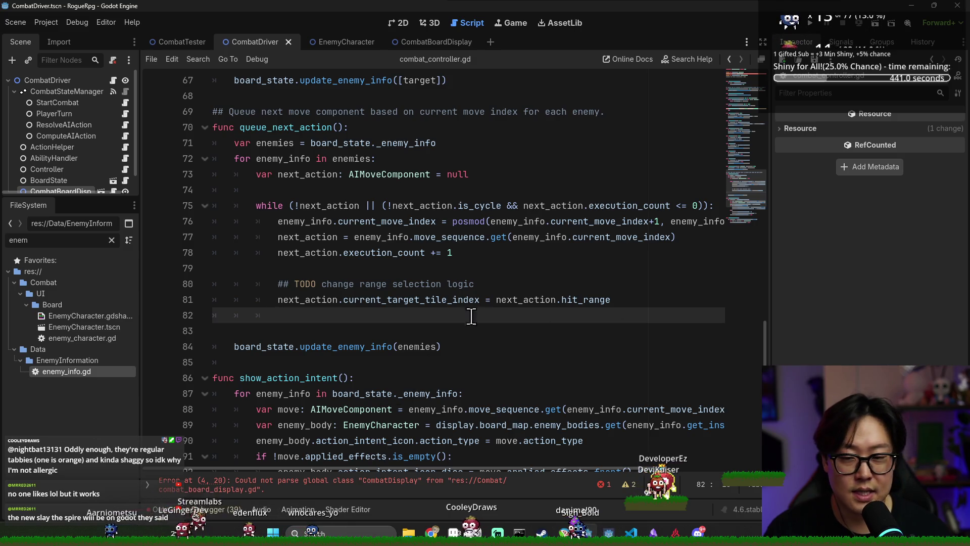
- Check current_target_tile_index in ai_move_component.gd, then bring up the Entity Relationship diagram
left_click(470, 299, "ctrl")
key("alt+Left")
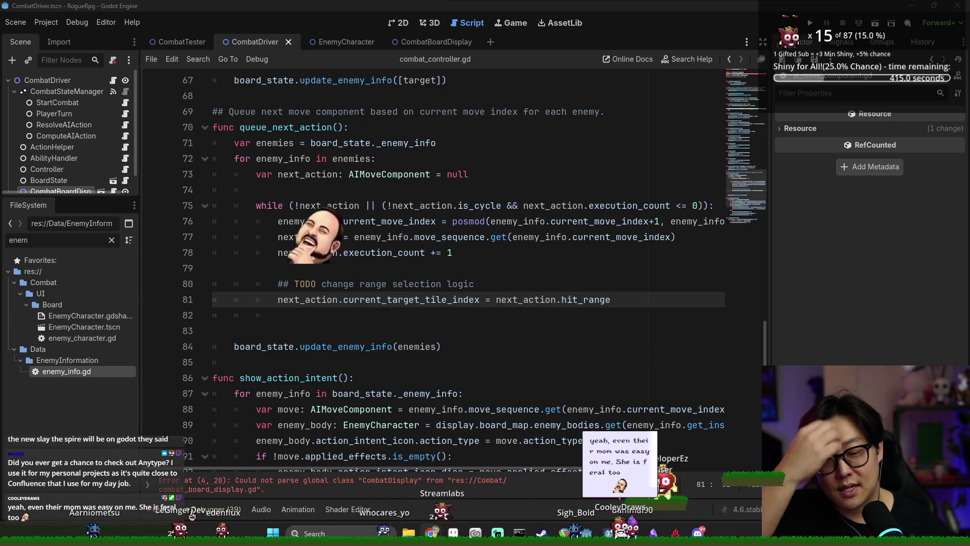
key("alt+Tab")
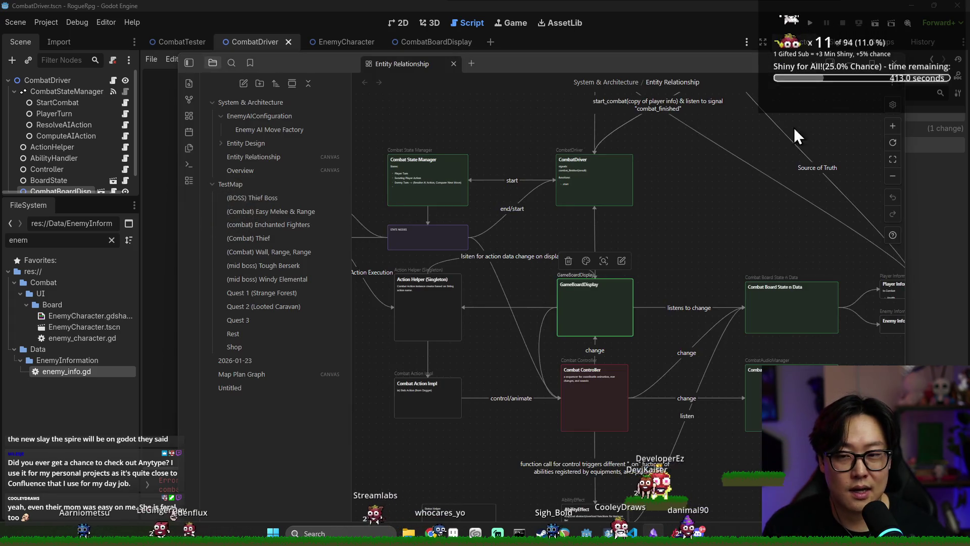
- Switch to the browser showing anytype.io and maximize its window
left_click(756, 2)
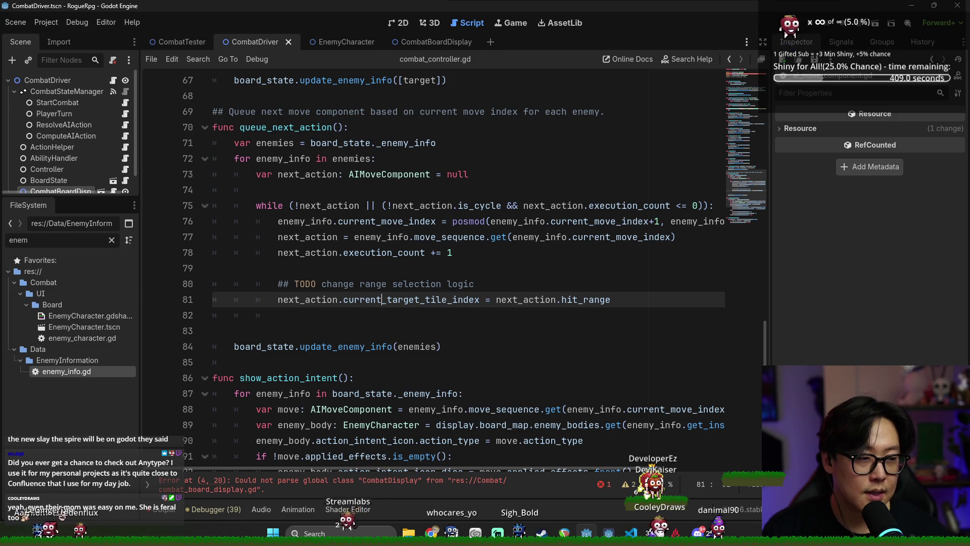
key("alt+Tab")
left_click_drag(507, 136, 312, 1)
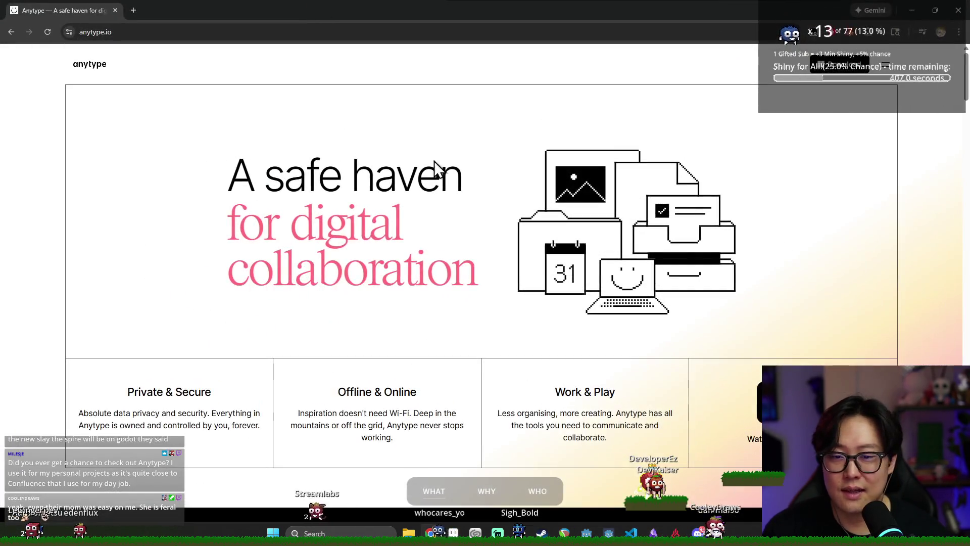
scroll(464, 244, "down", 10)
scroll(564, 255, "up", 5)
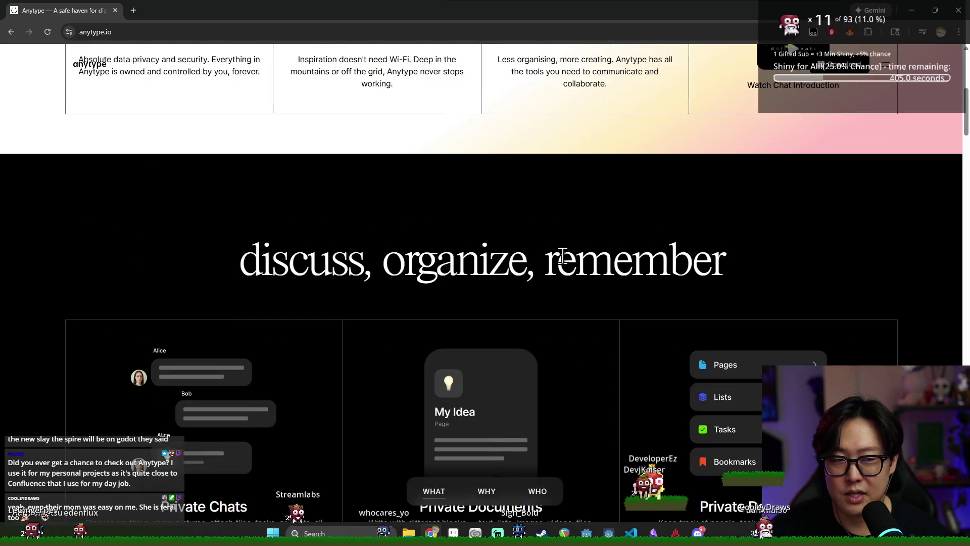
scroll(564, 255, "up", 6)
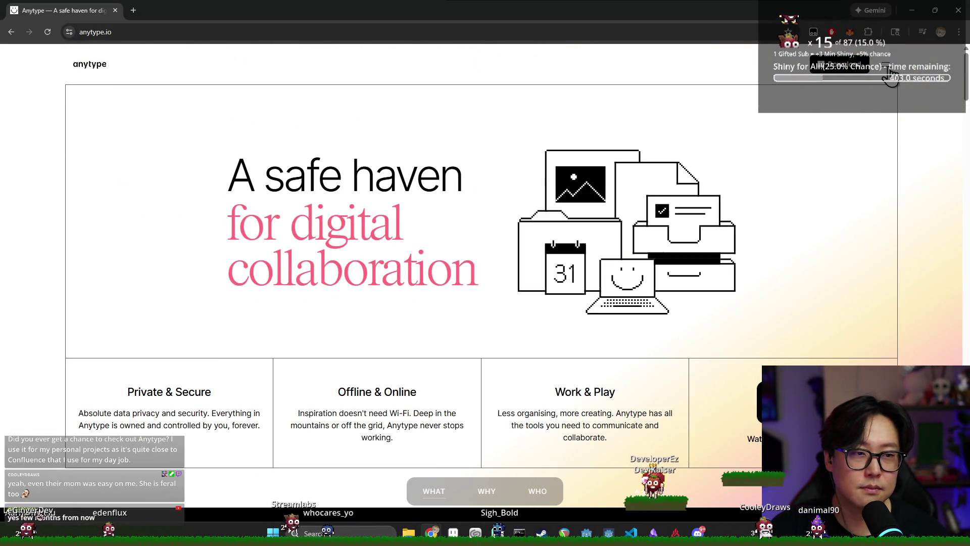
- Open and close the site menu, scroll through the homepage, and return to Godot
left_click(887, 70)
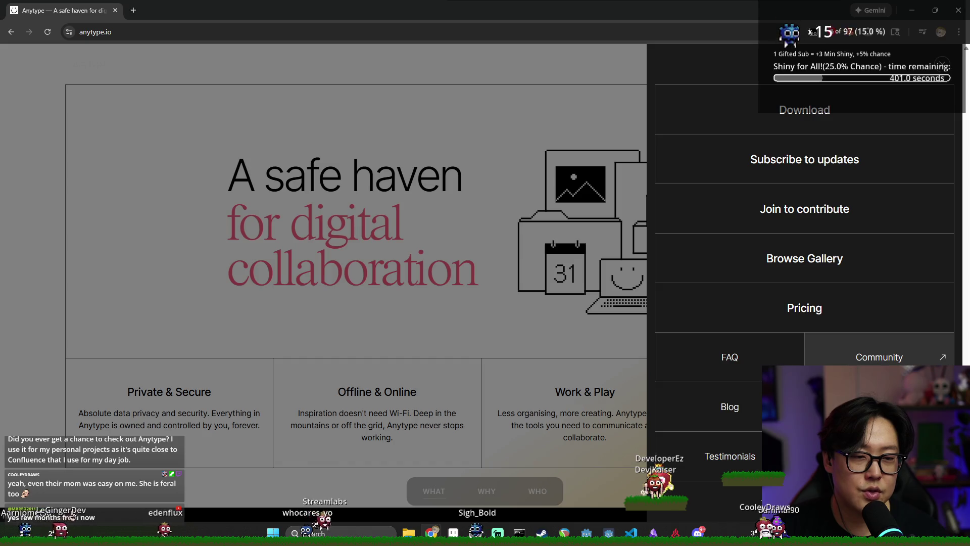
left_click(295, 195)
scroll(554, 229, "down", 15)
scroll(569, 236, "down", 15)
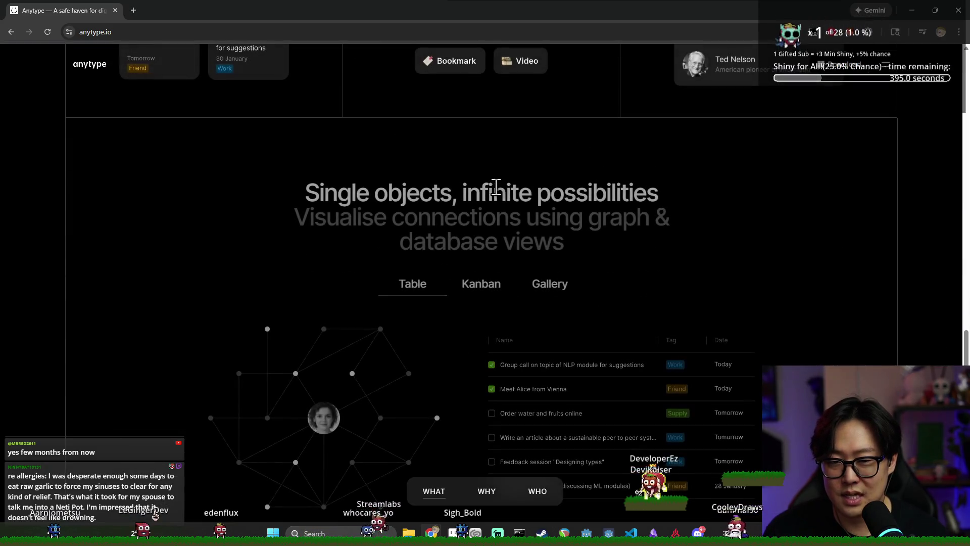
scroll(509, 202, "down", 15)
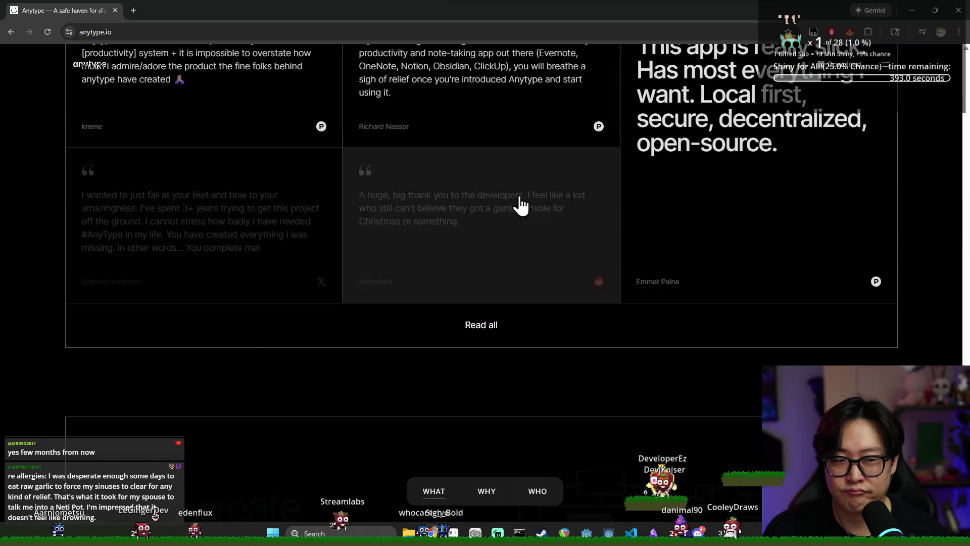
scroll(525, 187, "down", 5)
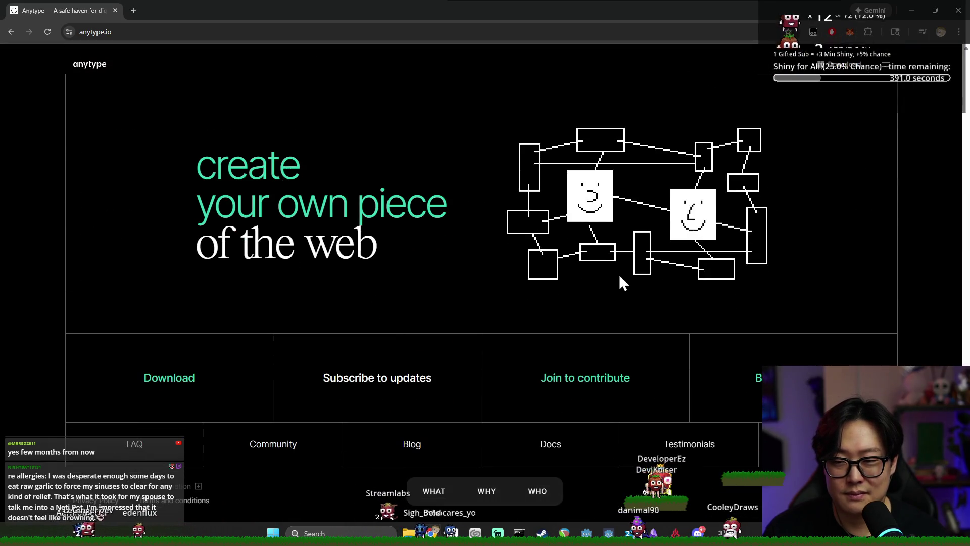
scroll(475, 274, "up", 20)
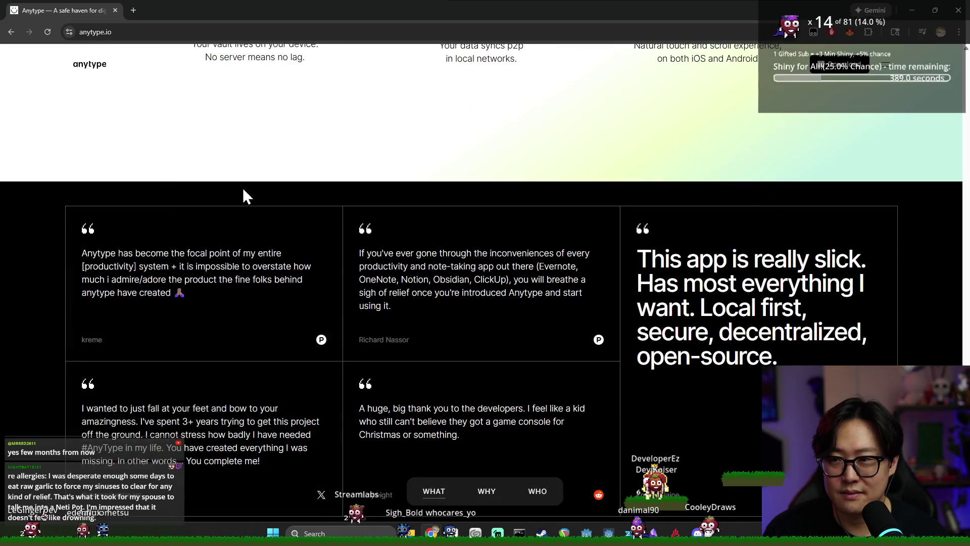
scroll(323, 167, "up", 15)
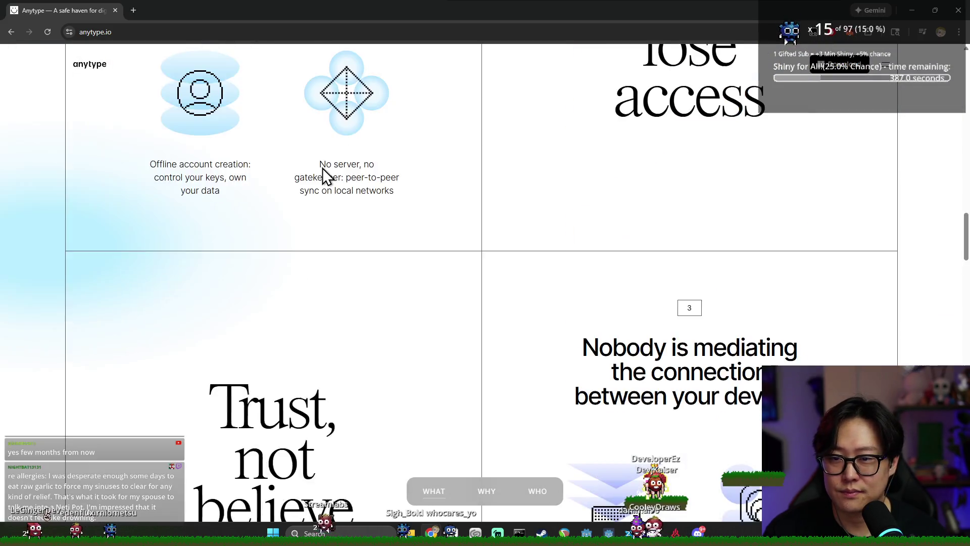
scroll(283, 132, "up", 10)
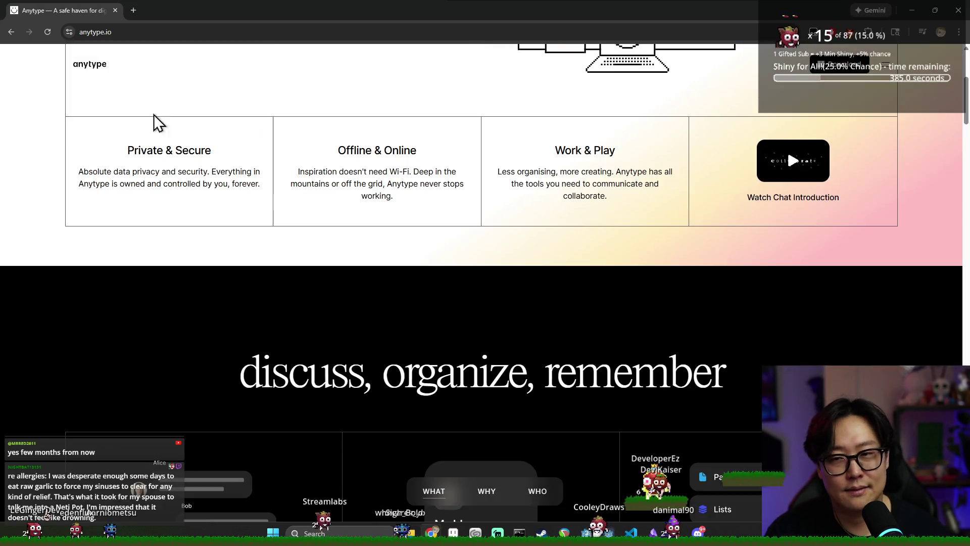
key("alt+Tab")
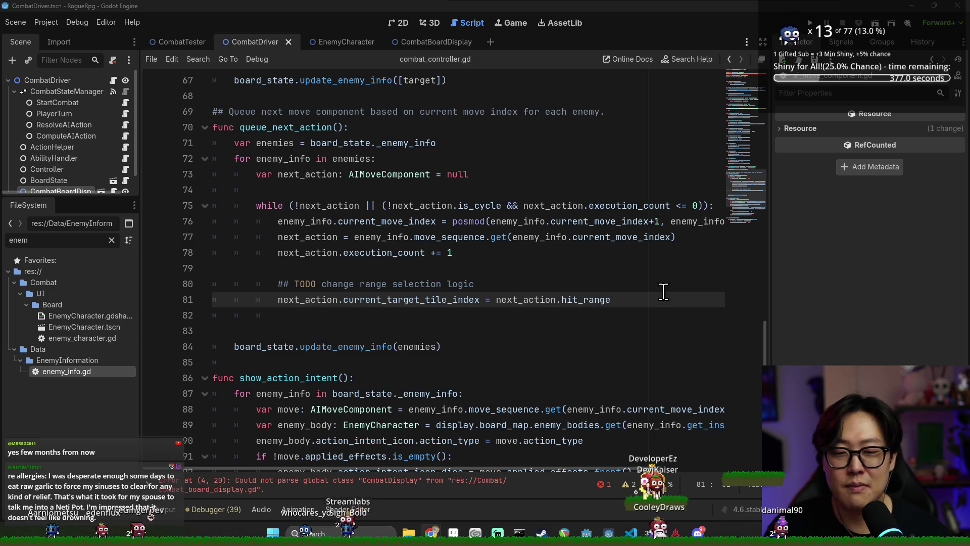
- Delete the stray blank line below the hit_range assignment and save the script
left_click(494, 310)
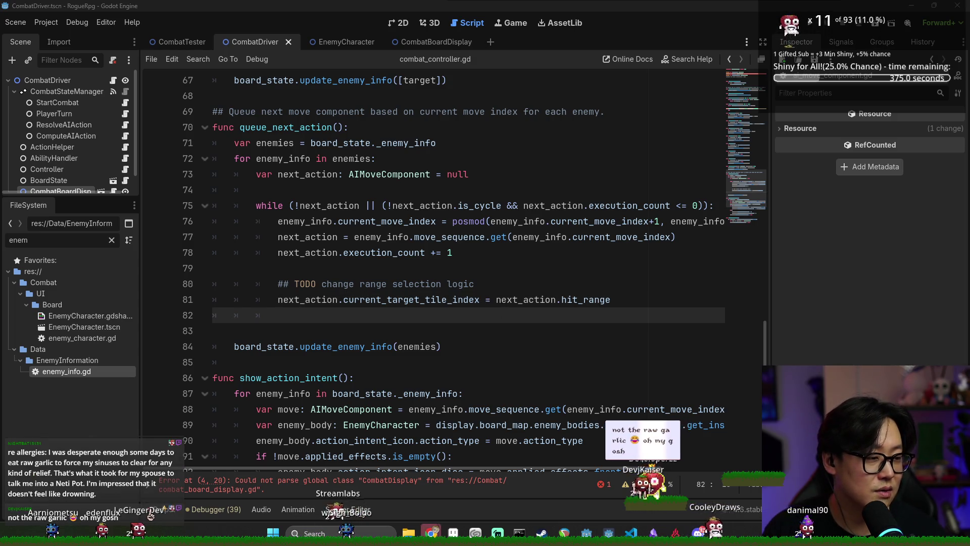
left_click(474, 327)
scroll(477, 328, "down", 4)
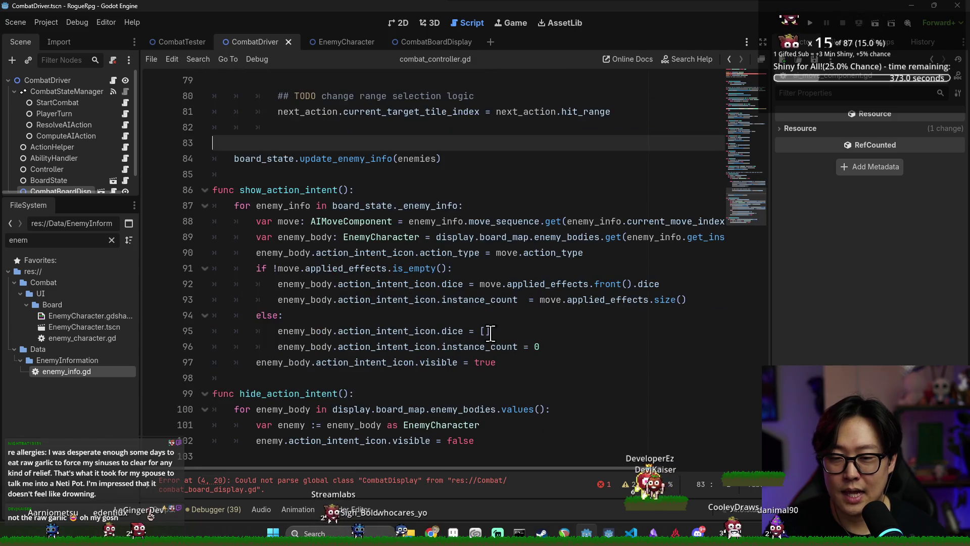
scroll(444, 335, "up", 4)
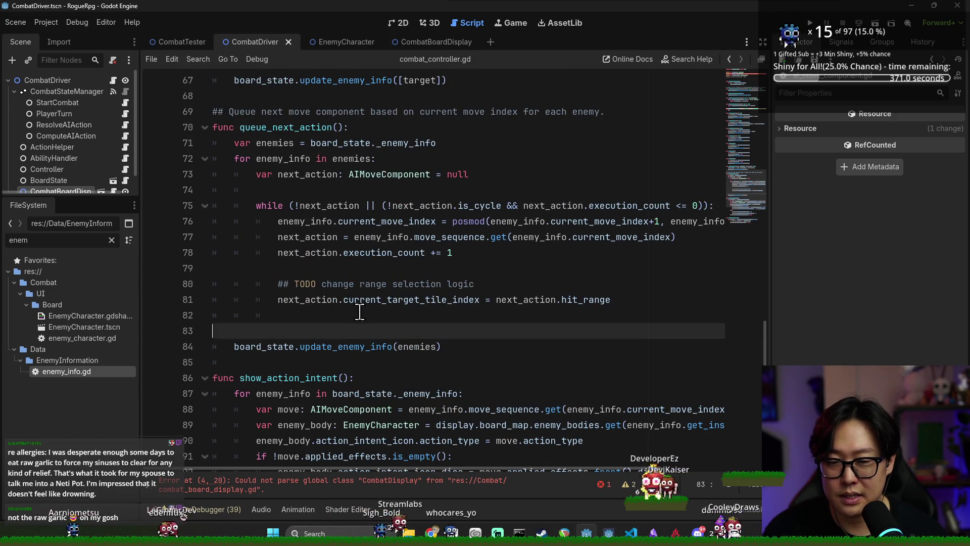
key("Up")
key("BackSpace")
key("ctrl+s")
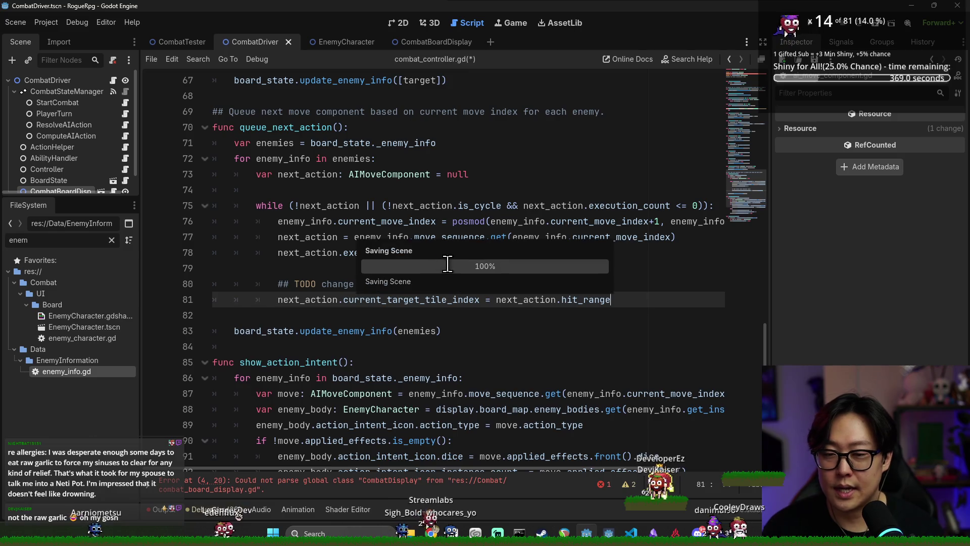
key("Up")
- Switch to the GitHub RogueRPG issues page
key("alt+Tab")
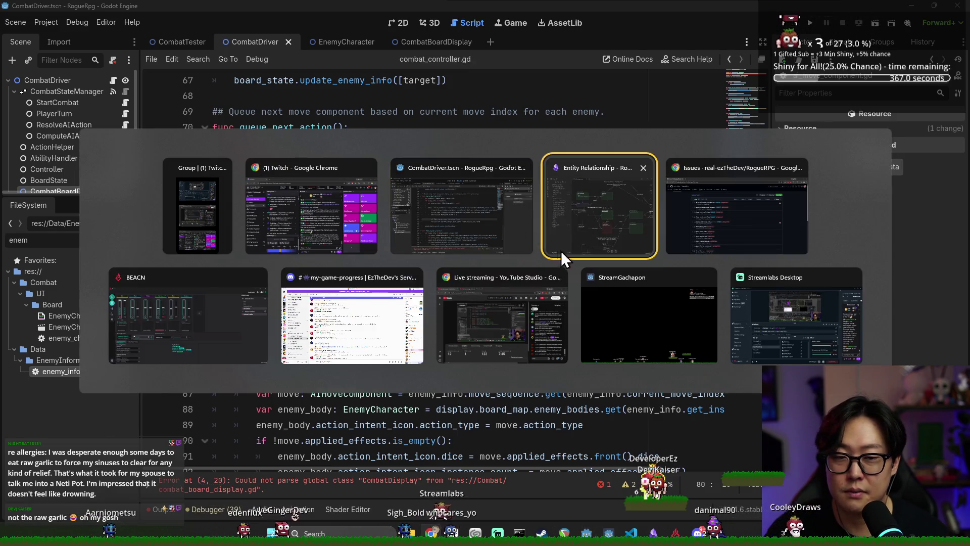
key("alt+Tab")
left_click(717, 244)
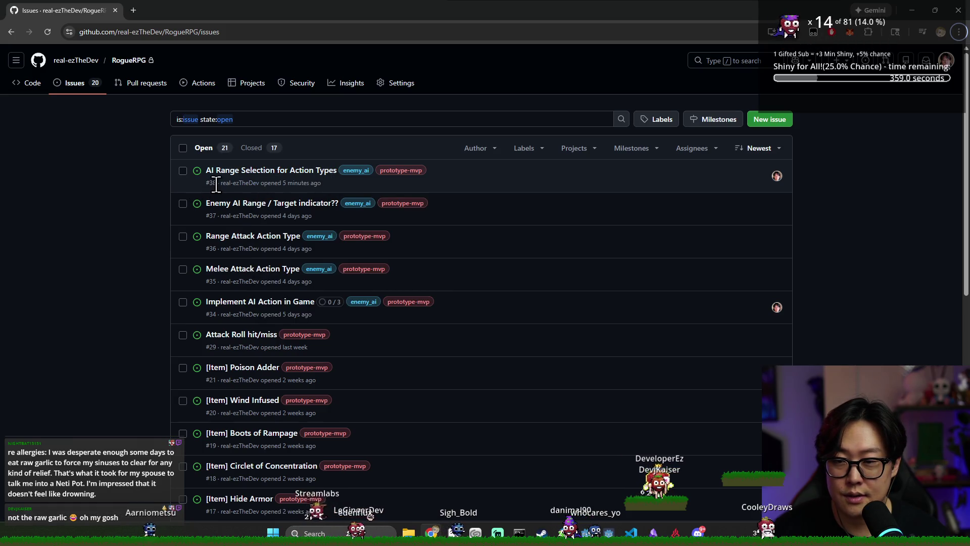
- Return to Godot and type 'Issue #38' in front of the range-selection TODO
key("alt+Tab")
type("Issue #38")
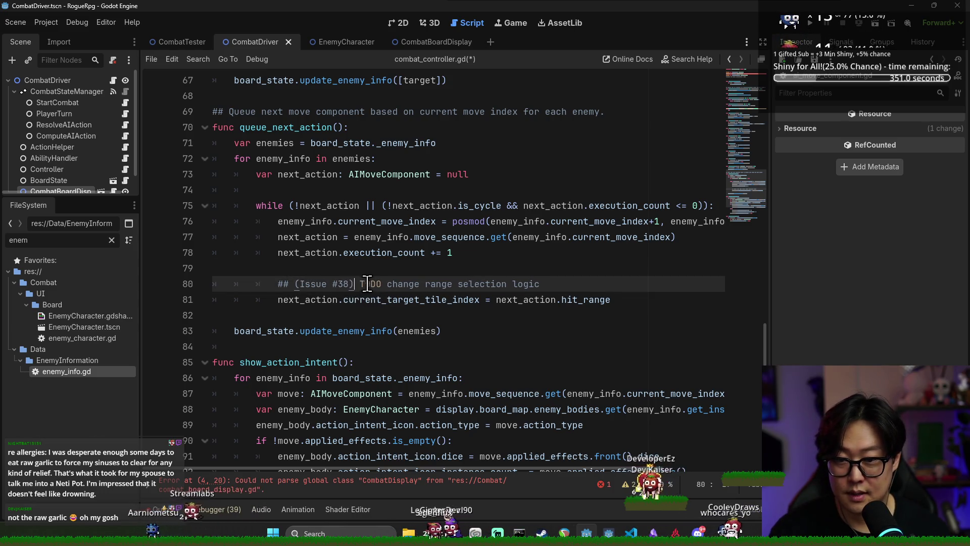
- Wrap 'Issue #38' in parentheses, move it after TODO followed by ':', and save
left_click_drag(355, 284, 298, 284)
type("(")
key("ctrl+x")
left_click(327, 284)
key("ctrl+v")
type(":")
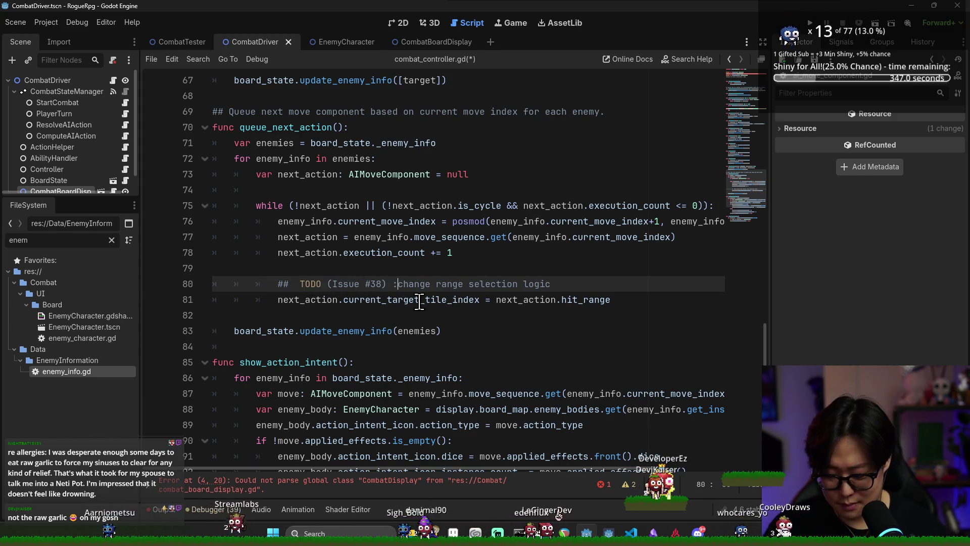
key("ctrl+s")
- Clear an accidental selection of lines 71–72, save again, and return to the TODO line
left_click_drag(381, 143, 375, 159)
left_click(455, 331)
key("ctrl+s")
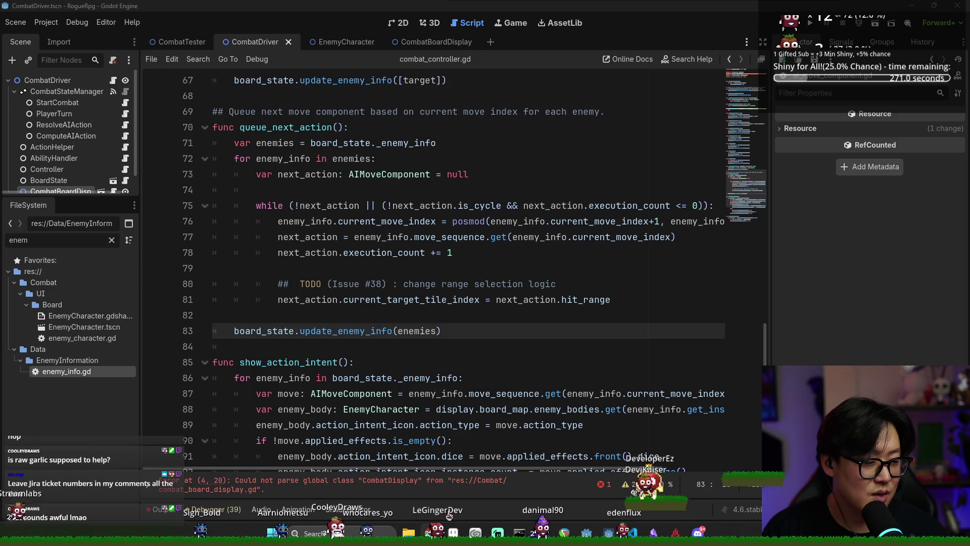
key("ctrl+s")
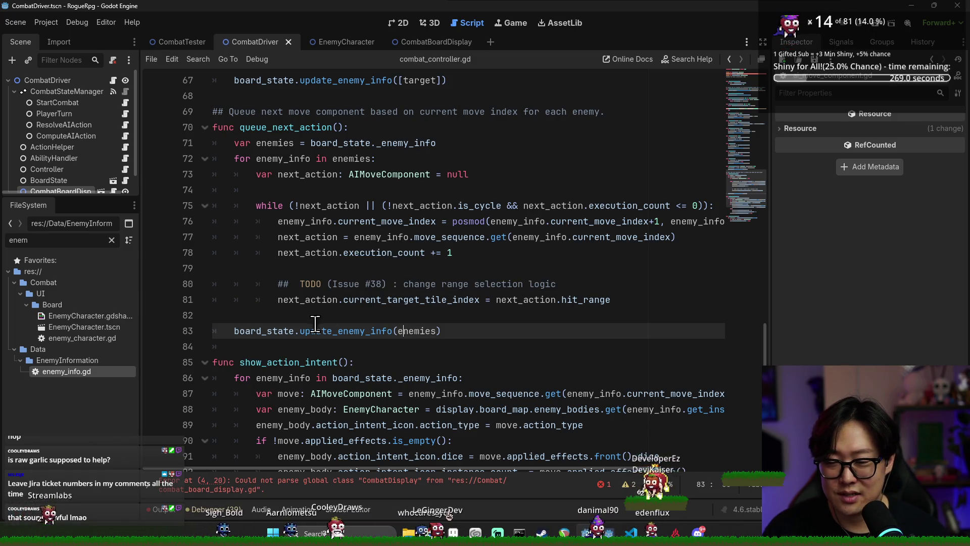
left_click(317, 283)
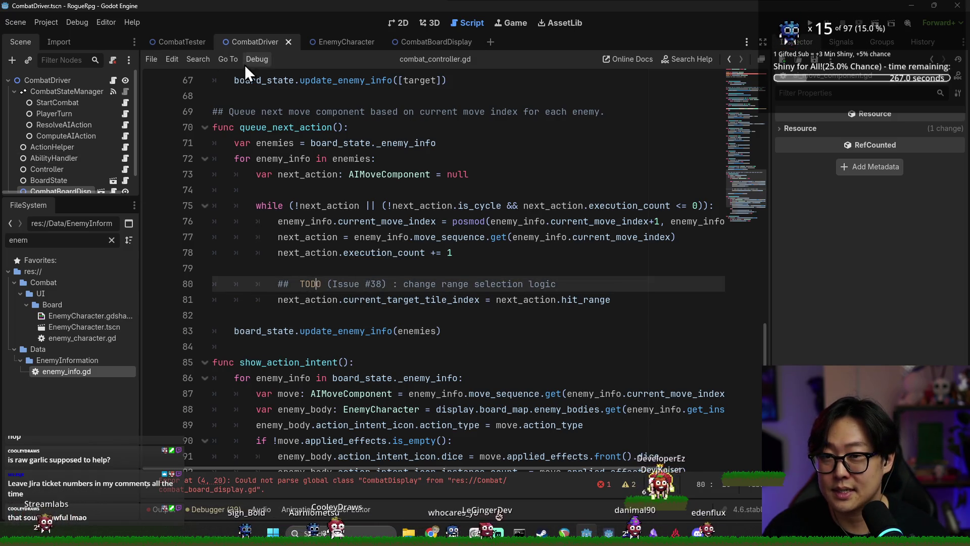
- In CombatBoardDisplay, replace the move.current_target_tile_index line 68 with the start of a for loop
left_click(419, 44)
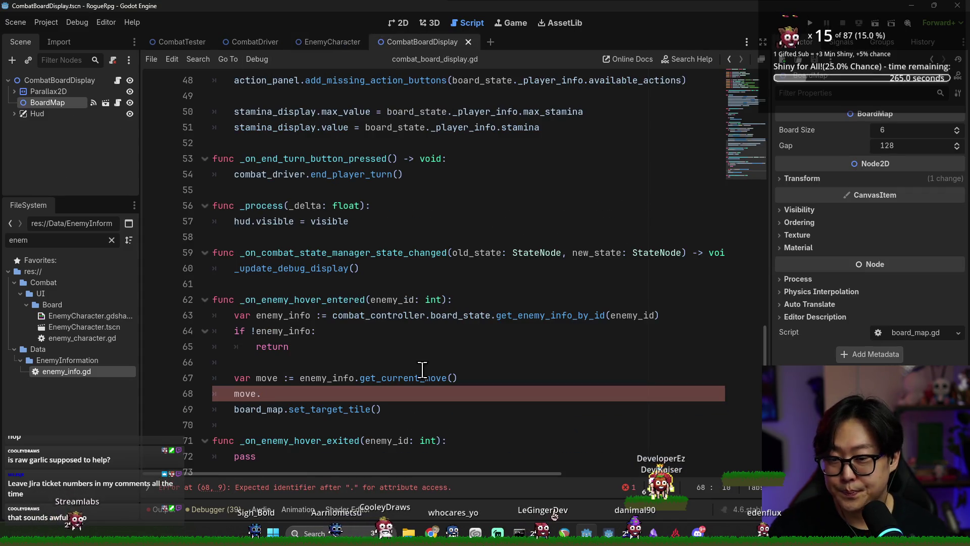
scroll(405, 379, "down", 1)
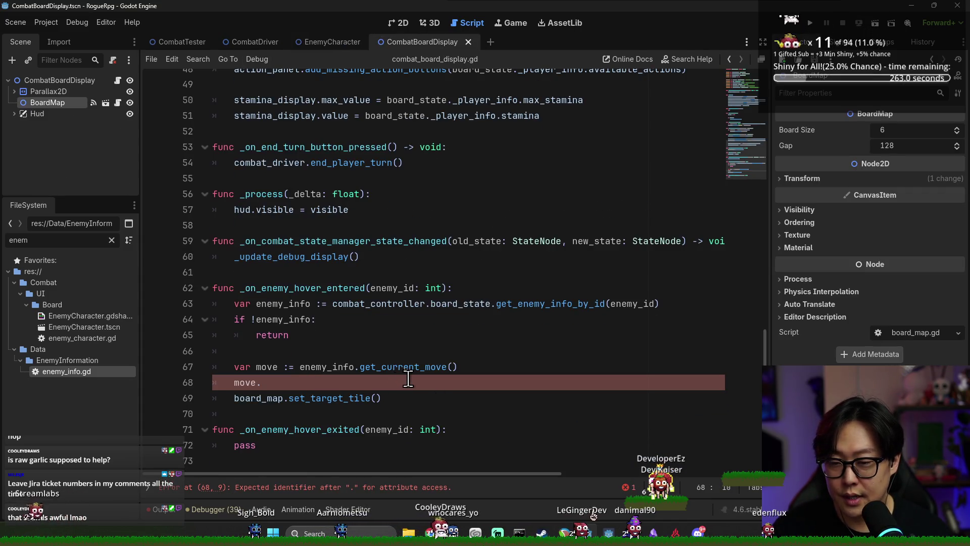
key("ctrl+space")
type("cu")
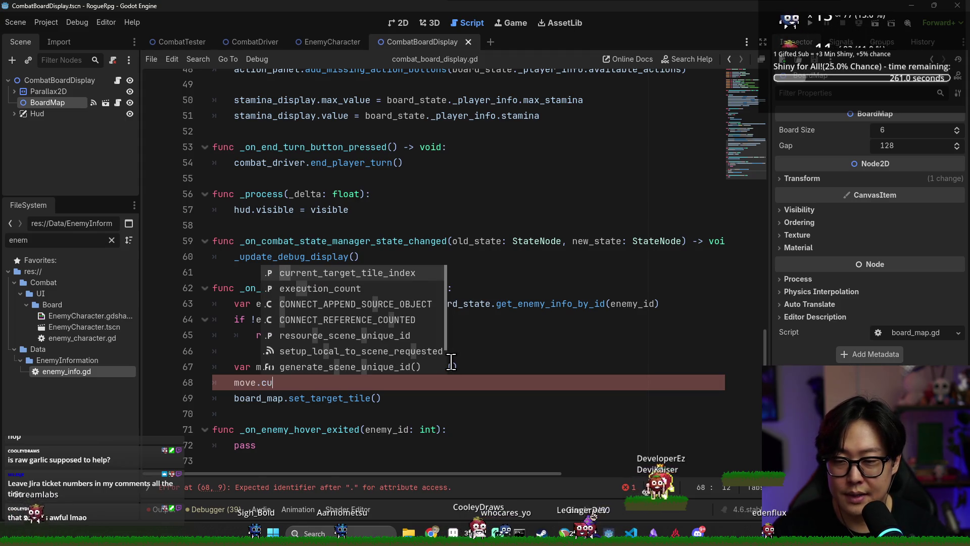
key("Return")
scroll(229, 398, "up", 1)
left_click_drag(228, 394, 400, 395)
key("ctrl+x")
left_click(423, 394)
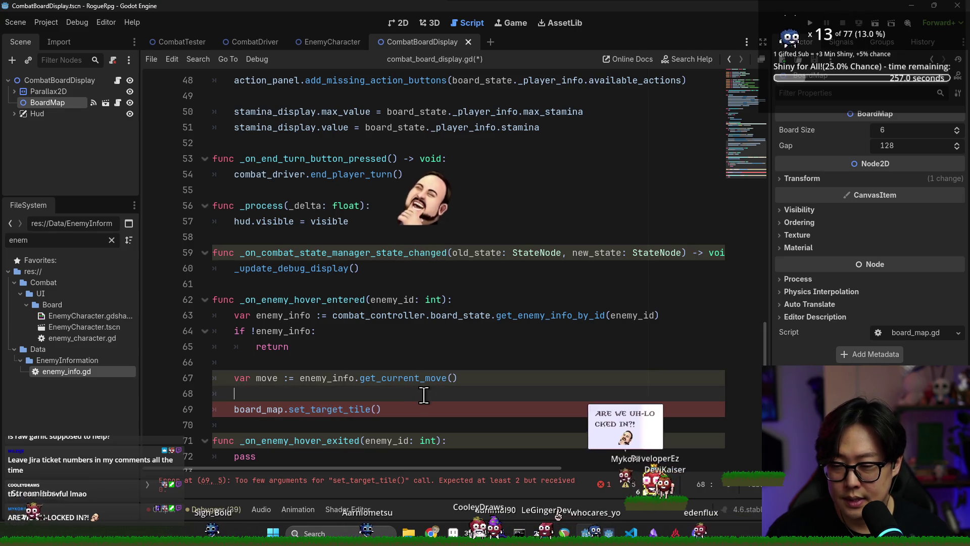
type("for")
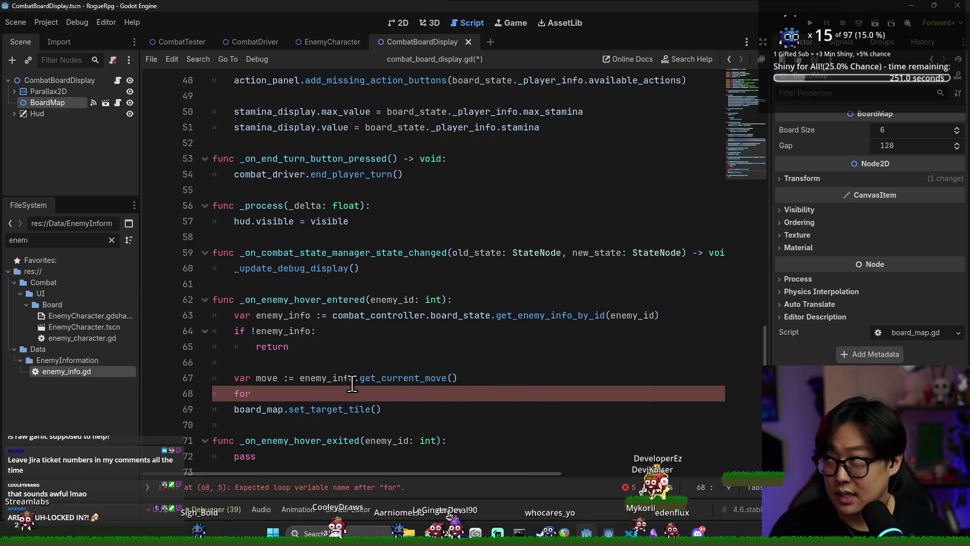
- Add a move.hit_range line above the for loop
left_click(483, 379)
key("Return")
type("move.")
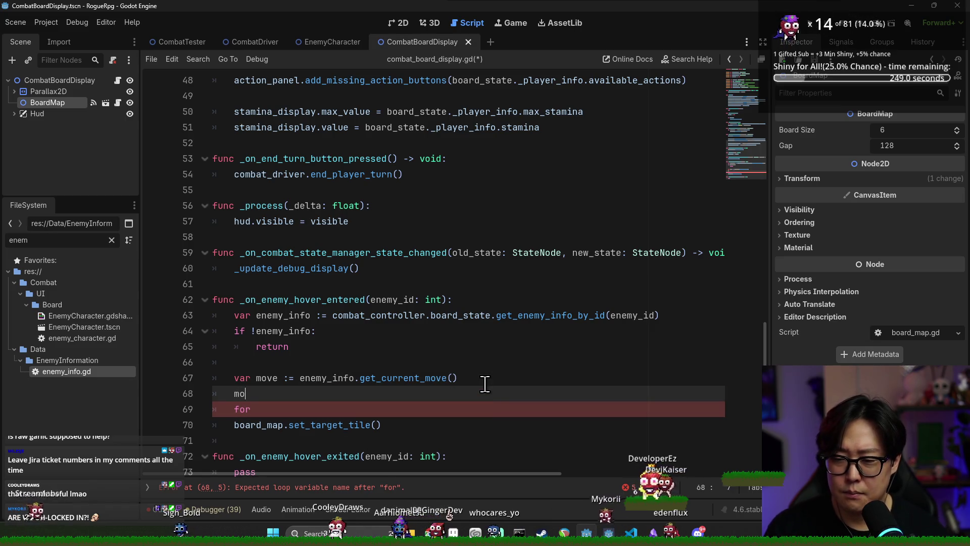
type("hit")
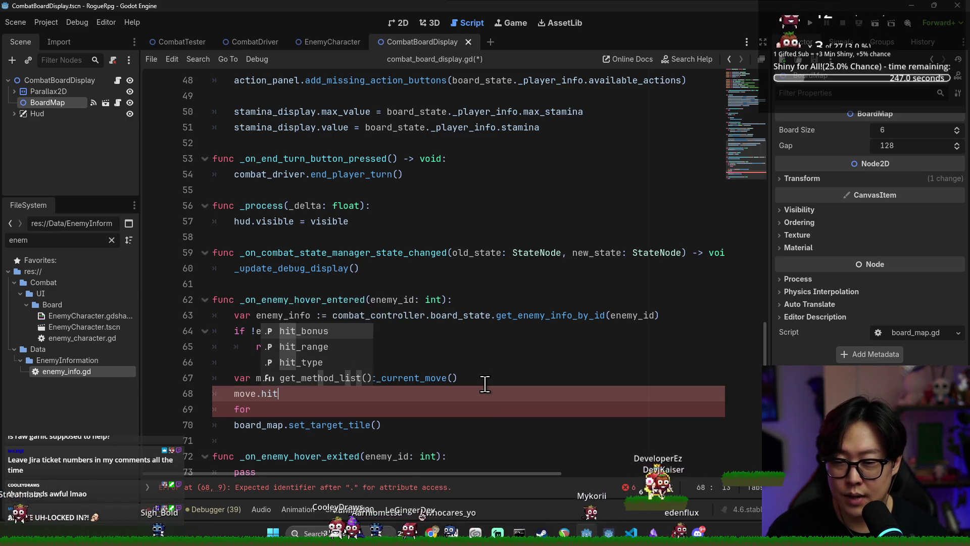
key("Return")
double_click(290, 394)
type("range")
key("Home")
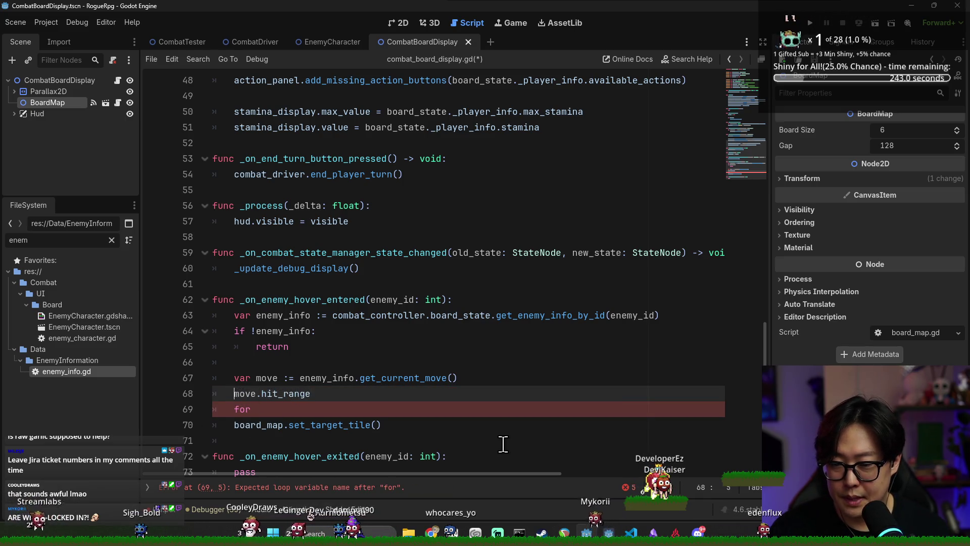
key("BackSpace")
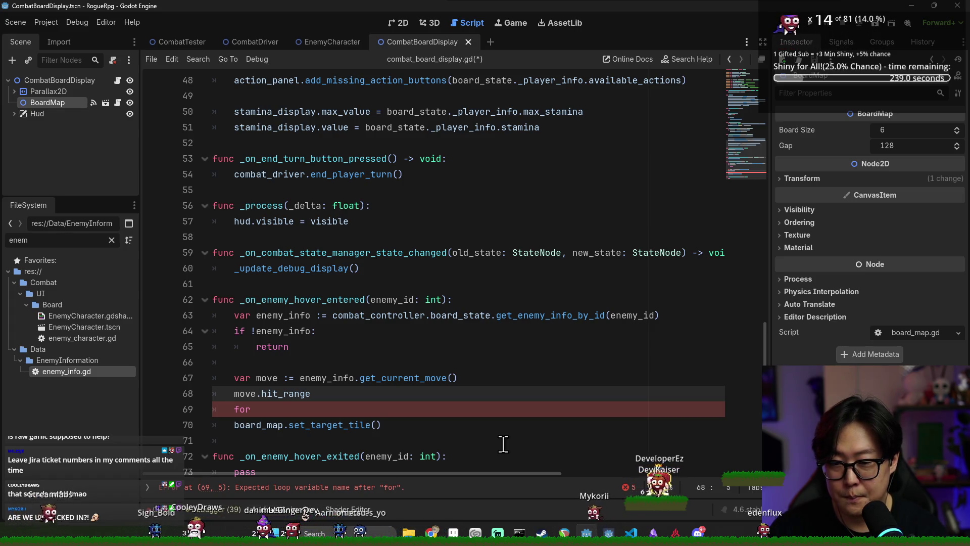
- Continue the loop as 'in range(move.current_target_tile_index' and start turning move.hit_range into a var declaration
left_click(328, 408)
type("in range(")
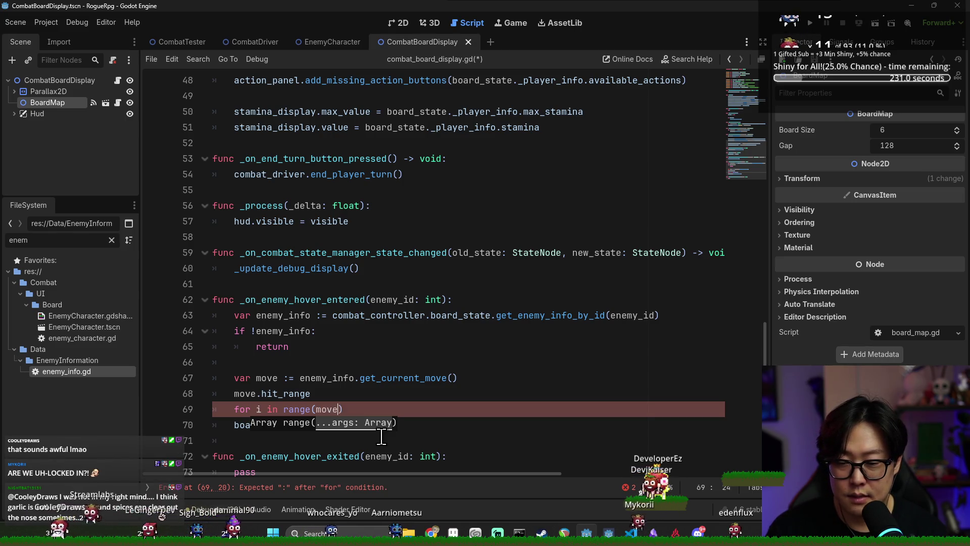
type("move.cu")
type("rrent")
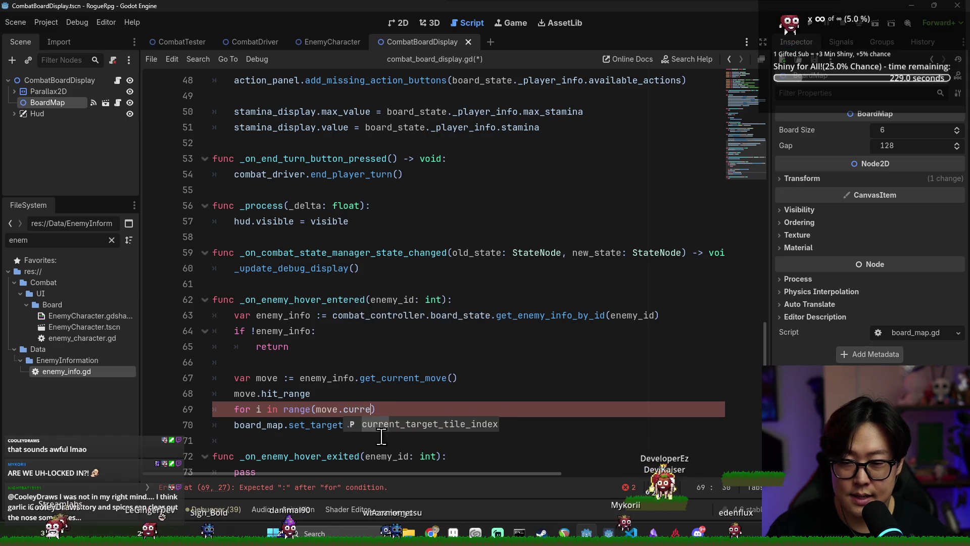
key("Return")
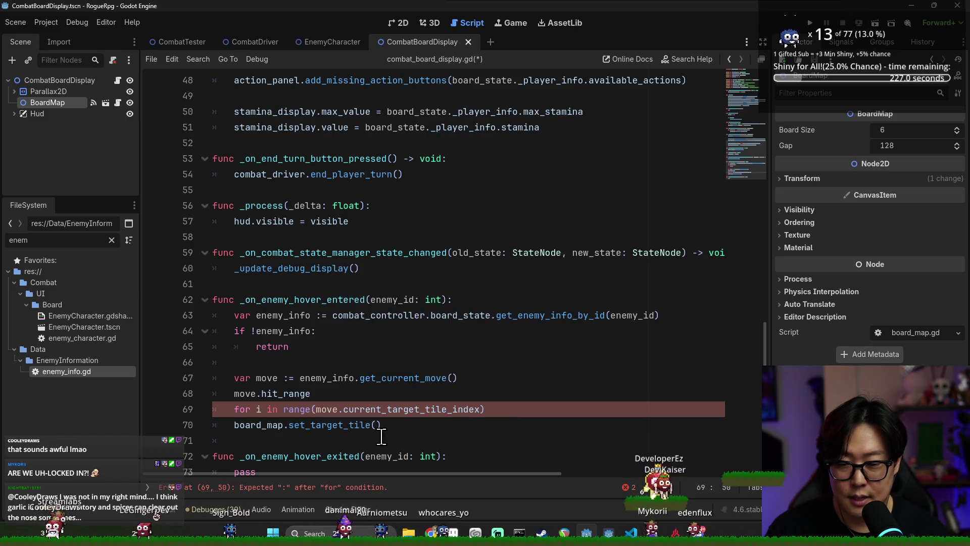
left_click(316, 393)
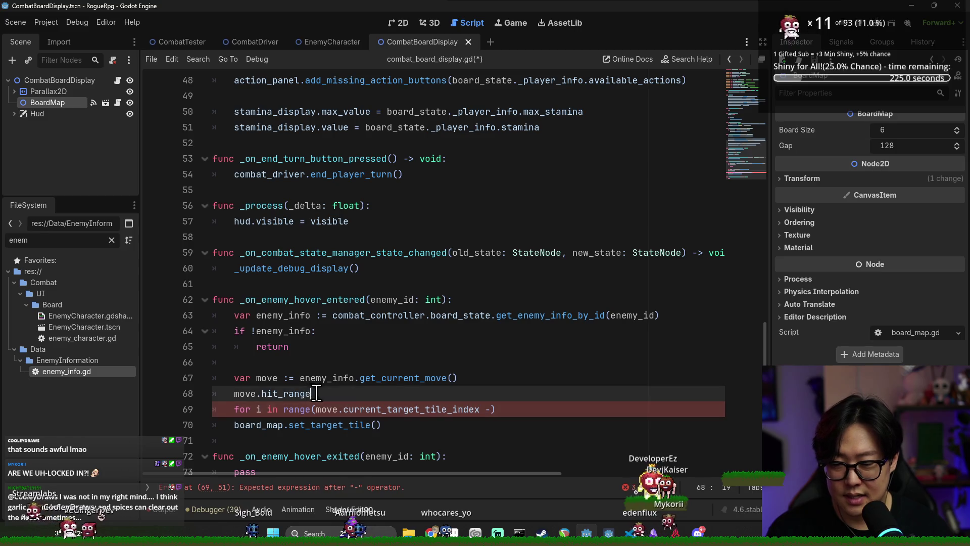
key("shift+Home")
type("var mi")
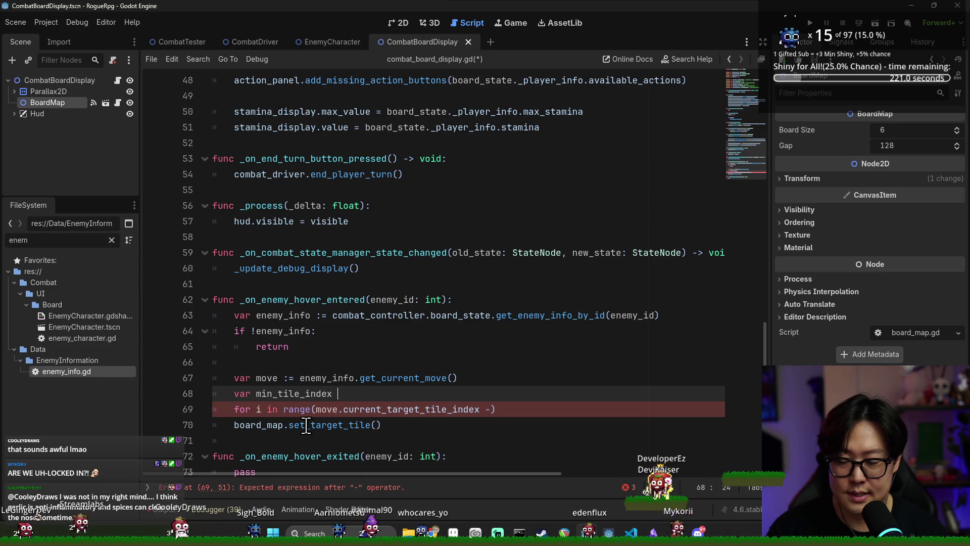
- Delete the unfinished min_tile_index line and wrap move.hit_range in parentheses within the range expression
key("ctrl+space")
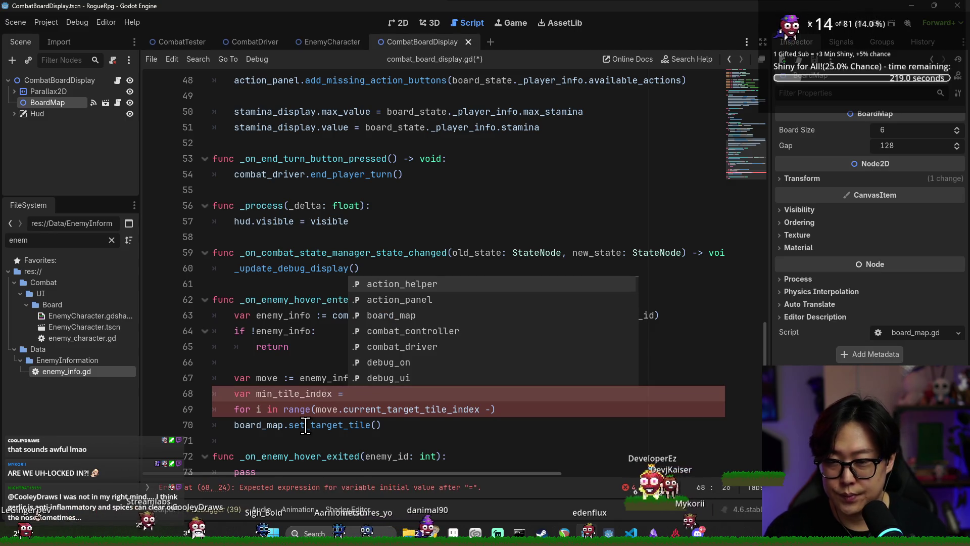
key("Escape")
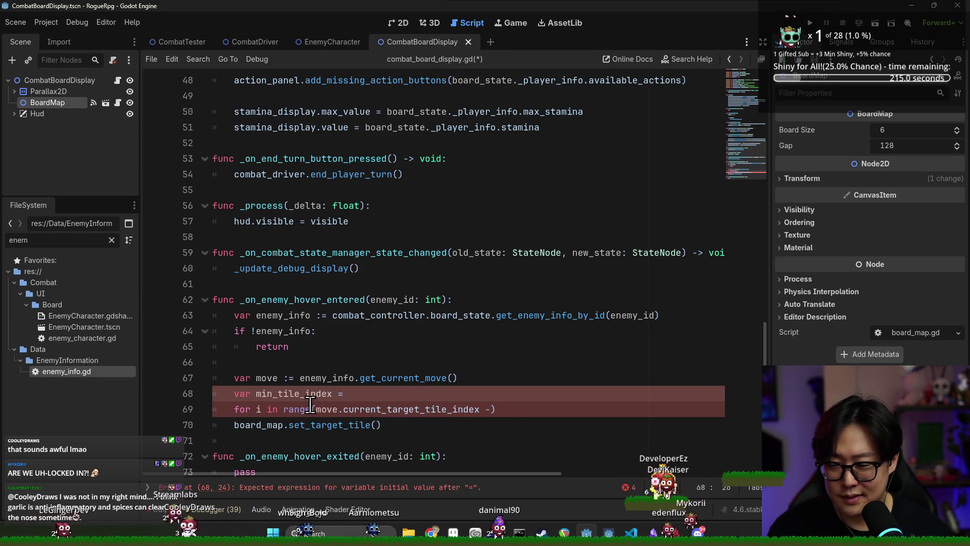
key("ctrl+shift+k")
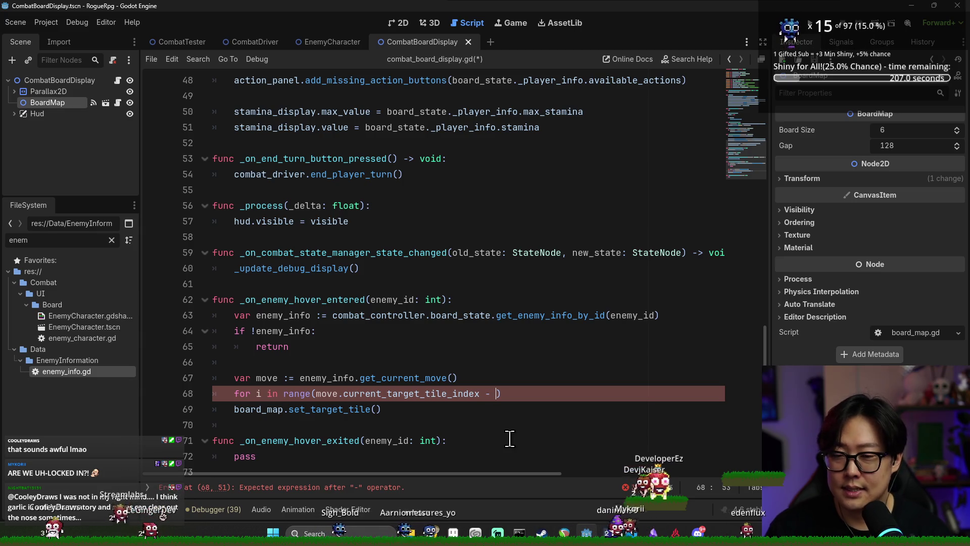
type(".")
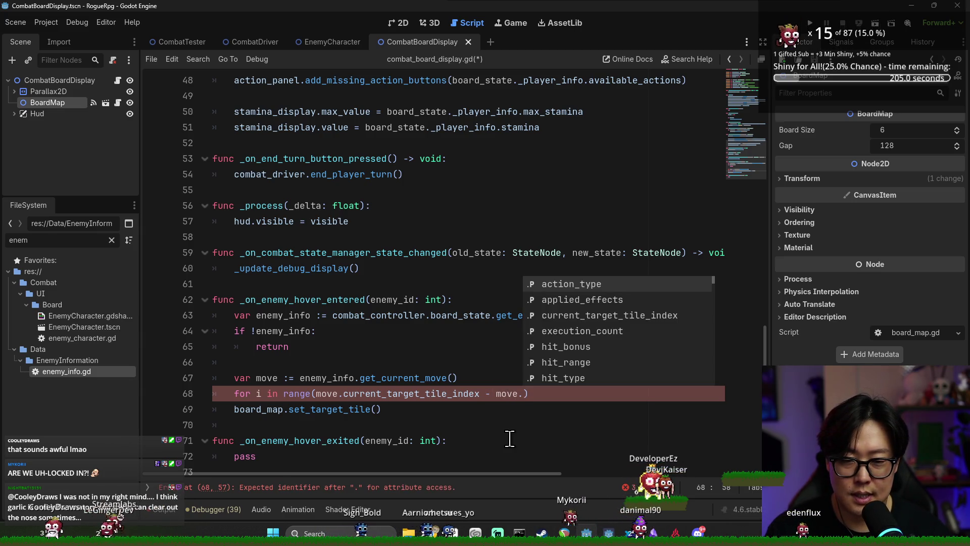
type("hit")
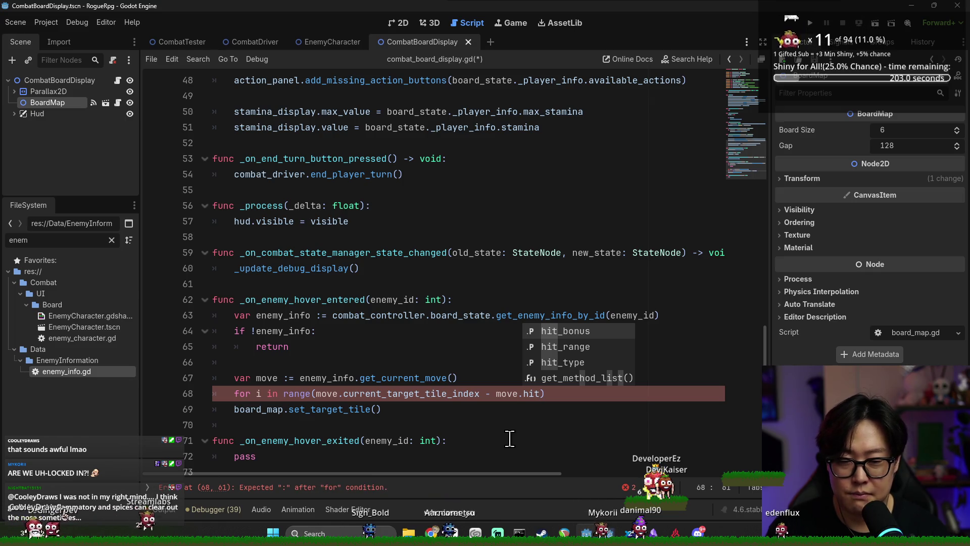
key("Down")
key("Return")
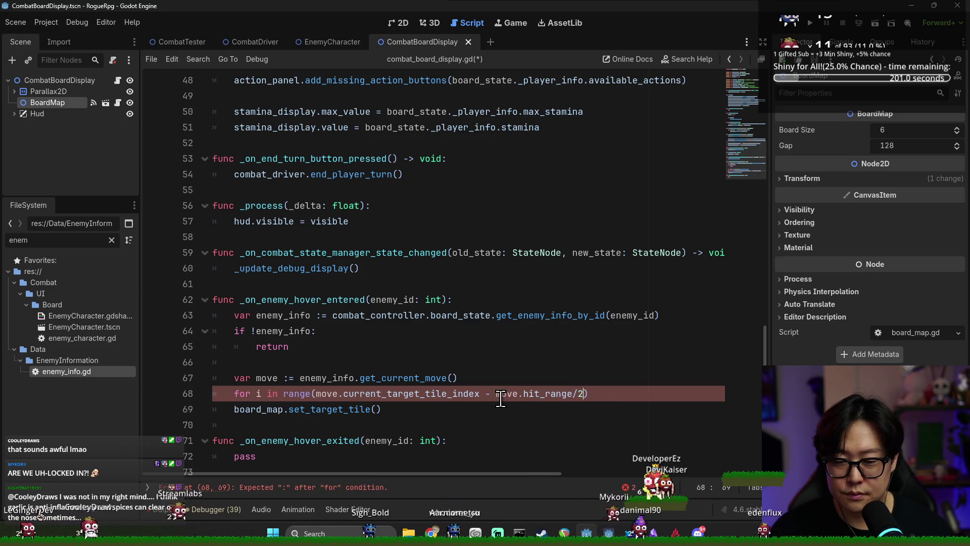
double_click(459, 393)
left_click(496, 395)
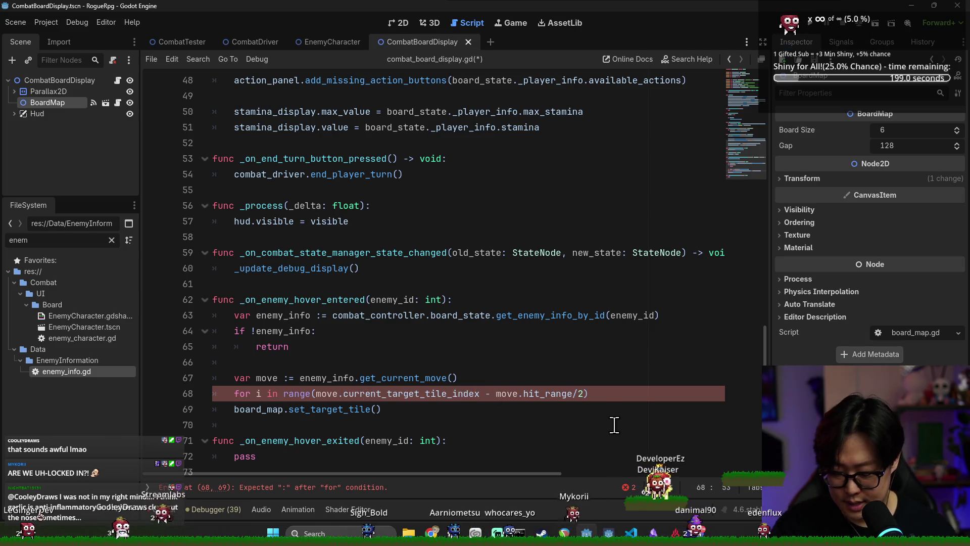
type("(")
key("End")
type(")")
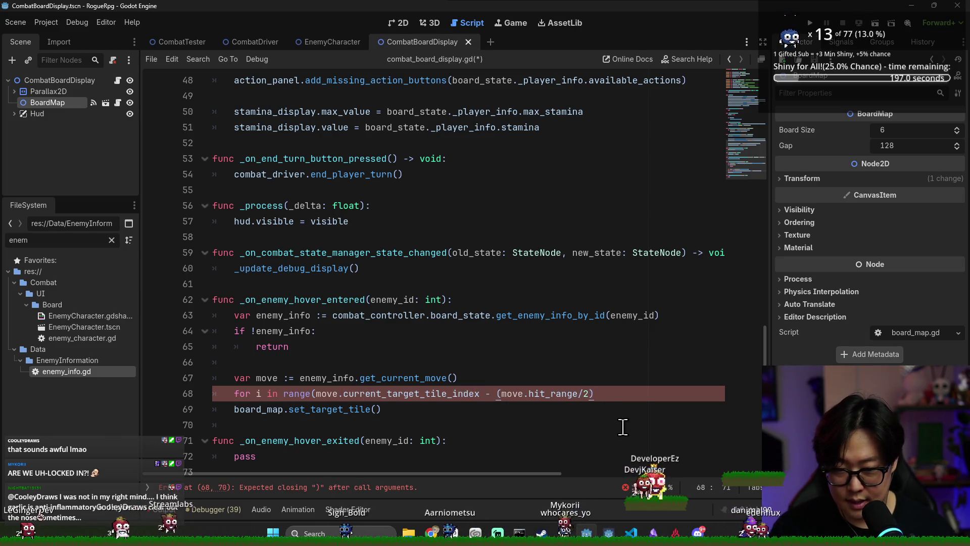
type(",")
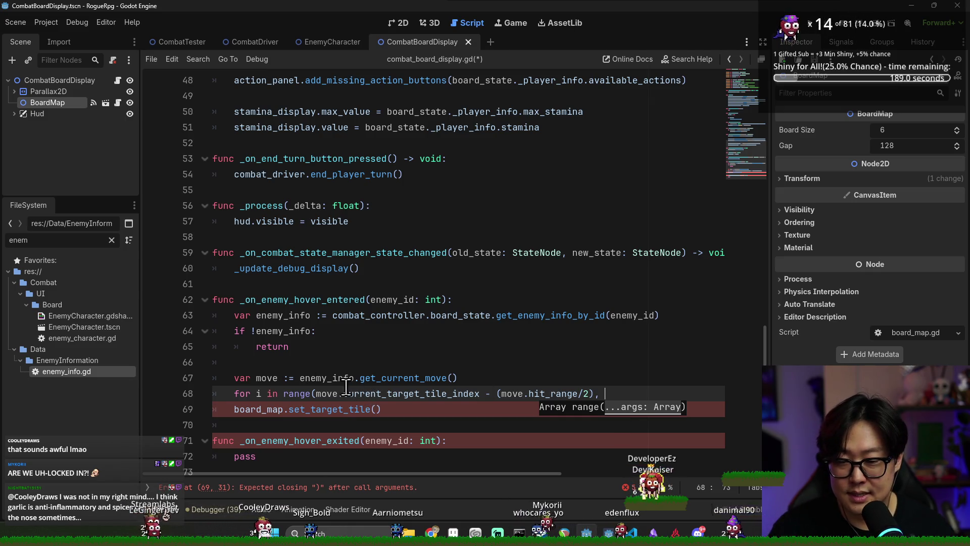
- Declare a hit_range_min_tile_index variable on a new line below the move variable
left_click(483, 380)
type("\\")
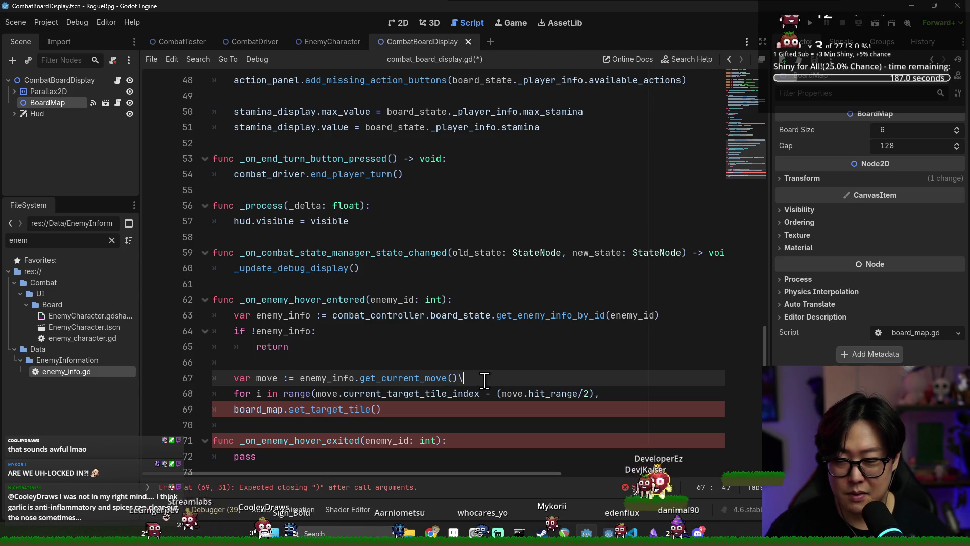
key("BackSpace")
key("Return")
type("var ")
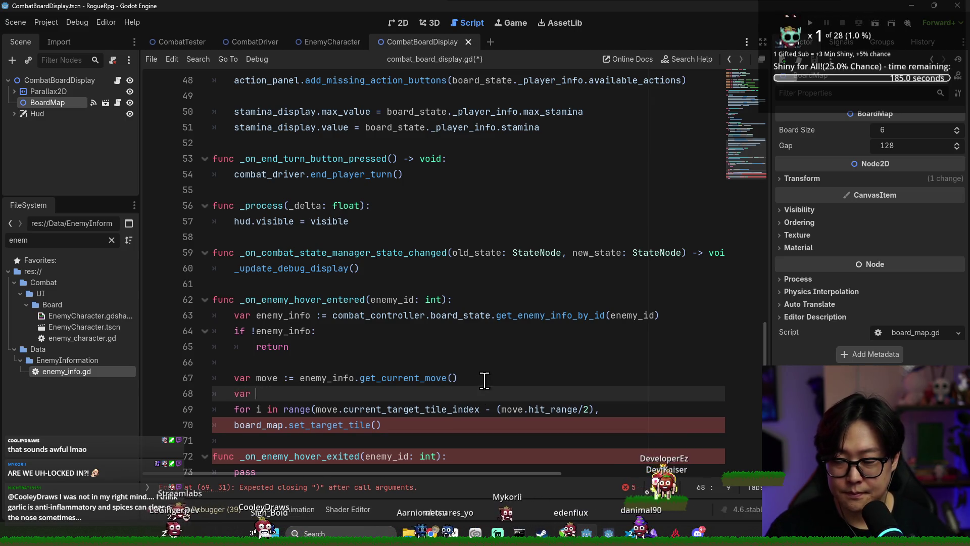
type("hit_range_min_tile :")
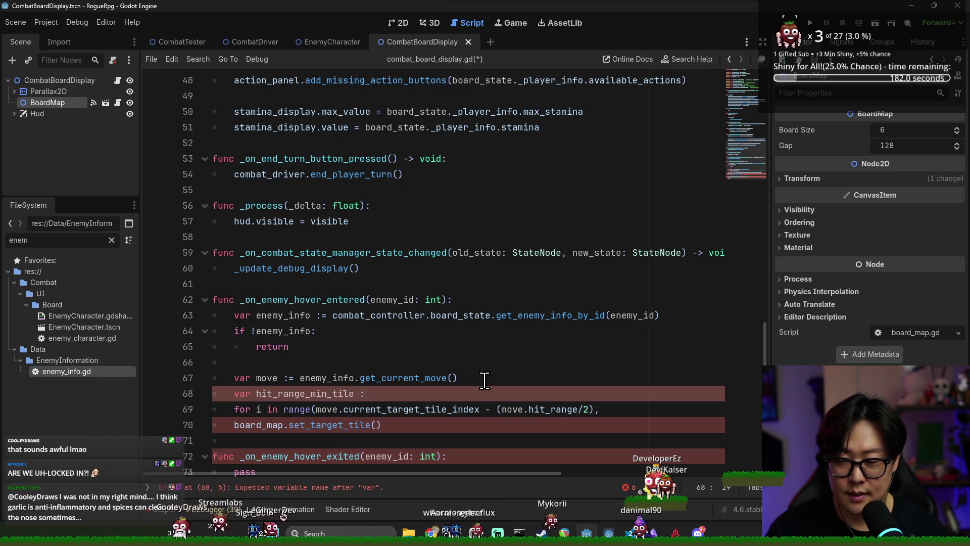
key("BackSpace")
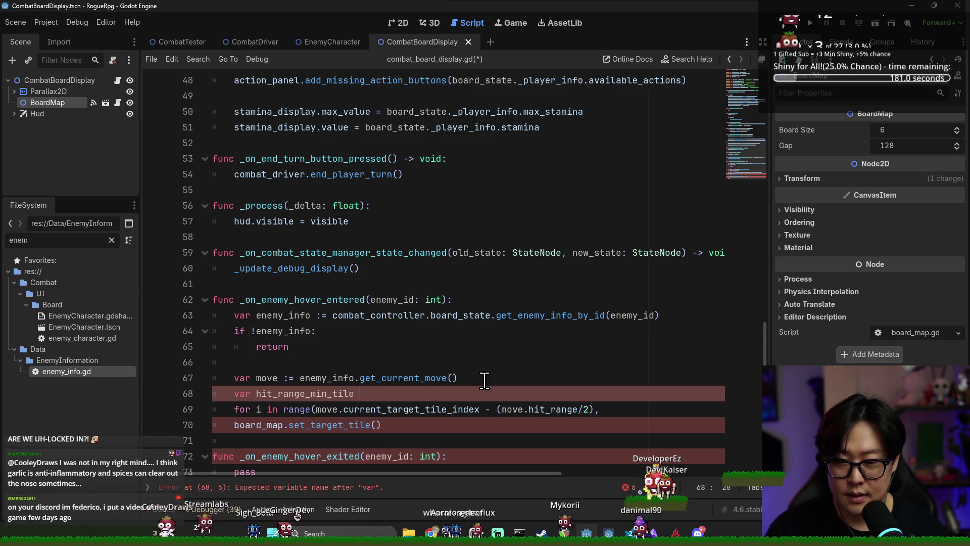
key("ctrl+space")
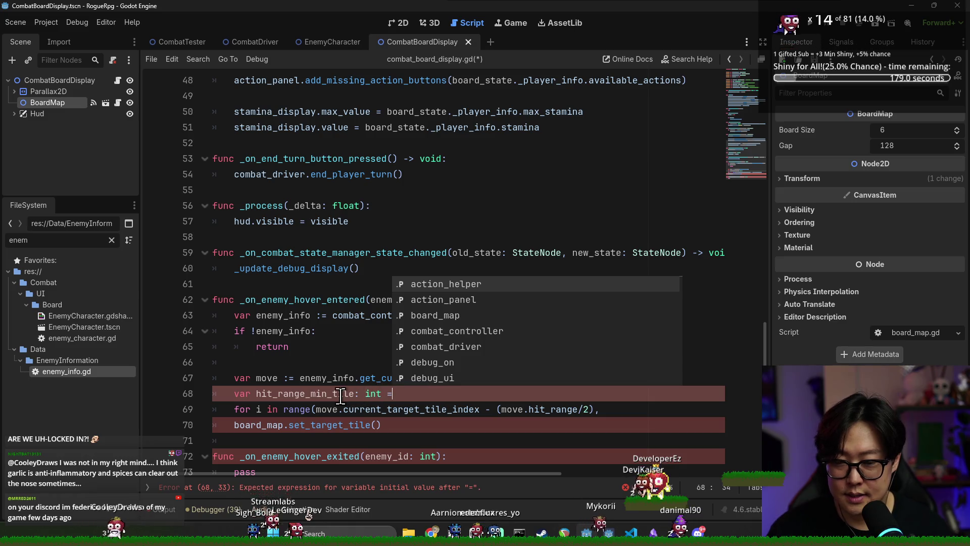
left_click(349, 393)
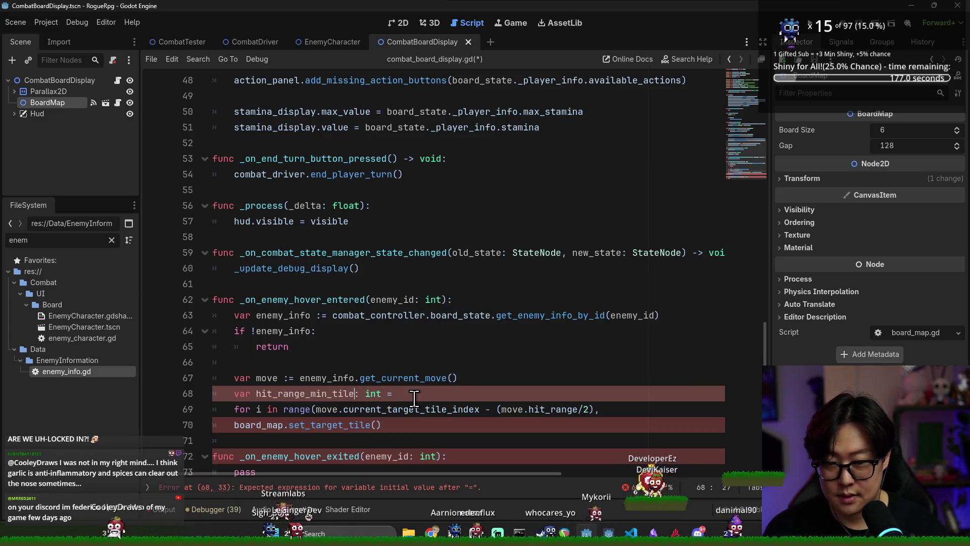
double_click(352, 393)
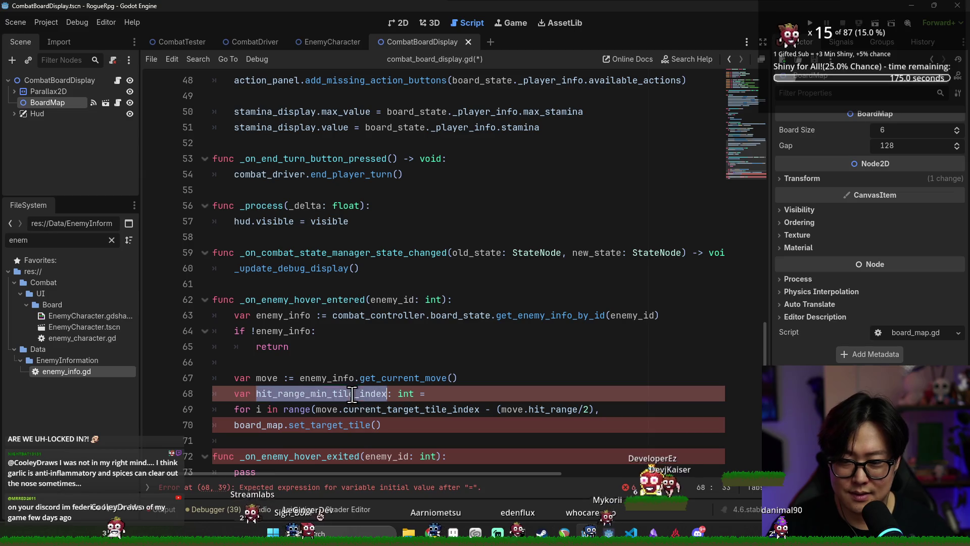
- Move the range start-index expression into hit_range_min_tile_index's value
left_click(332, 408)
left_click_drag(316, 408, 599, 409)
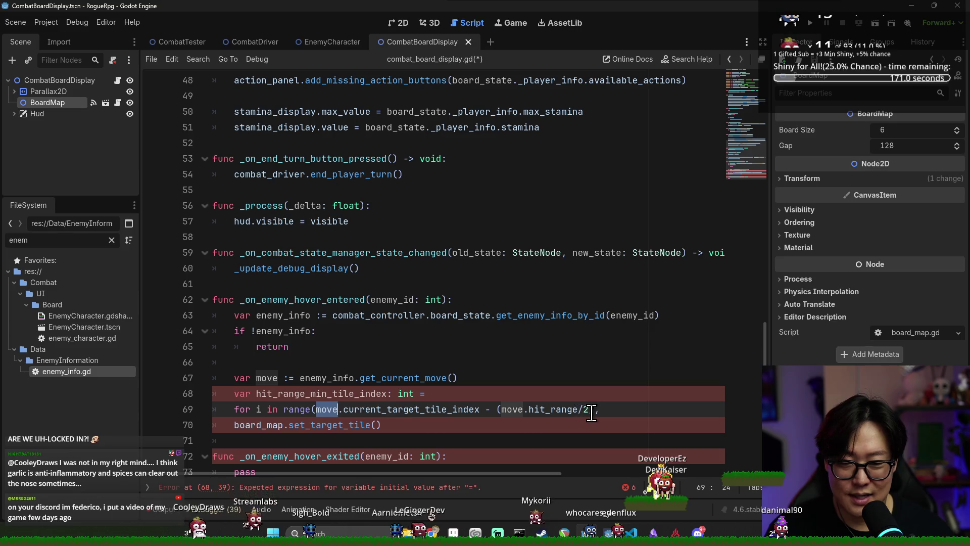
key("ctrl+x")
left_click(510, 394)
key("ctrl+v")
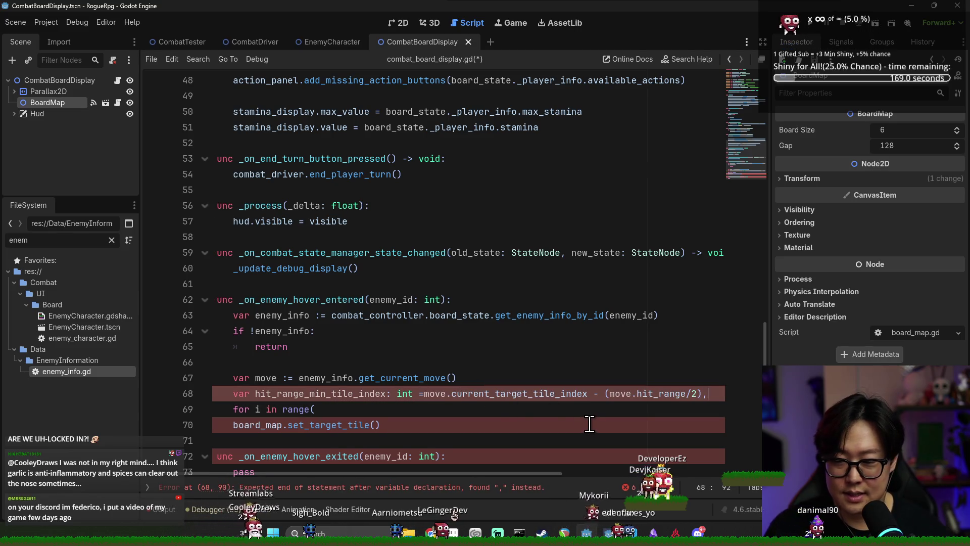
key("BackSpace")
key("Return")
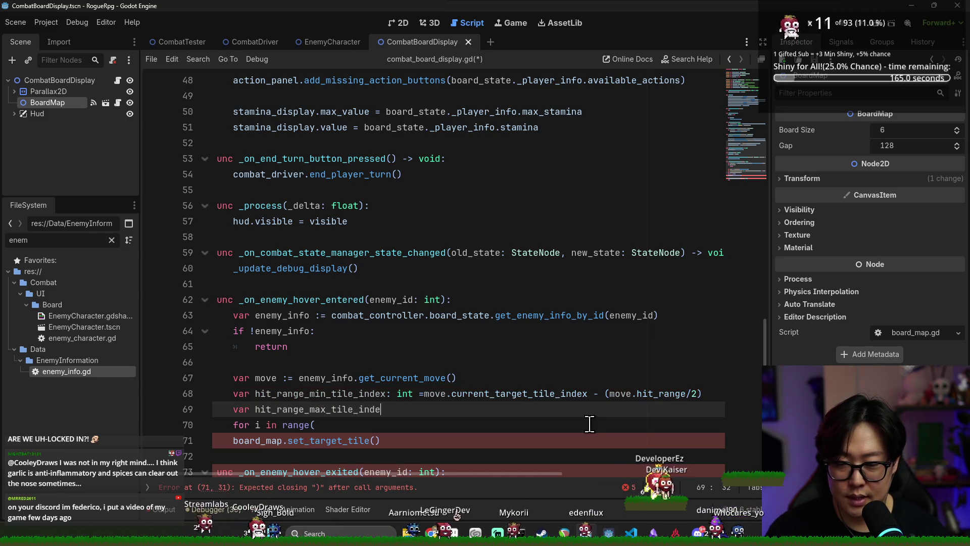
- Set hit_range_max_tile_index to hit_range_min_tile_index + move.hit_range
left_click(424, 393)
left_click(460, 398)
left_click(437, 395)
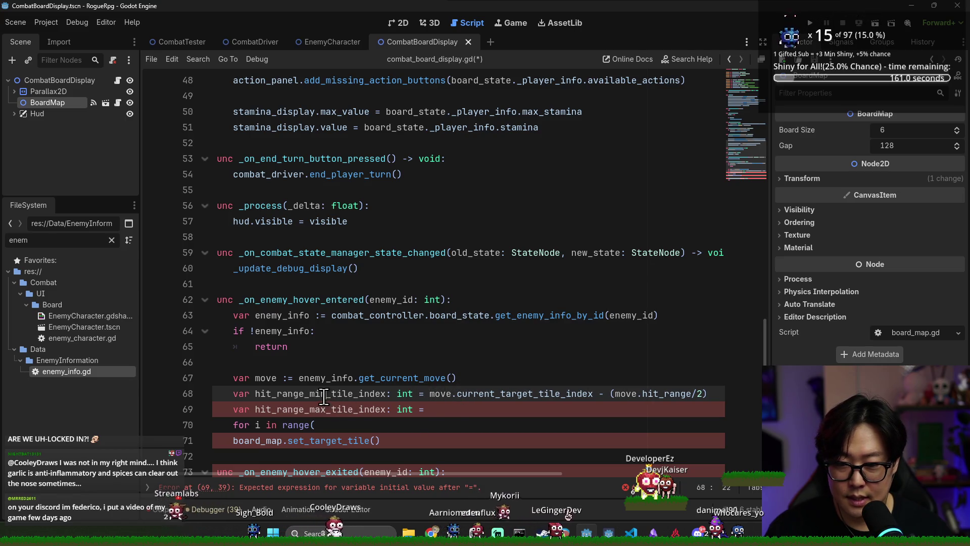
left_click(444, 410)
type("hit_range_min_tile_index +")
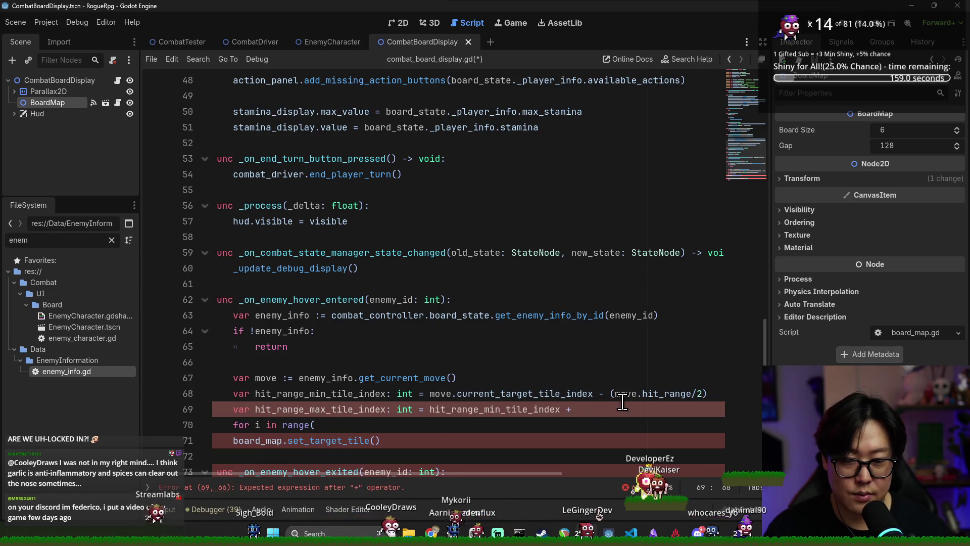
left_click_drag(615, 394, 702, 394)
key("ctrl+c")
left_click_drag(596, 410, 600, 422)
key("ctrl+v")
key("ctrl+z")
- Rewrite the for loop as range(hit_range_min_tile_index, hit_range_max_tile_index)
double_click(320, 393)
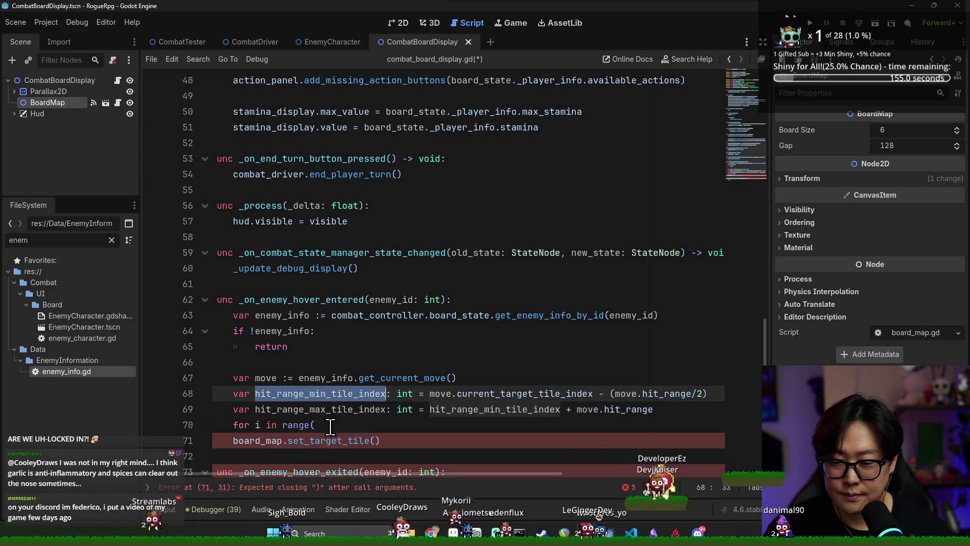
key("ctrl+c")
left_click(329, 426)
key("ctrl+v")
type(",")
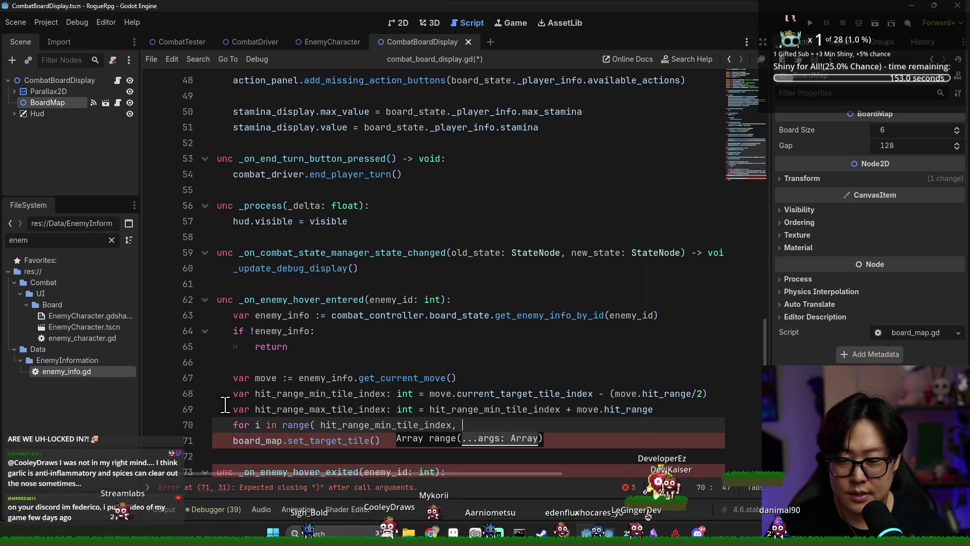
double_click(320, 409)
key("ctrl+c")
left_click(516, 429)
key("ctrl+v")
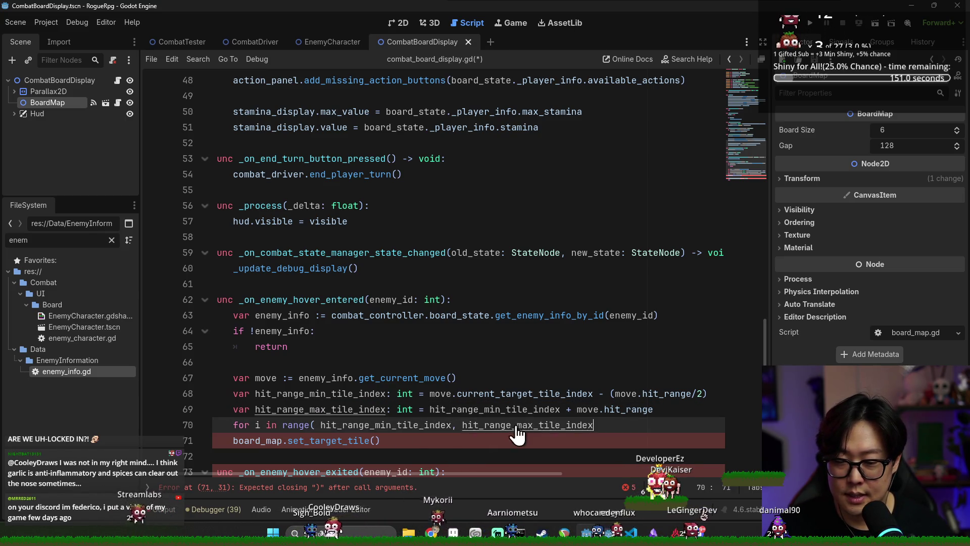
type(")")
left_click(320, 425)
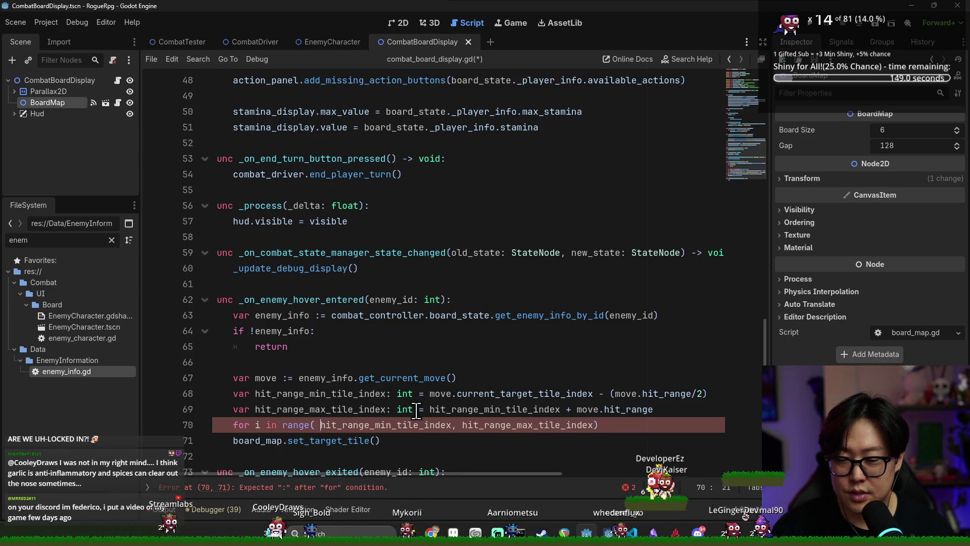
key("BackSpace")
- Begin wrapping the min index value in a min() call
left_click(430, 393)
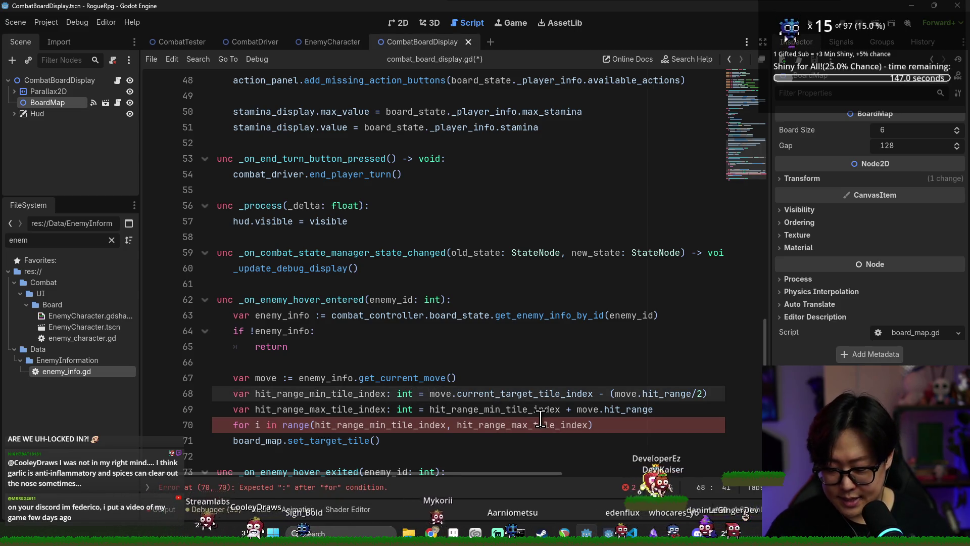
type("min(")
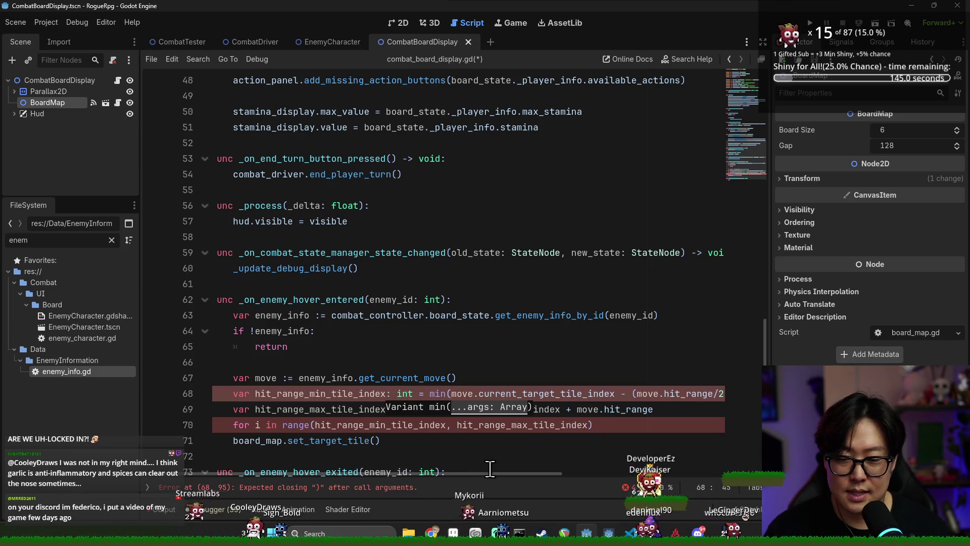
key("End")
type(",")
scroll(379, 373, "up", 5)
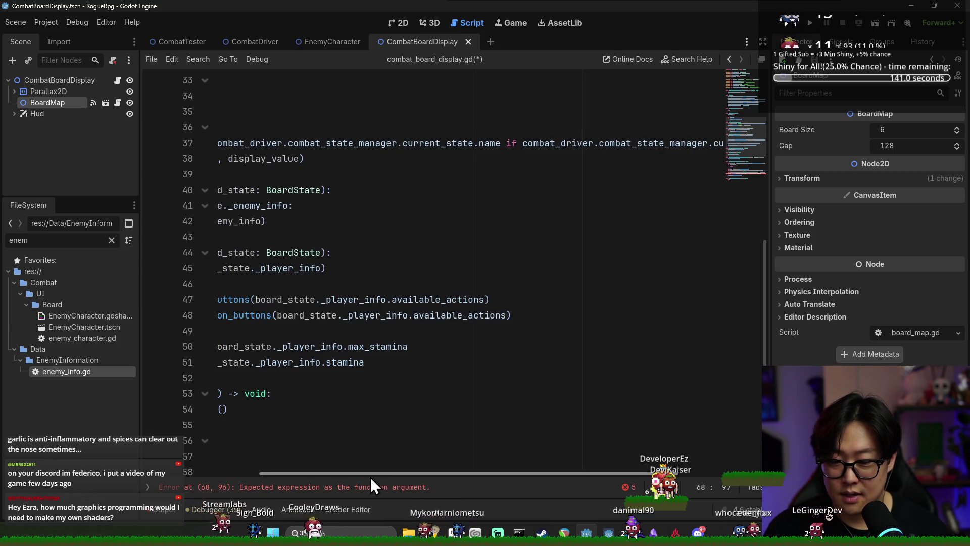
- Open the BoardMap script and highlight the usages of board_map and board_size
left_click_drag(371, 474, 273, 474)
scroll(338, 276, "up", 8)
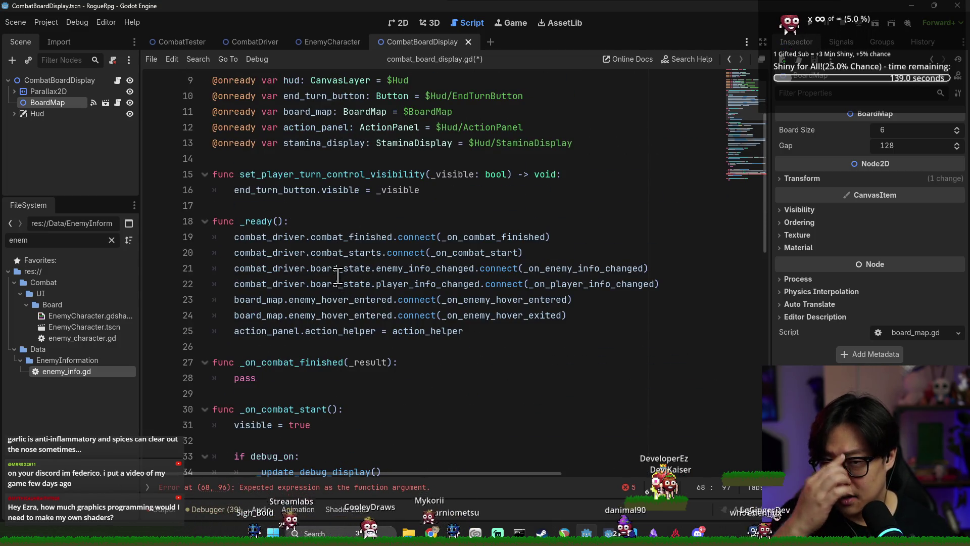
scroll(338, 276, "up", 1)
double_click(307, 158)
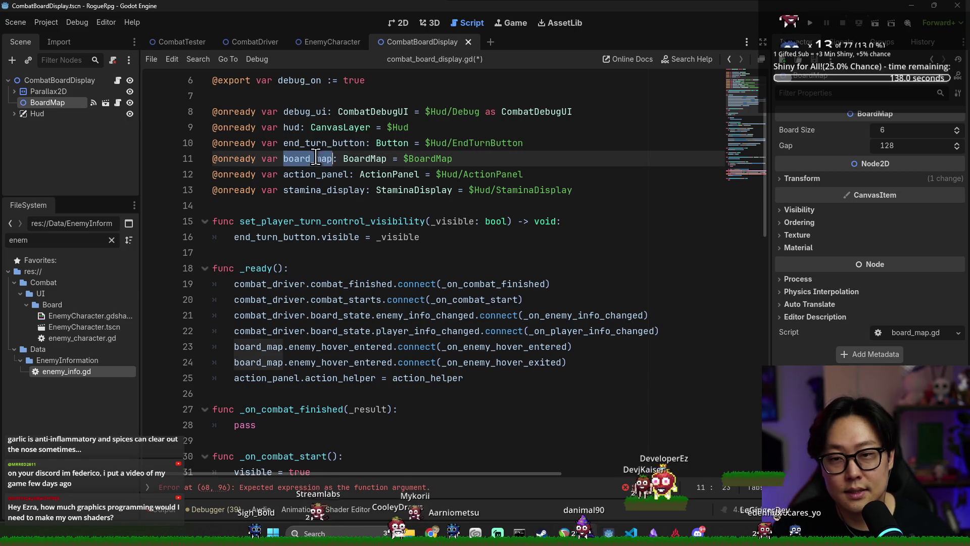
scroll(368, 227, "down", 5)
scroll(370, 253, "up", 5)
left_click(354, 157, "ctrl")
scroll(370, 264, "up", 5)
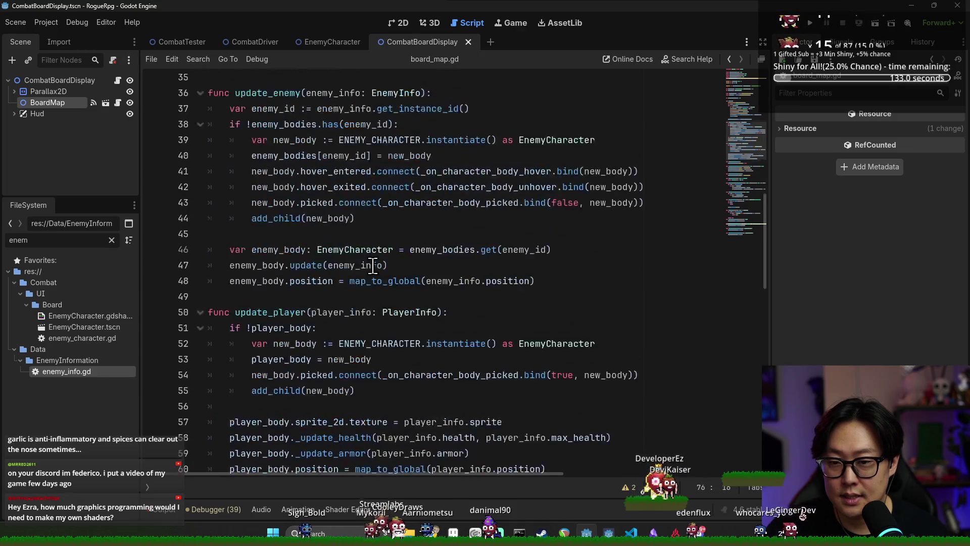
scroll(371, 264, "up", 12)
left_click(305, 204)
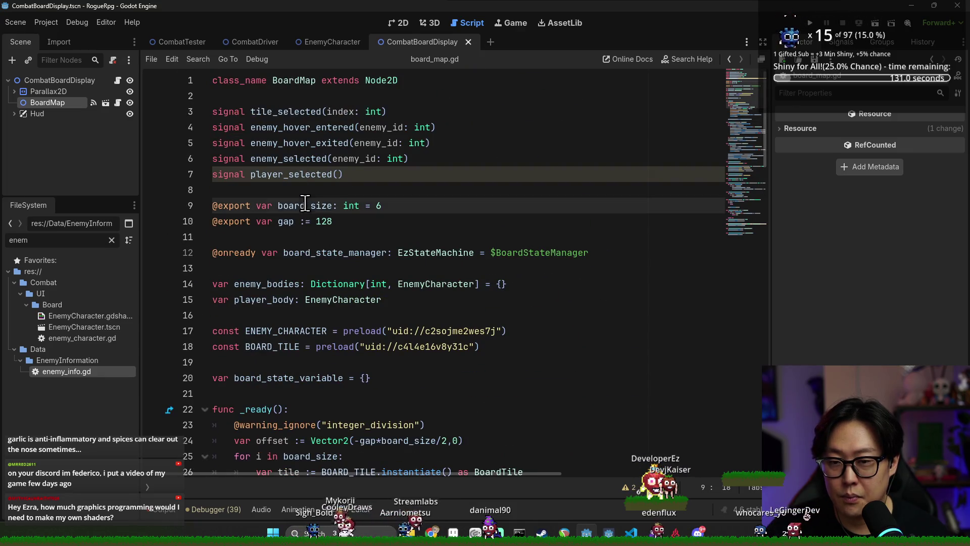
double_click(305, 204)
- Scroll down to get_tile around line 94 and place the caret after its return null
scroll(305, 283, "down", 3)
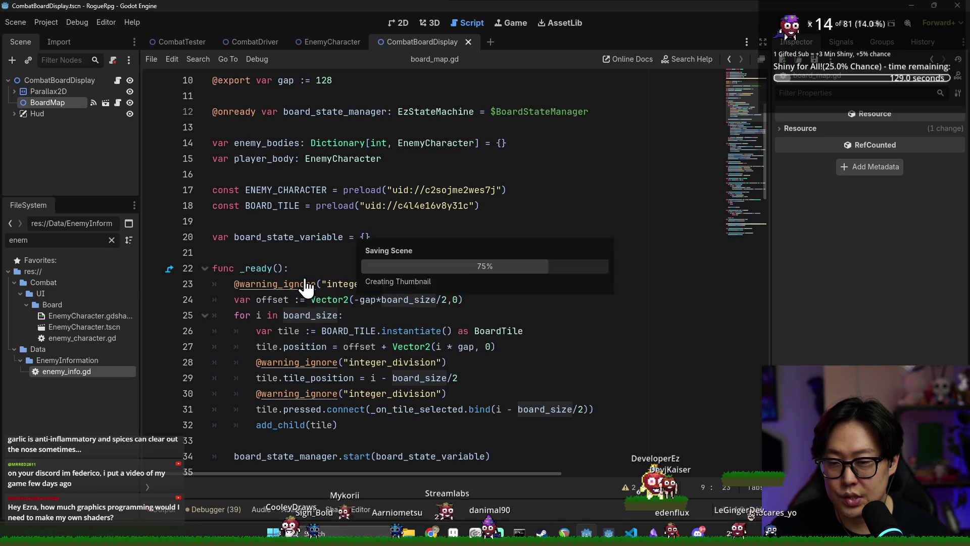
scroll(305, 287, "down", 20)
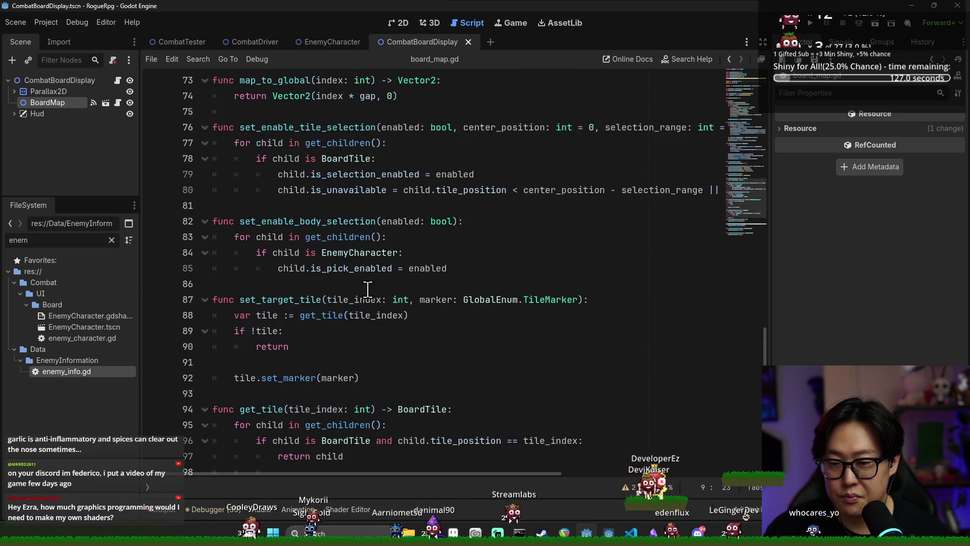
scroll(366, 288, "down", 5)
left_click(345, 334)
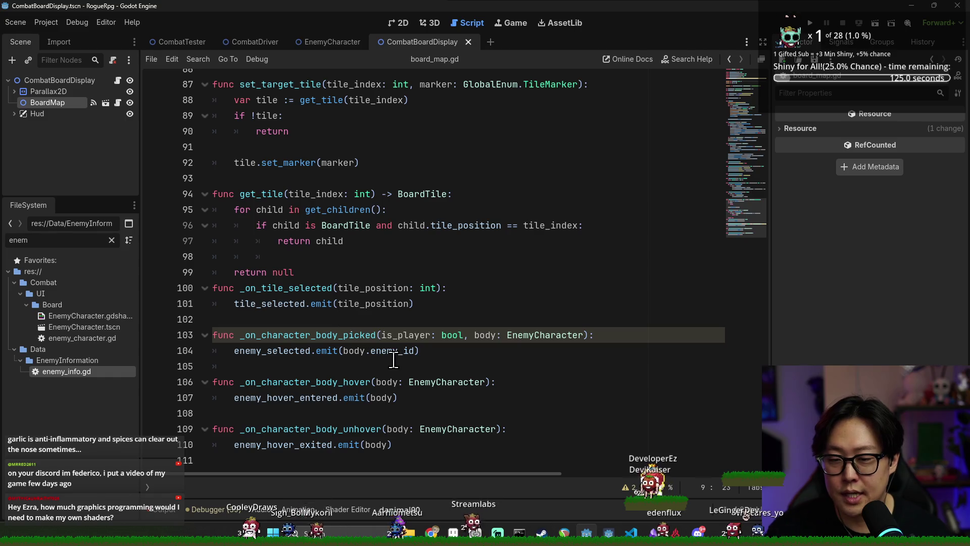
scroll(313, 315, "up", 1)
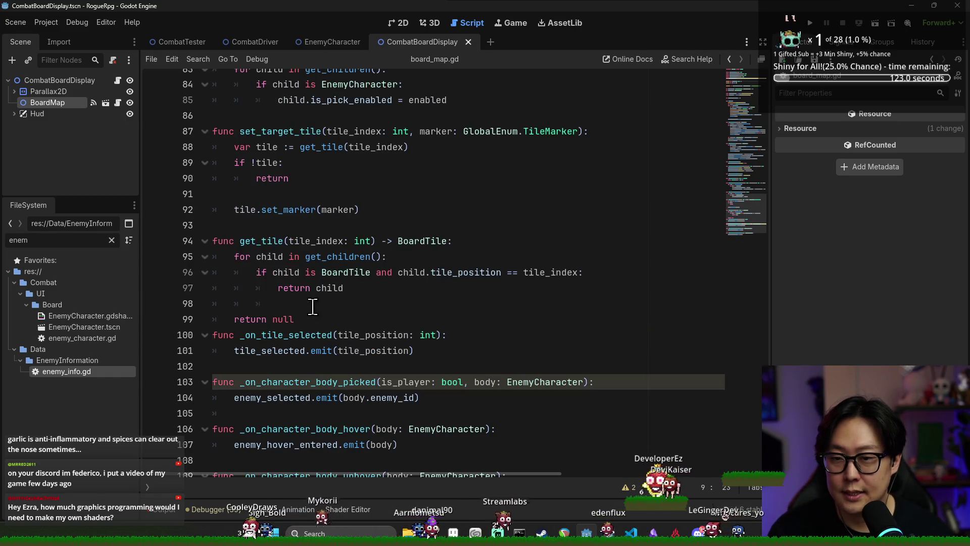
left_click(325, 323)
- After get_tile, add func get_index_lowerbound() -> int: with a body returning board_size
key("Return")
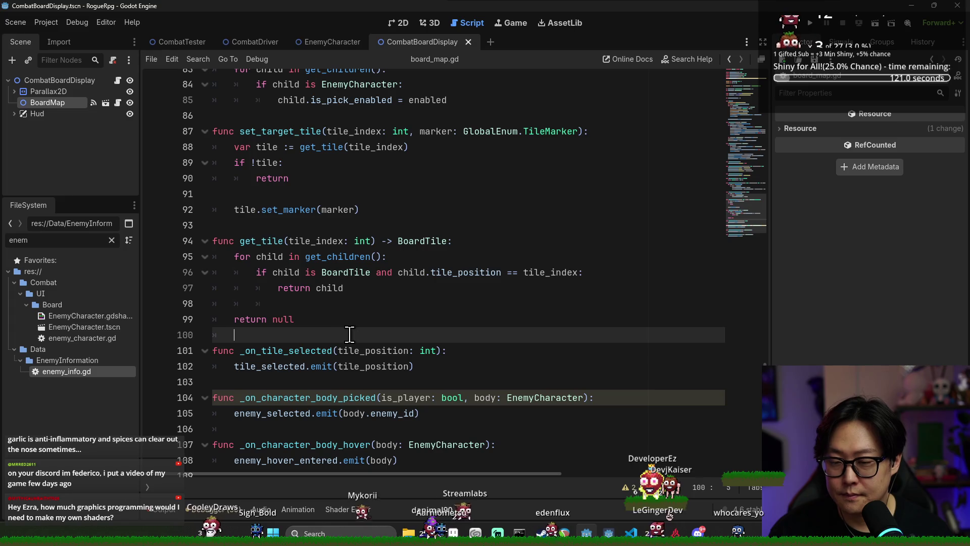
key("Return")
type("c get_tile_l")
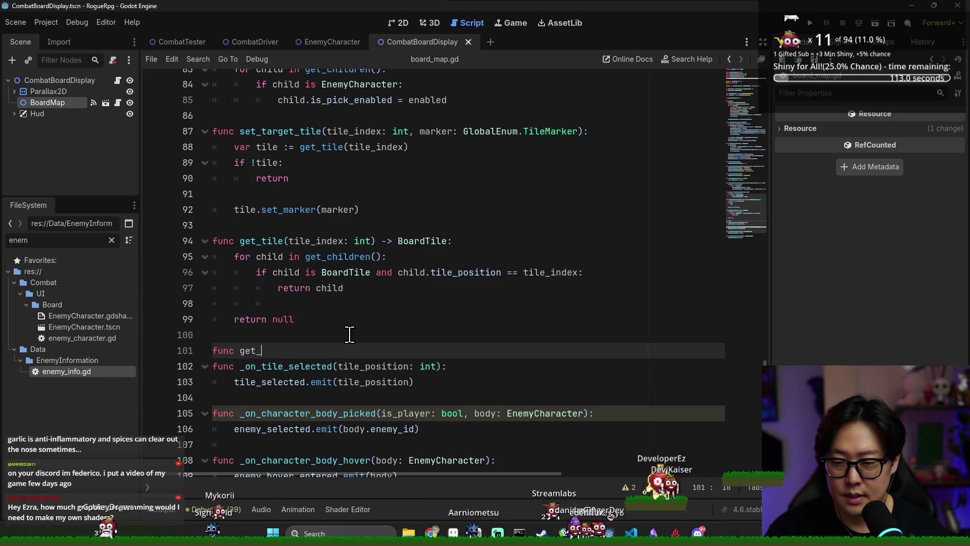
type("index_lowerbound(")
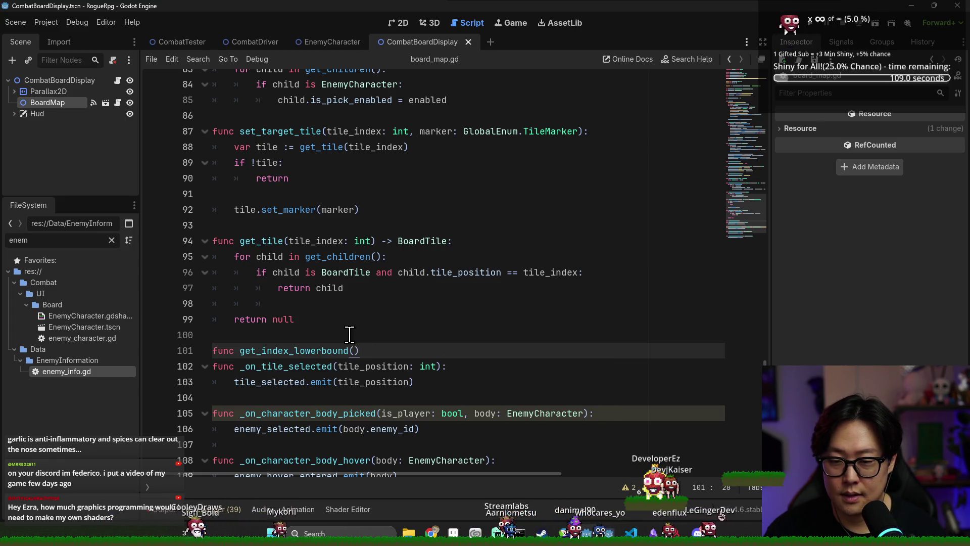
key("BackSpace")
key("BackSpace")
key("BackSpace")
type("int")
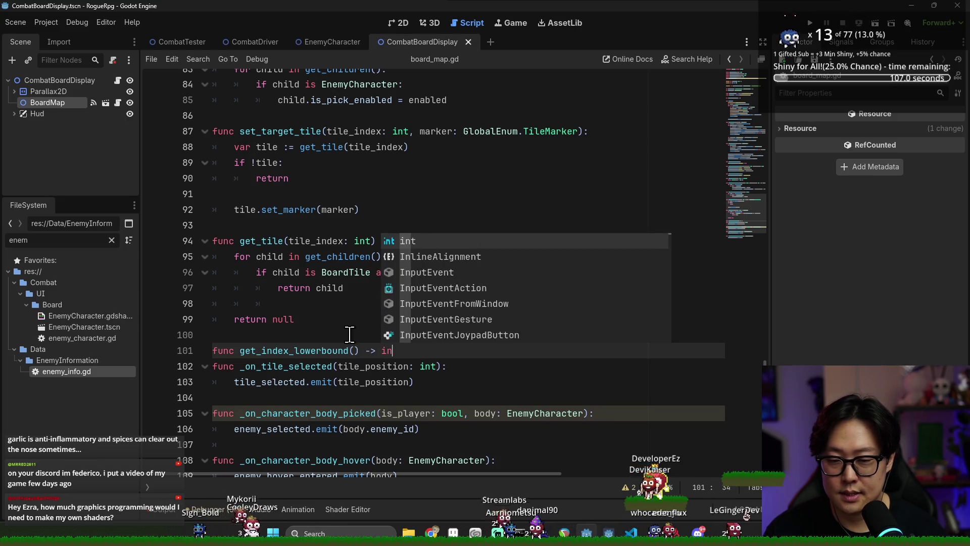
type(":")
key("Return")
scroll(269, 342, "down", 2)
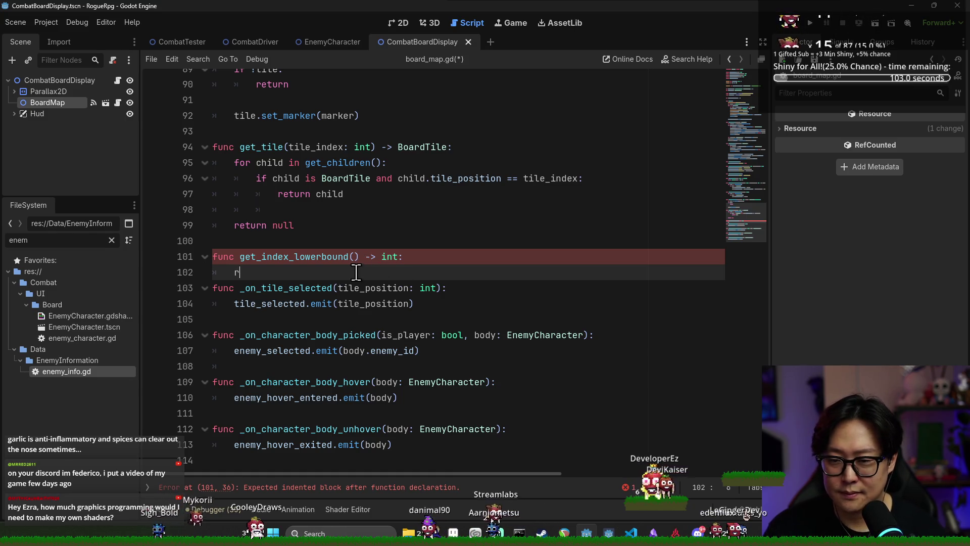
type("bo")
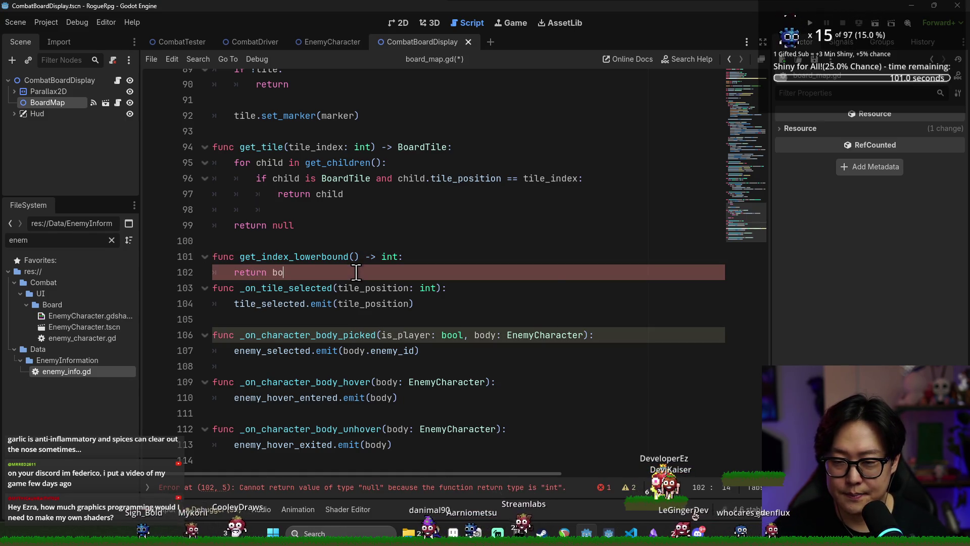
key("Return")
- Inspect board_size, offset and the tile position calculation in _ready
scroll(363, 268, "up", 20)
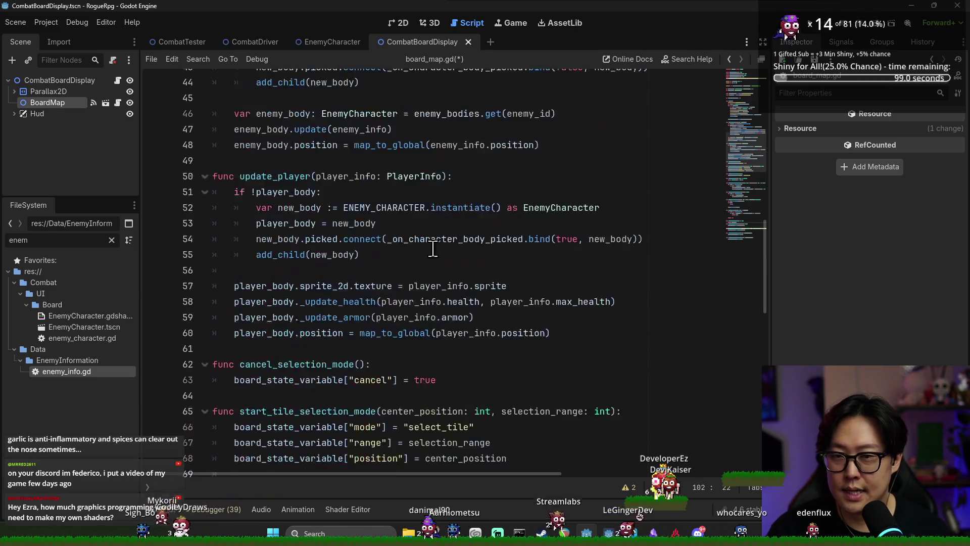
scroll(438, 249, "up", 2)
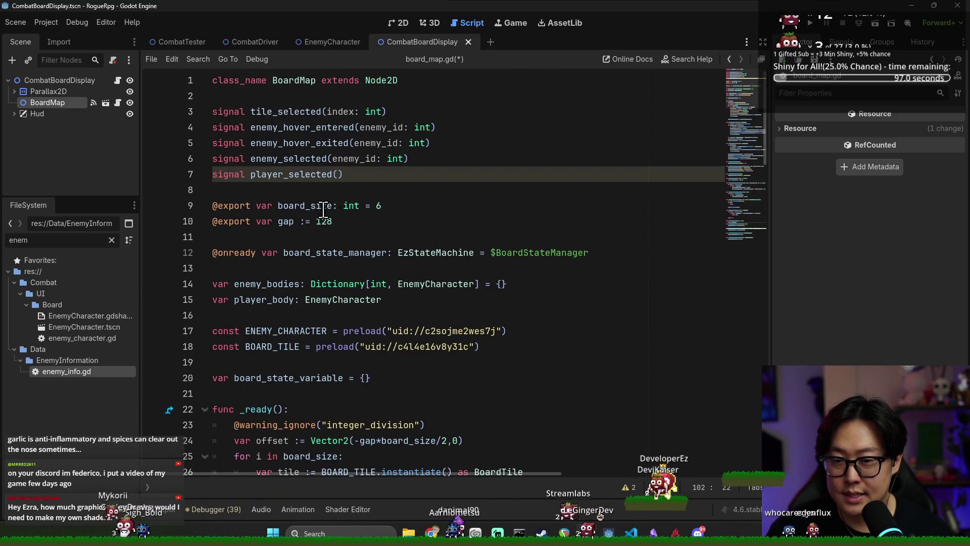
double_click(327, 208)
scroll(465, 265, "down", 4)
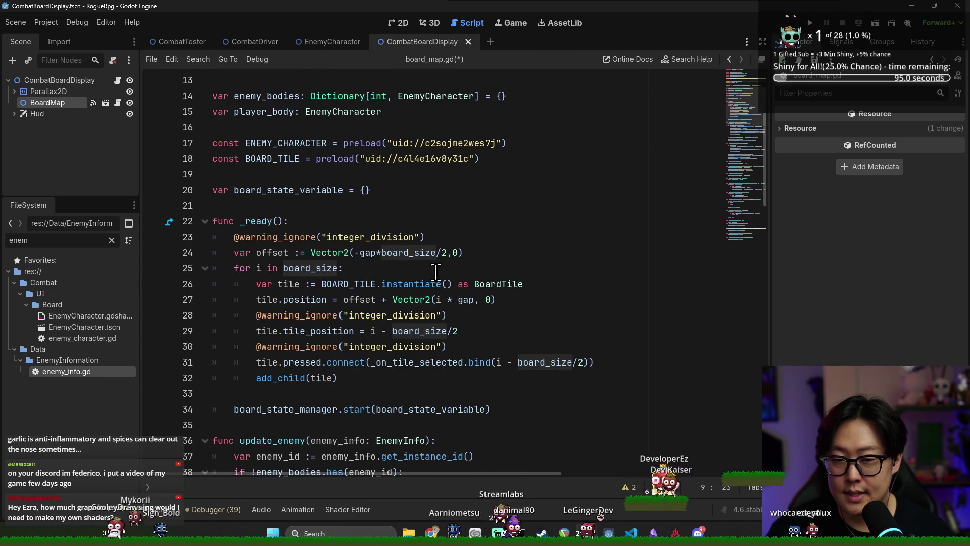
double_click(278, 251)
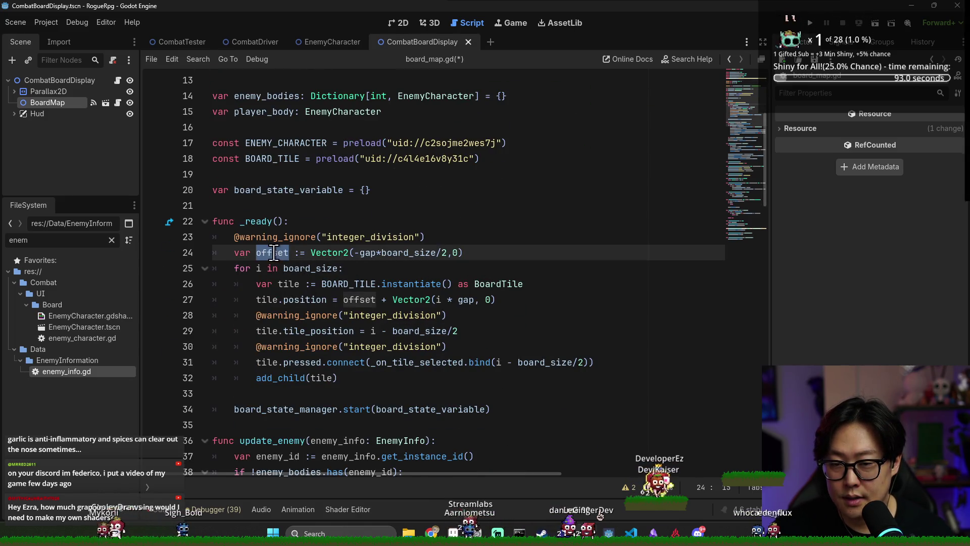
scroll(308, 298, "down", 1)
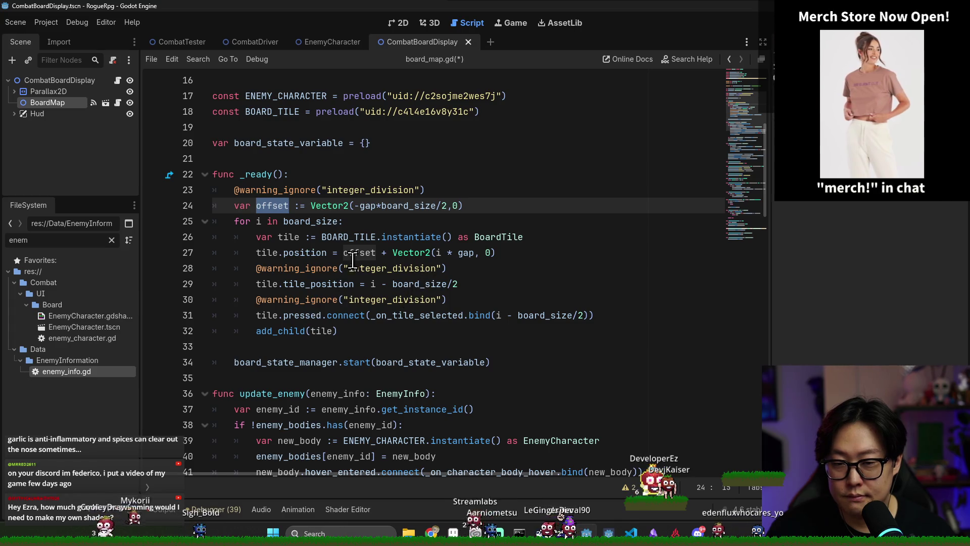
double_click(304, 252)
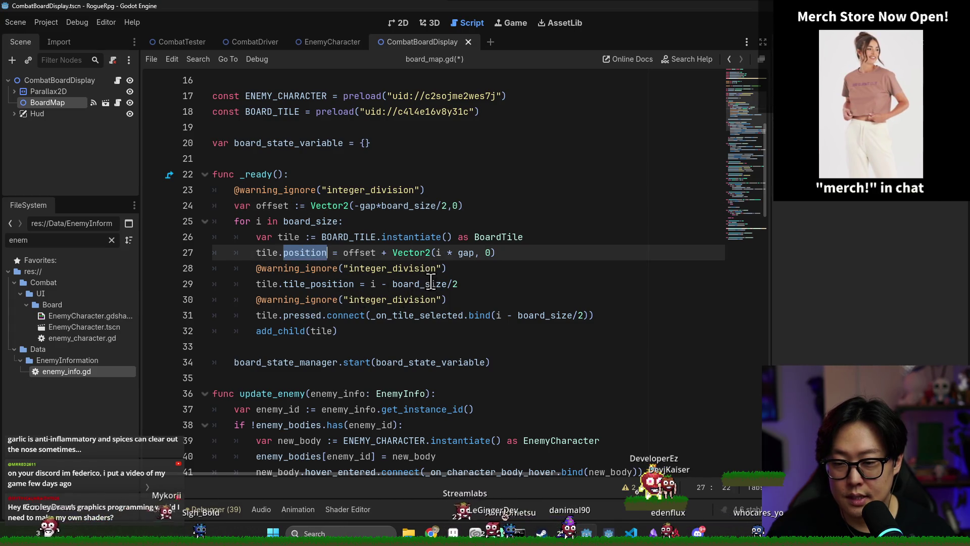
double_click(291, 220)
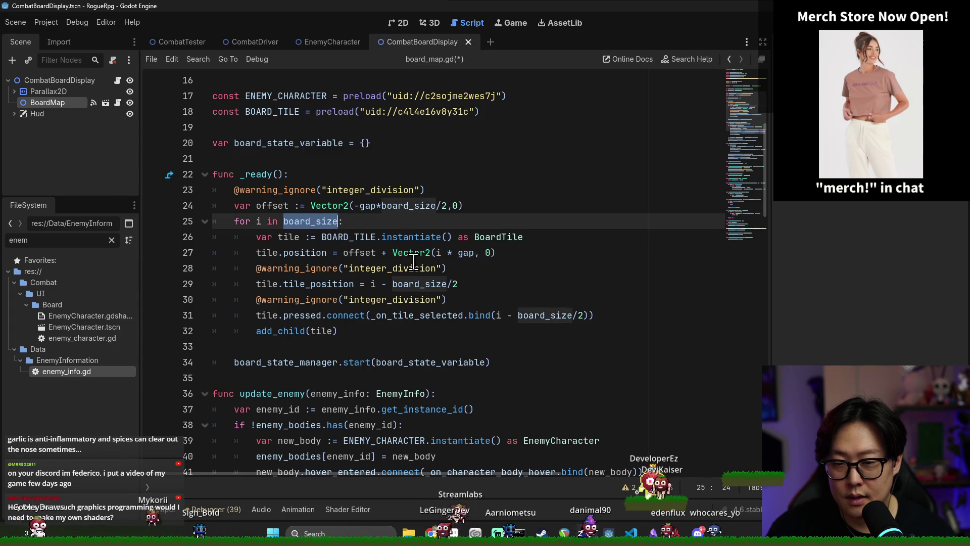
left_click(451, 253)
scroll(386, 276, "down", 3)
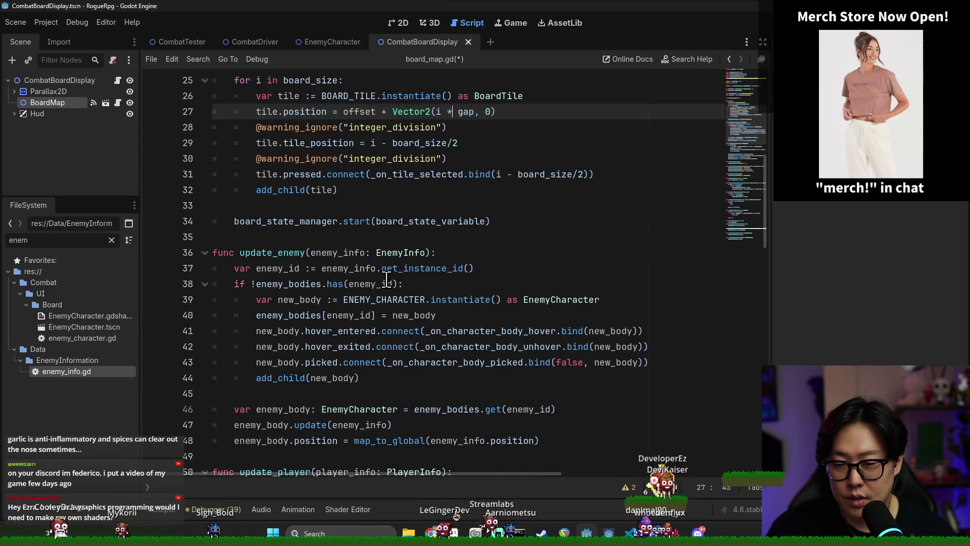
- Check enemy_id in update_enemy, then select 'i - board_size/2' on line 29
double_click(368, 283)
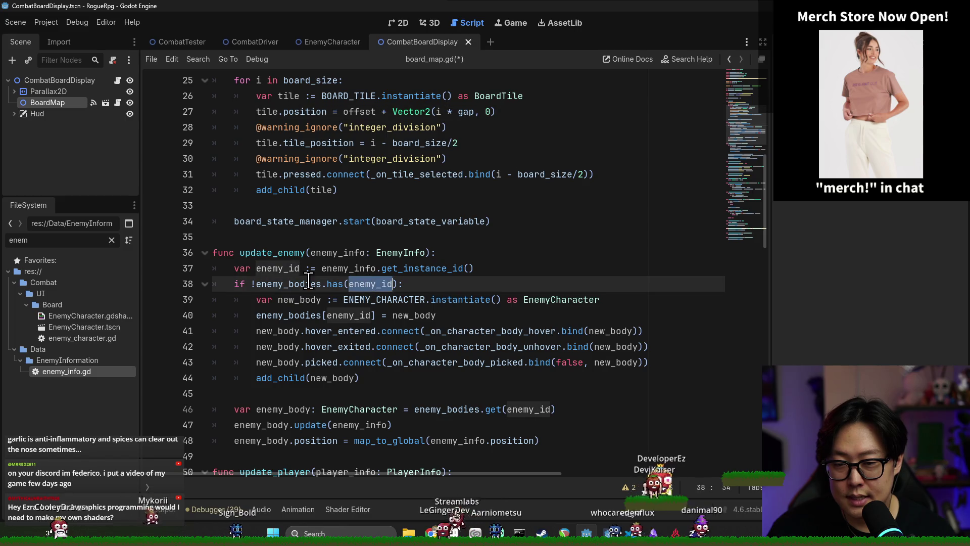
double_click(284, 253)
scroll(334, 371, "down", 2)
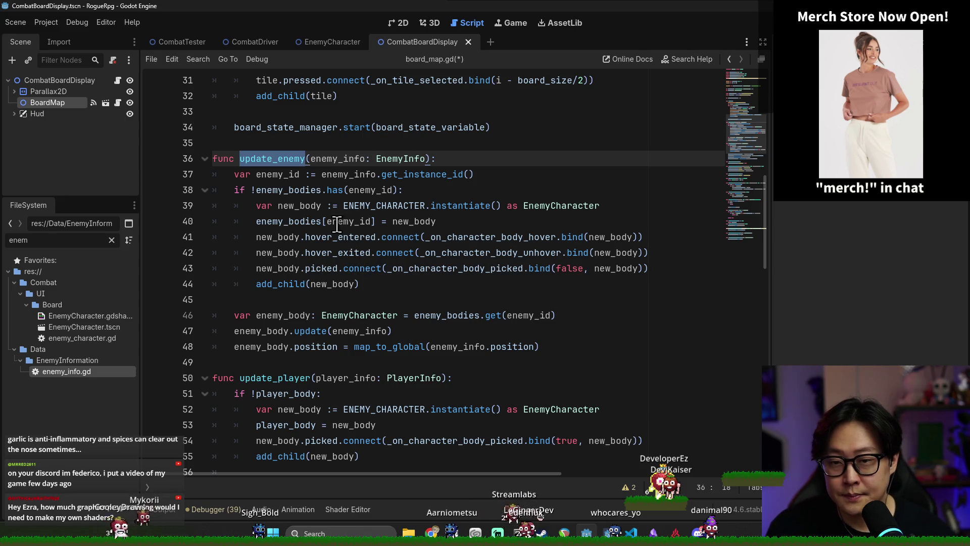
scroll(337, 224, "up", 6)
scroll(350, 197, "down", 3)
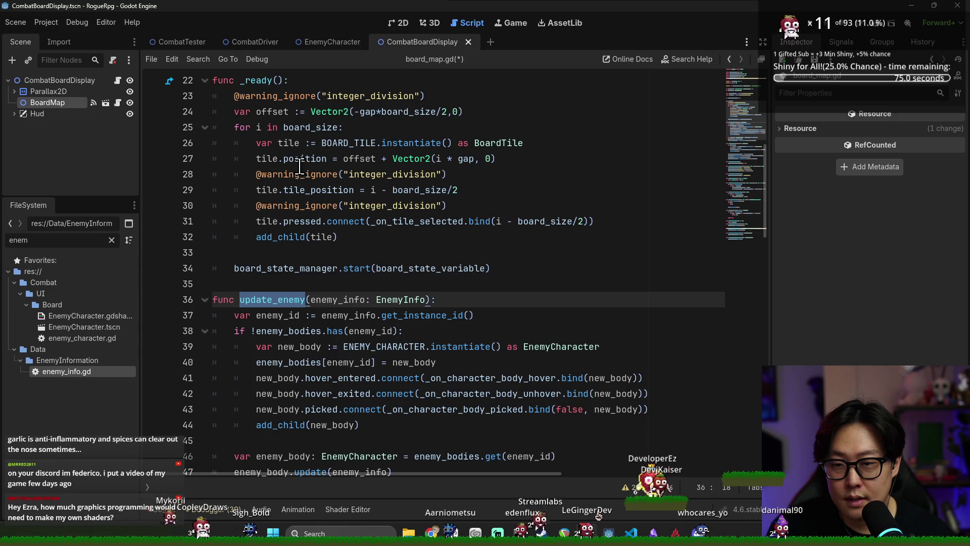
double_click(318, 190)
left_click_drag(371, 190, 452, 190)
left_click_drag(477, 196, 372, 192)
key("ctrl+c")
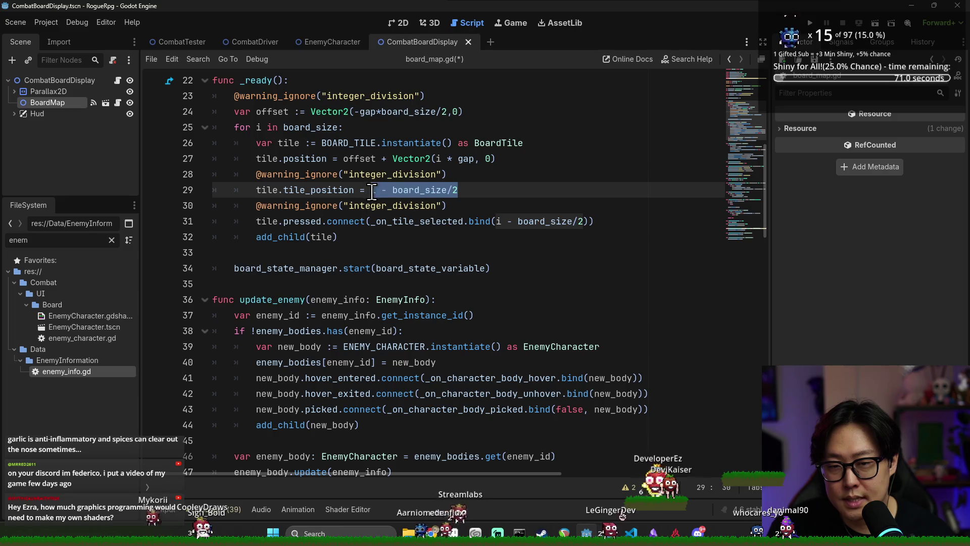
scroll(476, 207, "down", 20)
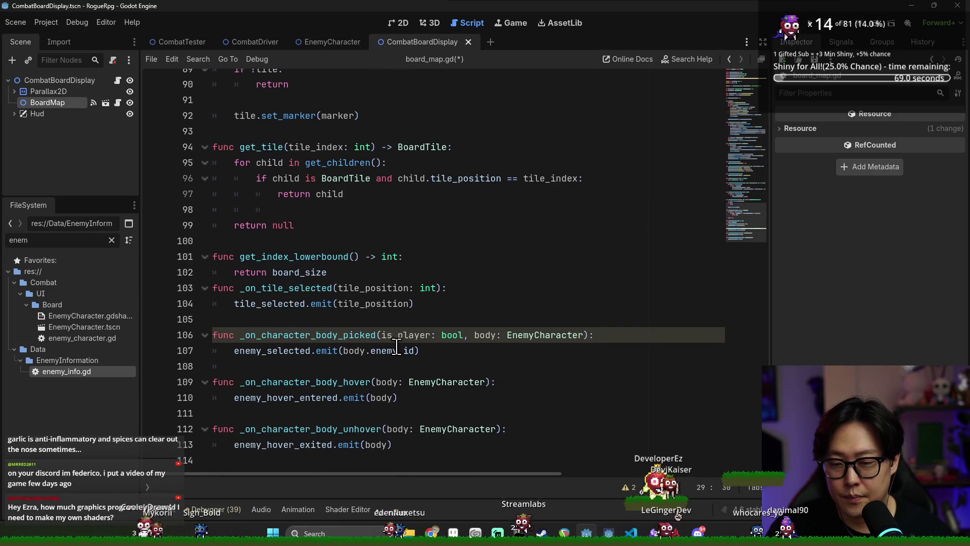
- Make get_index_lowerbound return - board_size/2 instead of board_size, and save board_map.gd
double_click(328, 276)
key("ctrl+v")
key("Return")
key("Return")
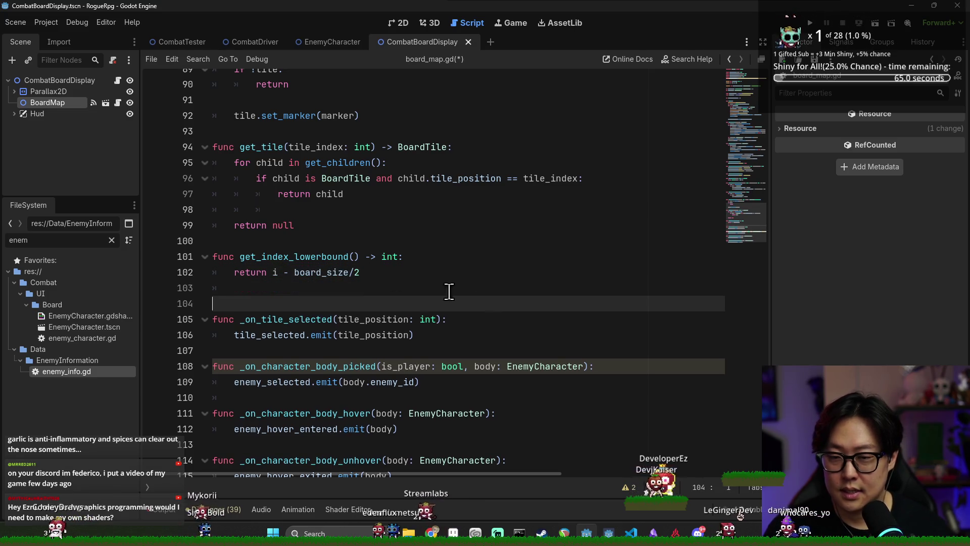
left_click(282, 273)
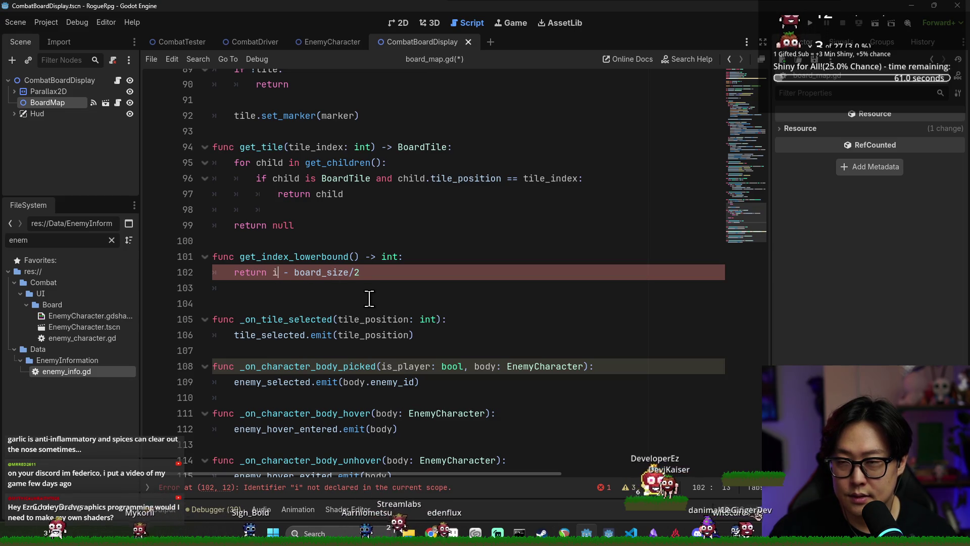
key("BackSpace")
key("BackSpace")
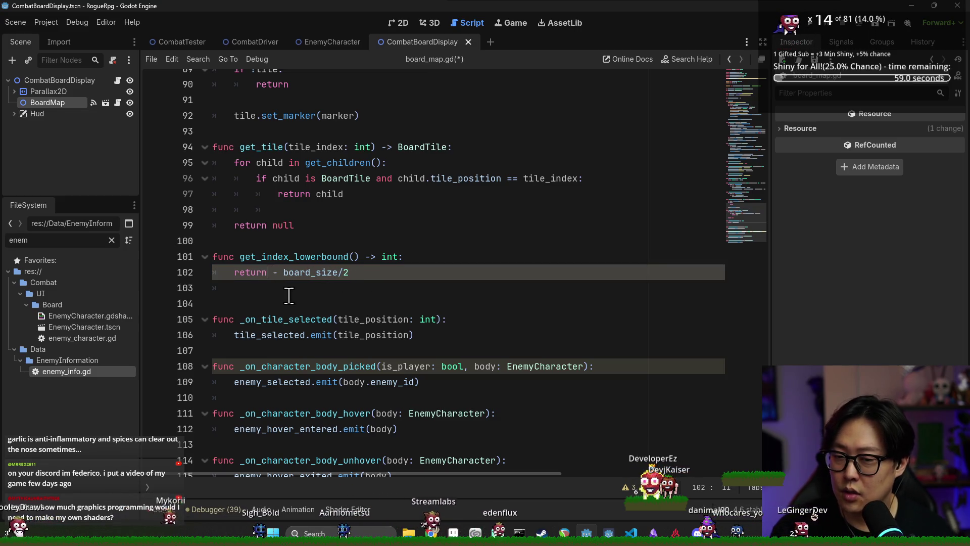
left_click(357, 293)
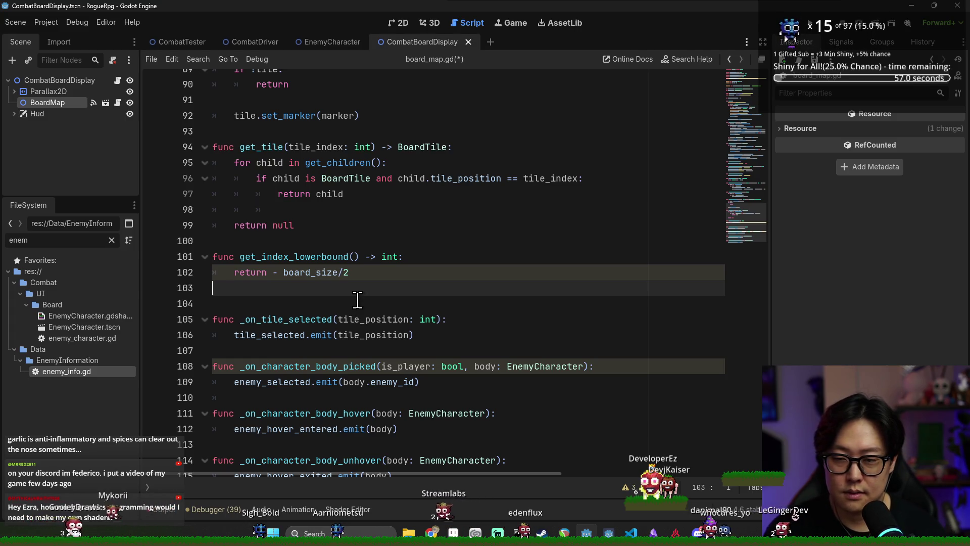
key("ctrl+s")
key("Down")
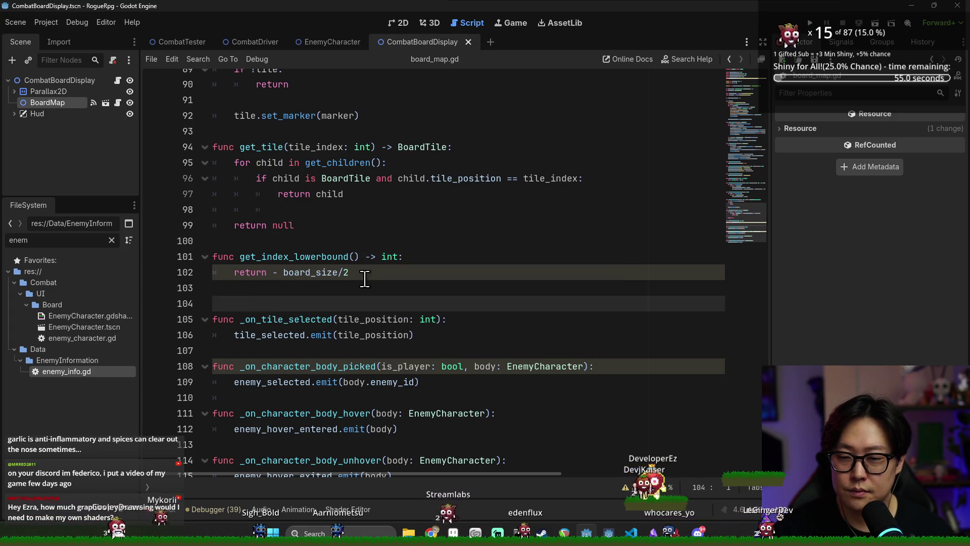
left_click(286, 276)
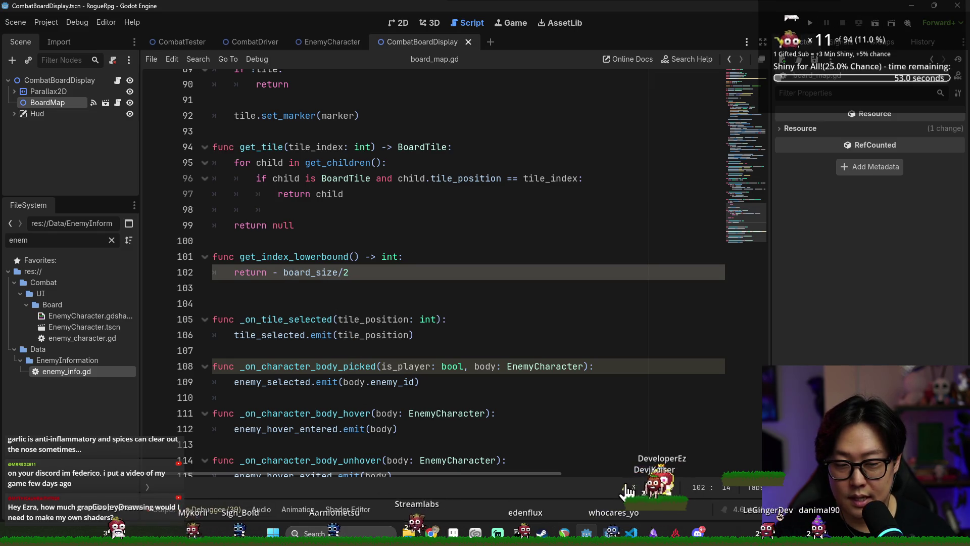
left_click_drag(395, 500, 333, 447)
mouse_move(305, 289)
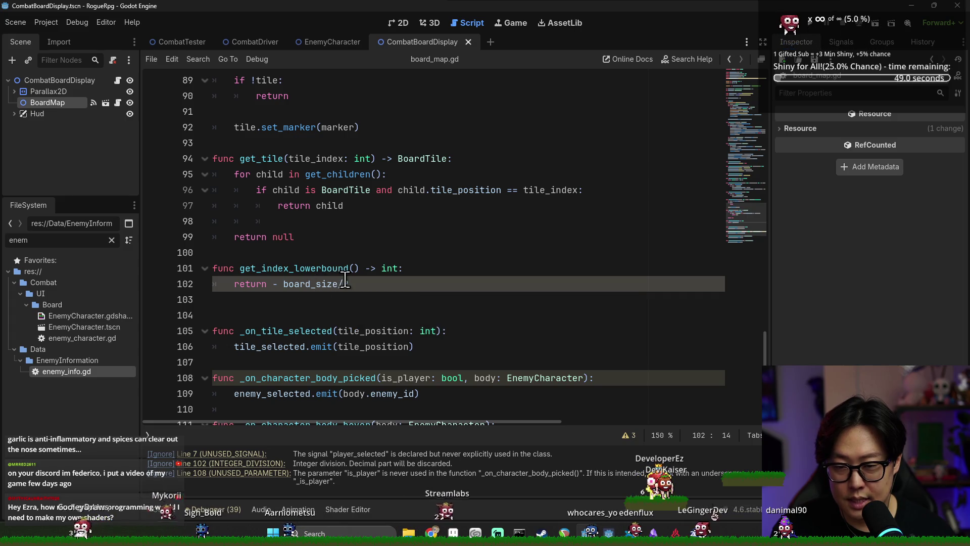
left_click(242, 463)
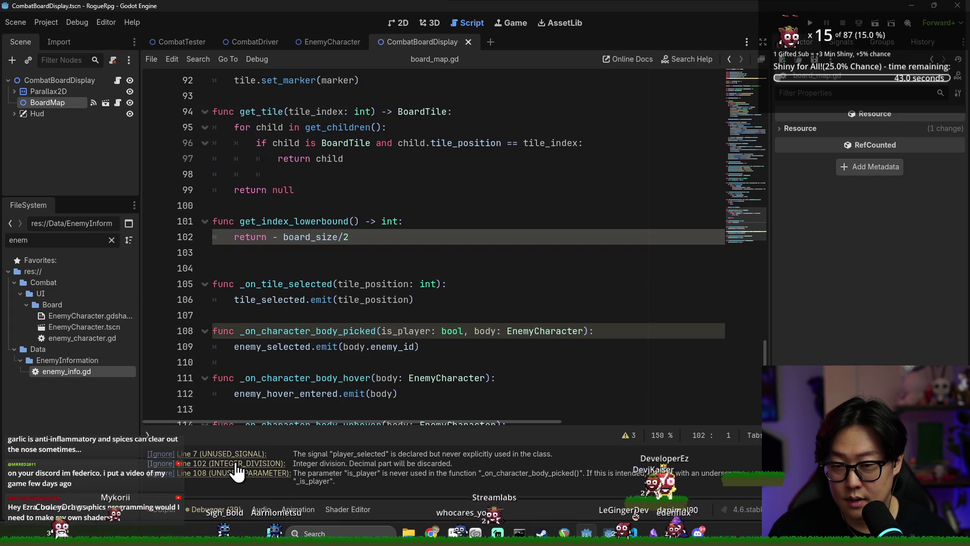
left_click(339, 284)
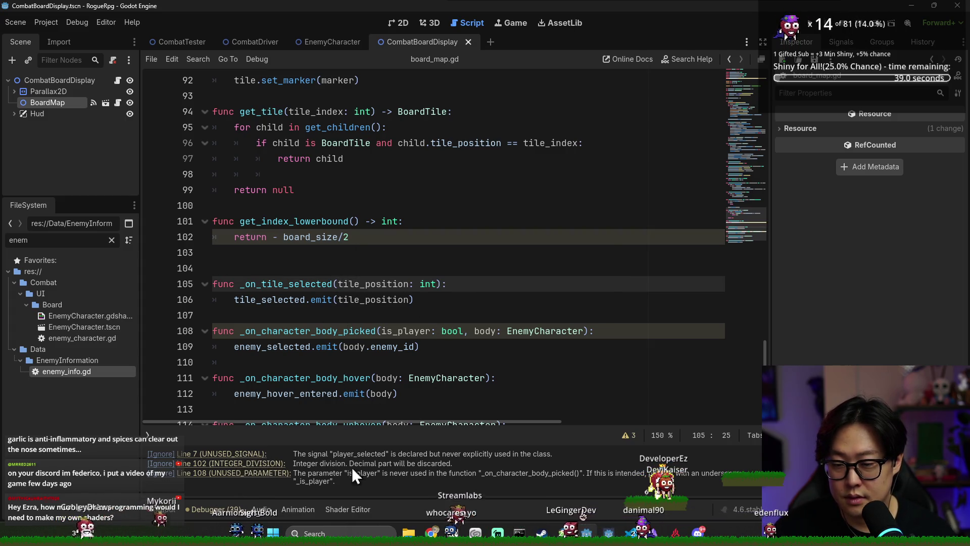
left_click(169, 465)
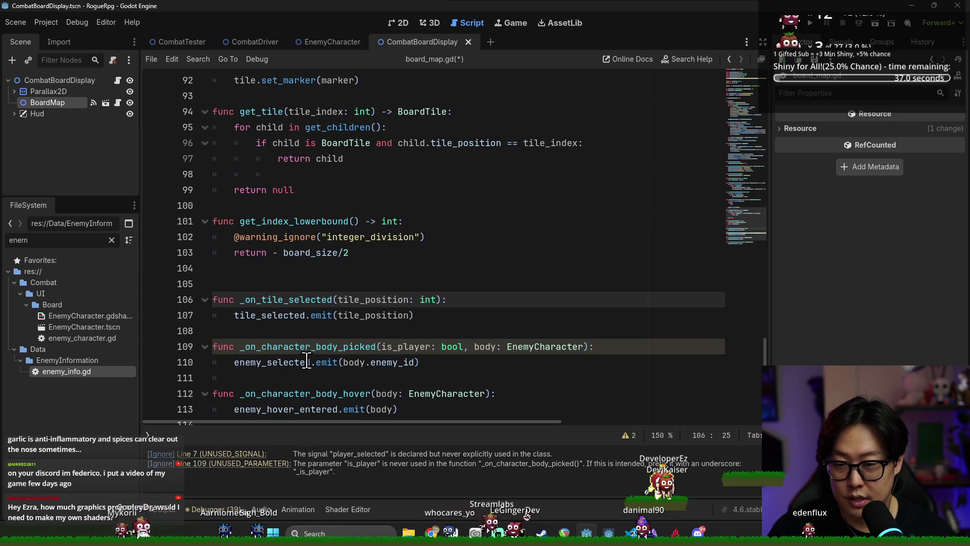
left_click(374, 183)
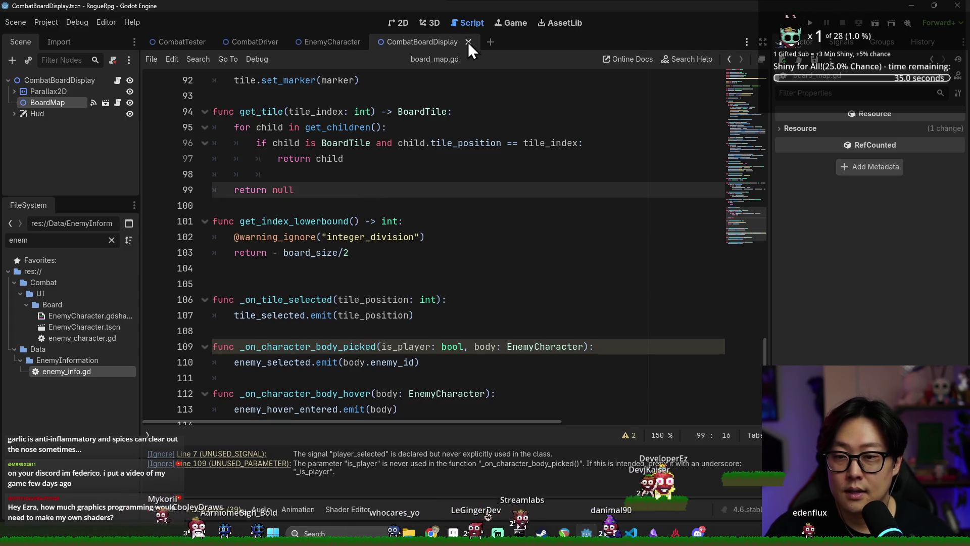
- Close CombatBoardDisplay, reopen it from the CombatDriver scene, and scroll to its hover handler
left_click(467, 41)
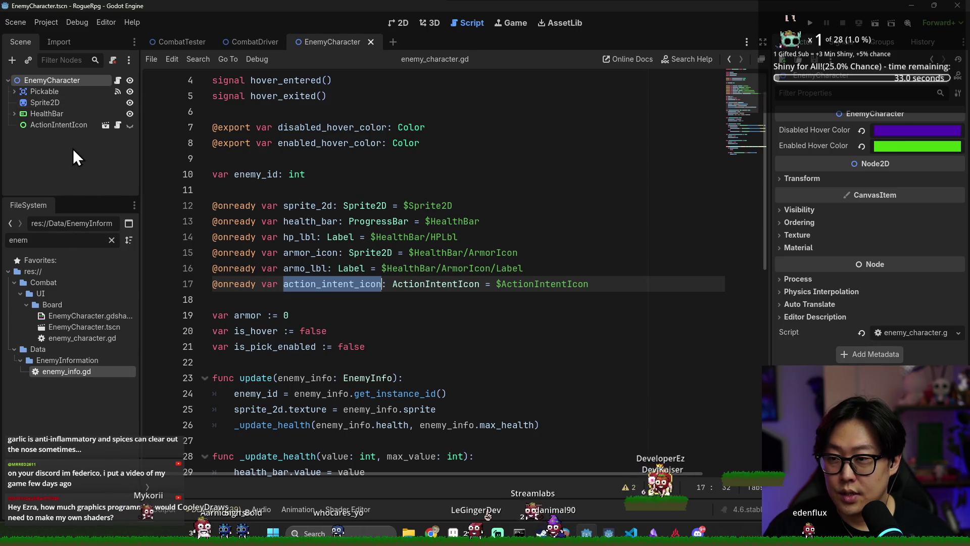
left_click(228, 42)
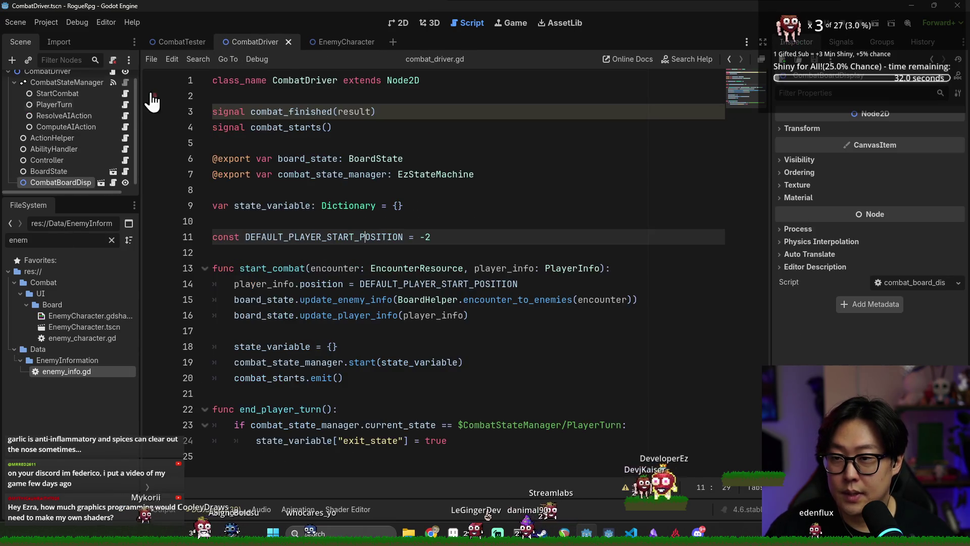
left_click(102, 182)
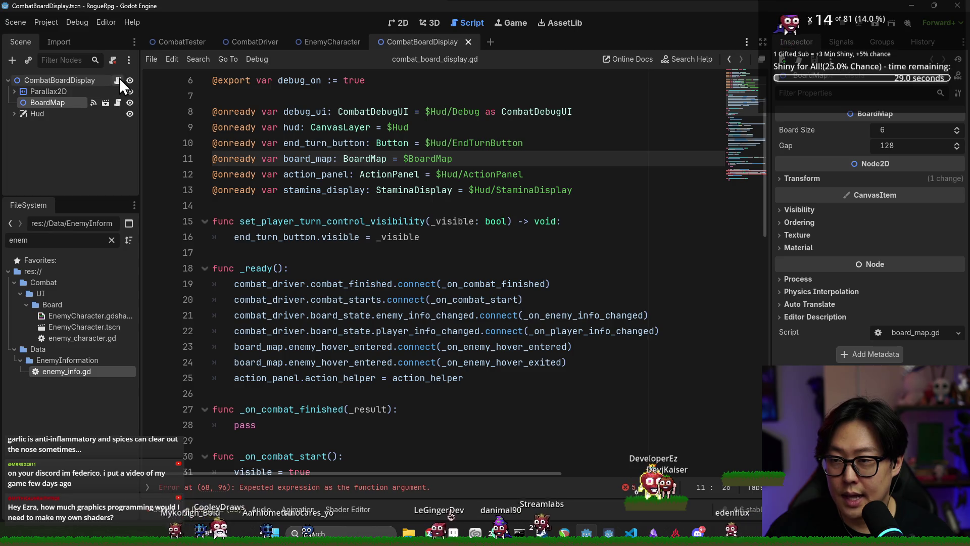
scroll(405, 228, "down", 15)
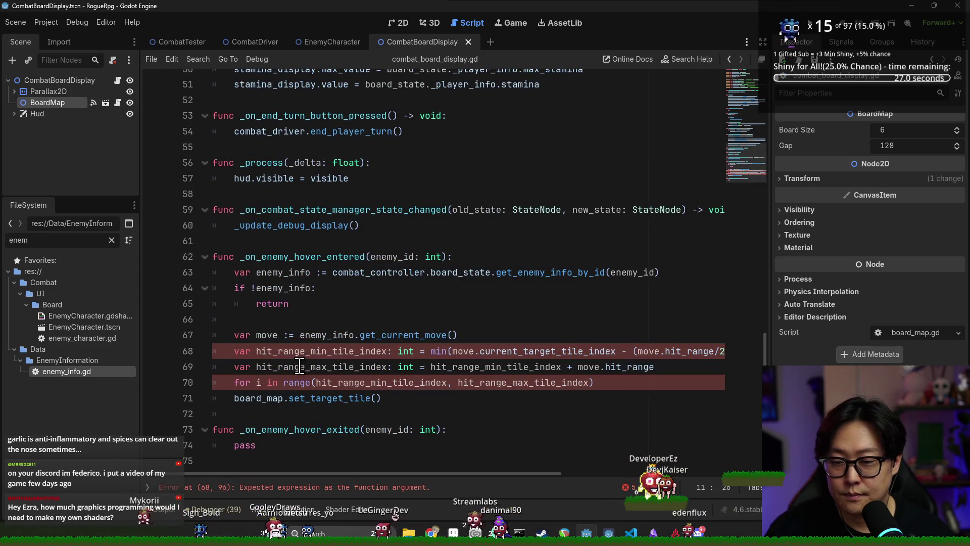
- Rewrite line 68's min() as board_map.get_index_lowerbound() plus a move-based second argument
left_click(284, 335)
left_click(431, 352)
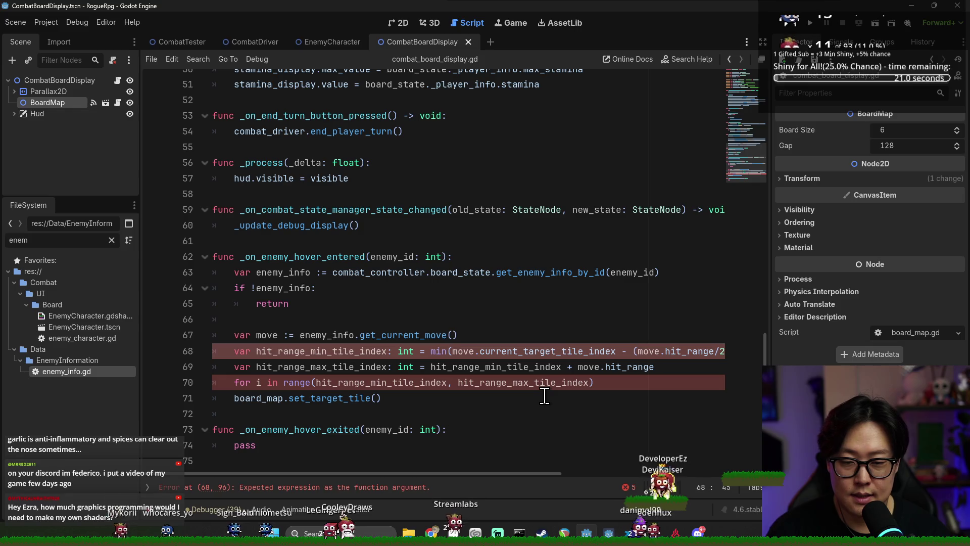
key("ctrl+Delete")
type("board_map.")
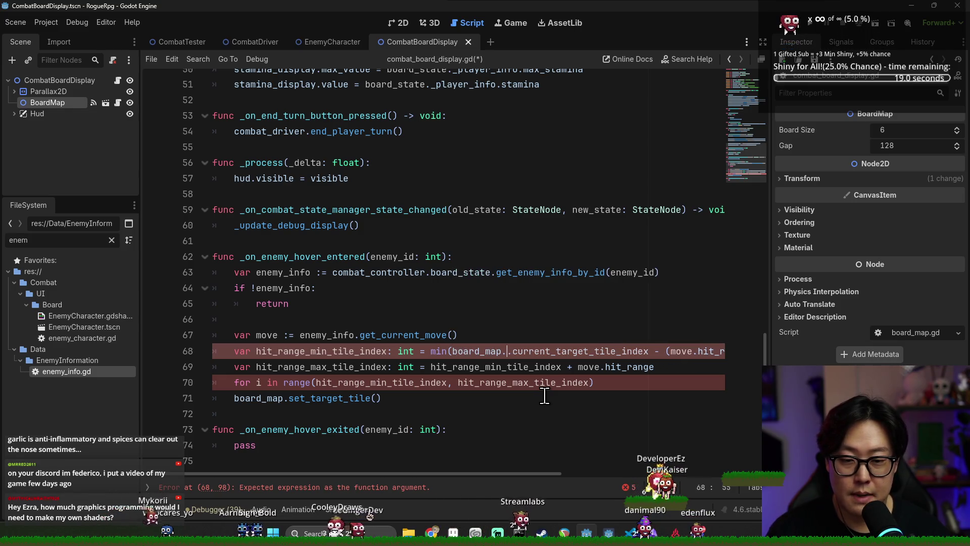
type("get_lo.")
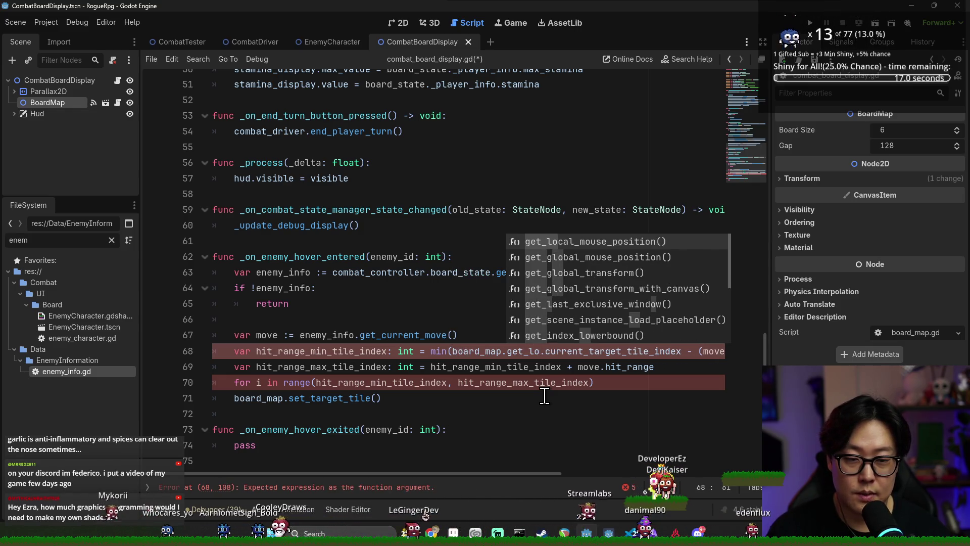
key("BackSpace")
key("BackSpace")
type("lower")
key("Return")
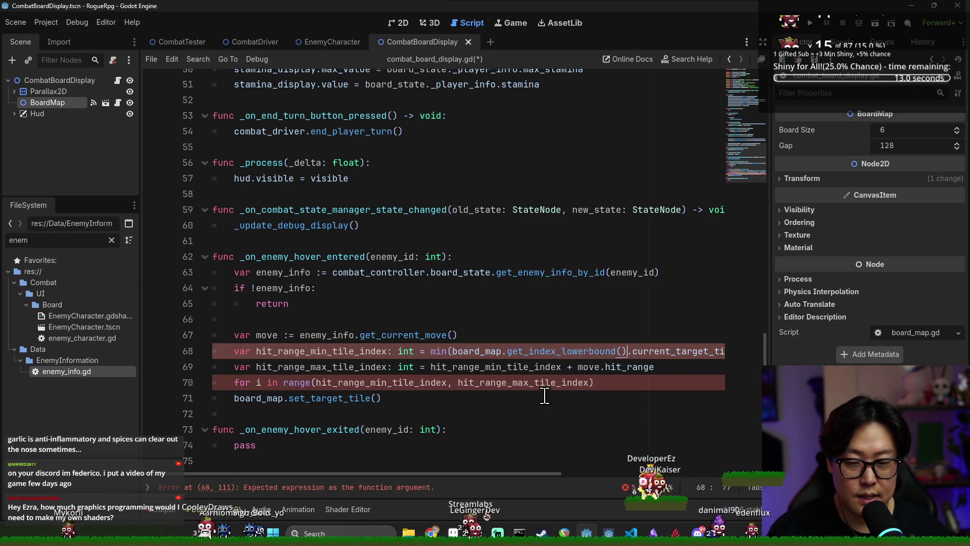
type(",")
key("Return")
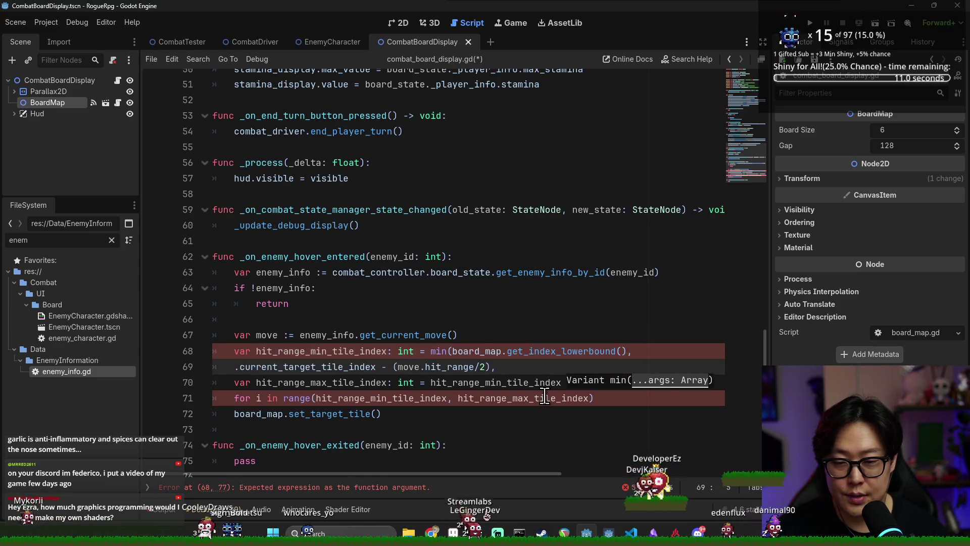
key("Tab")
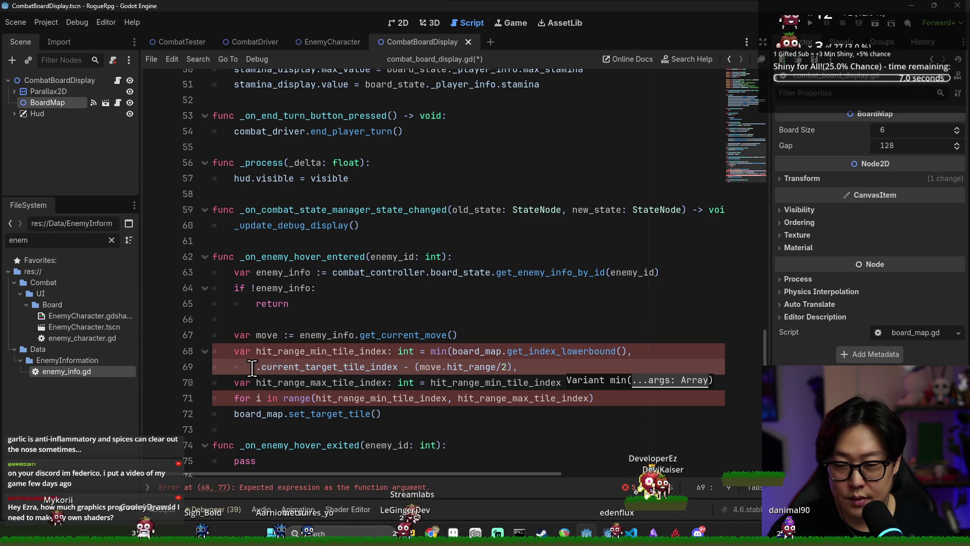
type("move")
left_click(544, 366)
type(")")
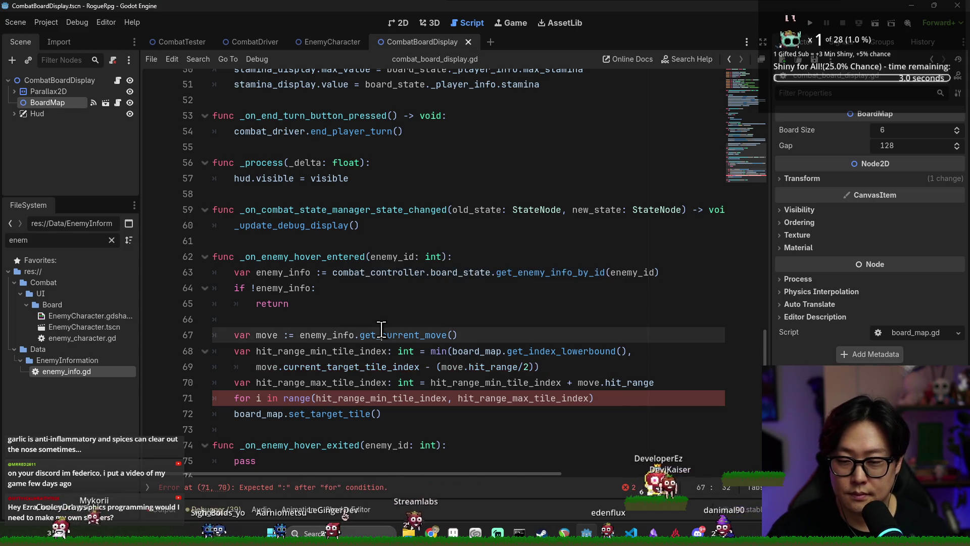
- Add a blank line after the hit_range_min_tile_index calculation and save the script
double_click(321, 351)
scroll(407, 385, "down", 1)
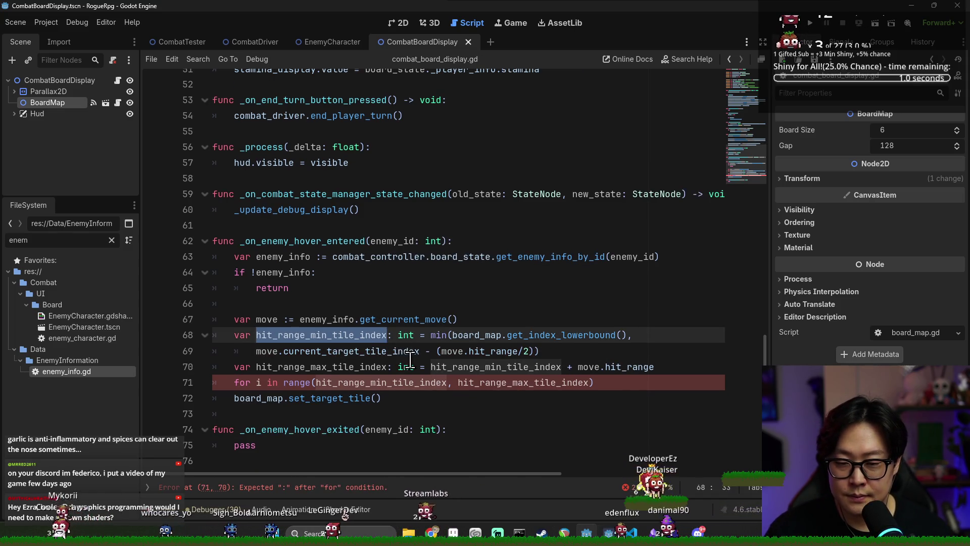
left_click(551, 351)
key("Return")
key("ctrl+s")
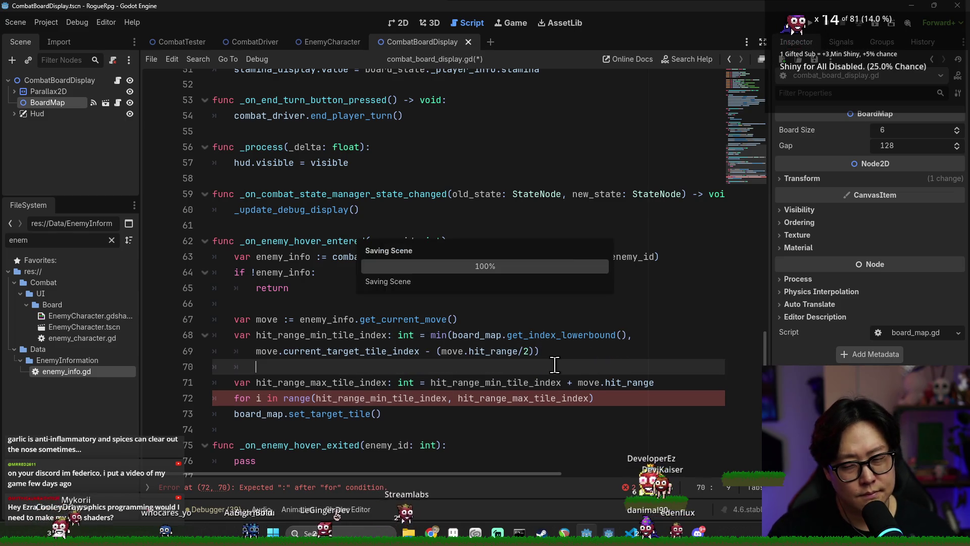
key("BackSpace")
key("ctrl+s")
key("Return")
key("ctrl+s")
- Join the continued line 69 back onto line 68
double_click(332, 382)
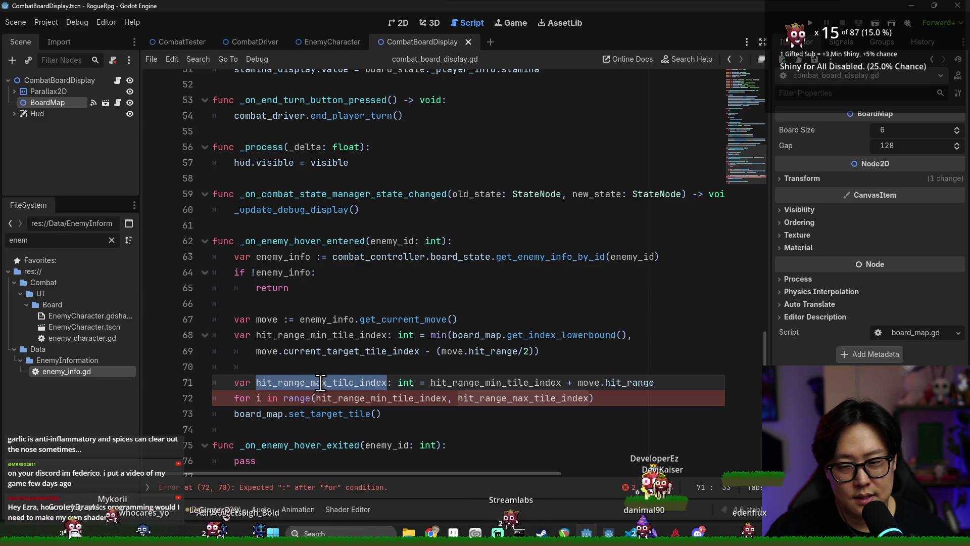
left_click(534, 351)
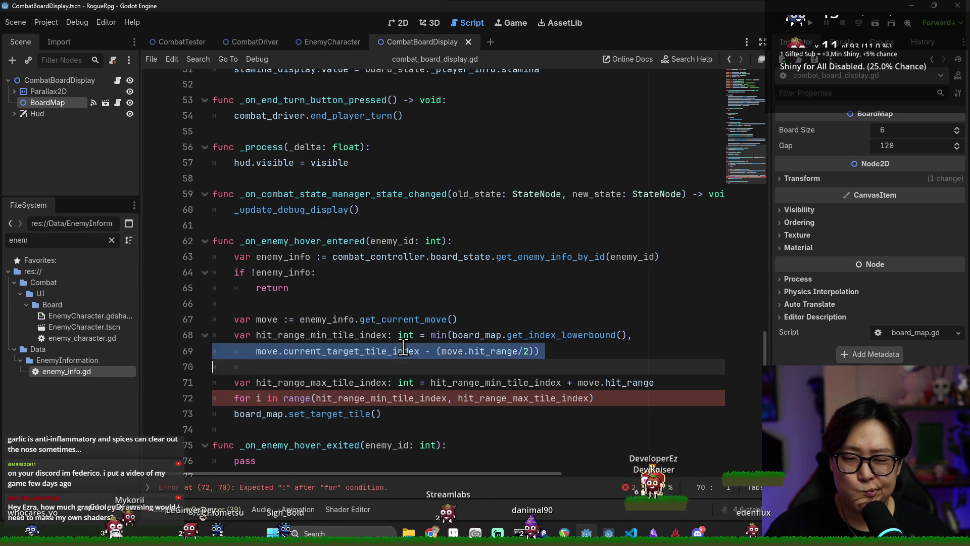
double_click(490, 336)
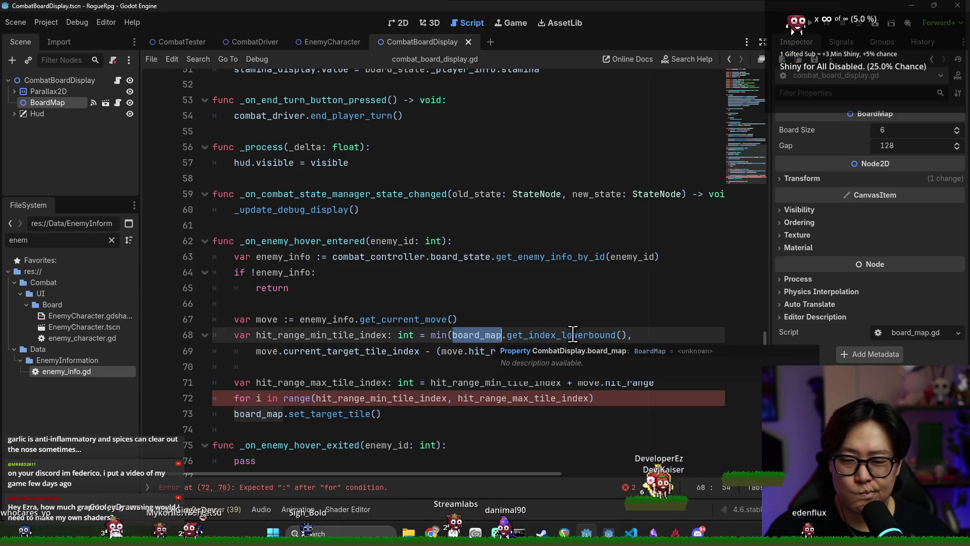
left_click(284, 351)
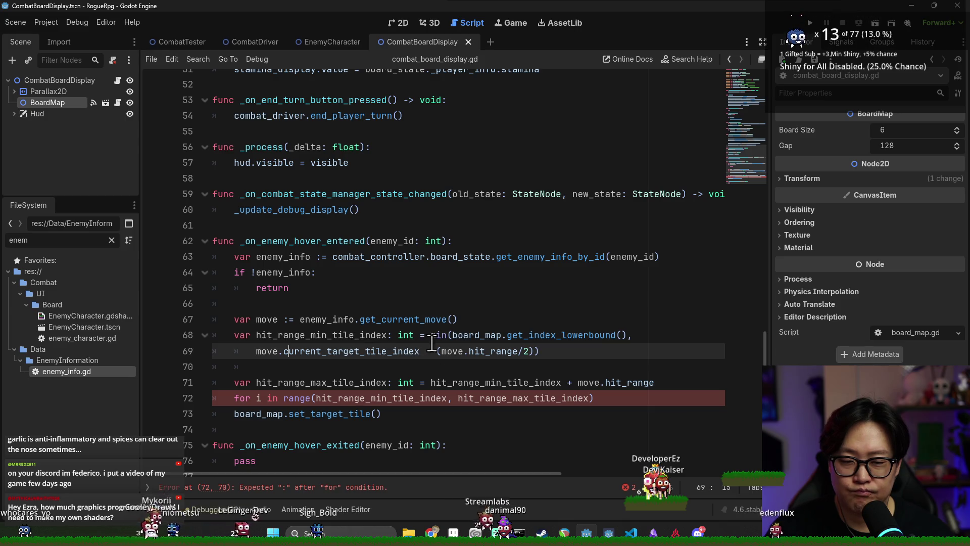
key("Down")
key("BackSpace")
key("BackSpace")
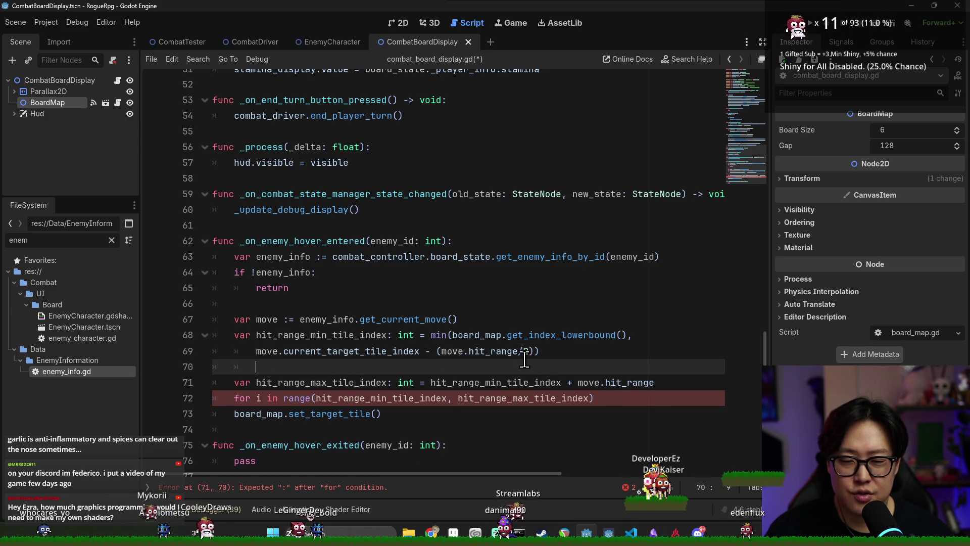
key("Home")
key("Delete")
key("Delete")
key("Delete")
key("BackSpace")
key("BackSpace")
key("BackSpace")
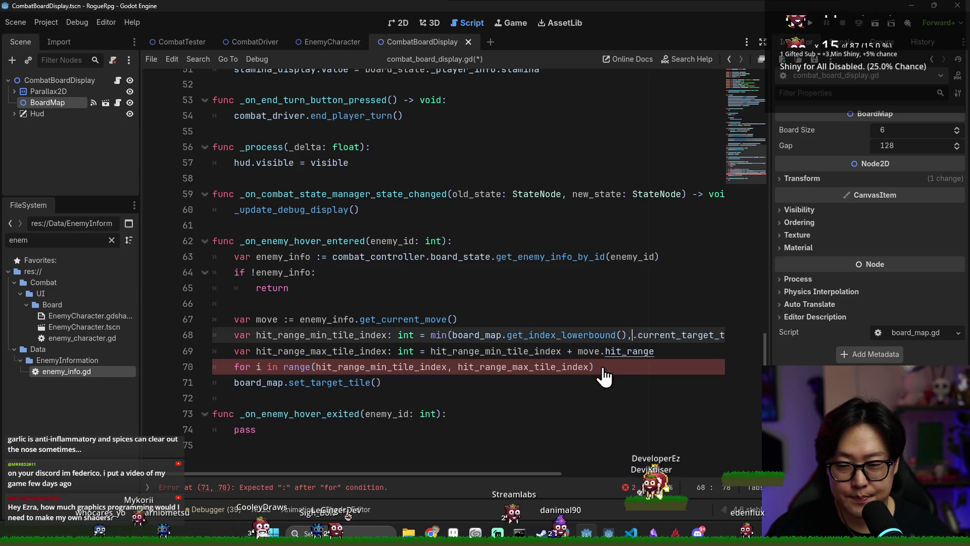
- Drop the lowerbound argument so the line is move.current_target_tile_index - (move.hit_range/2)
left_click(452, 335, "shift")
key("BackSpace")
key("BackSpace")
key("BackSpace")
key("BackSpace")
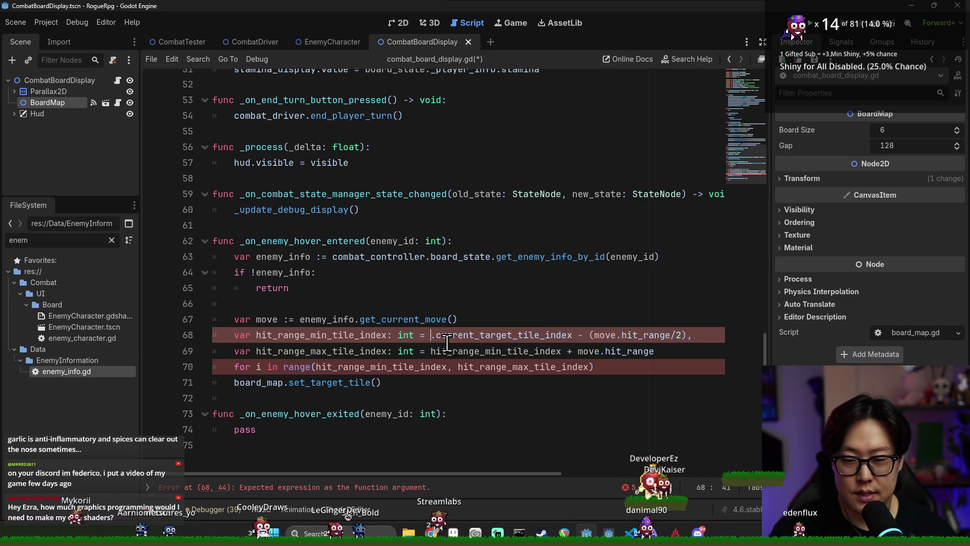
type("move")
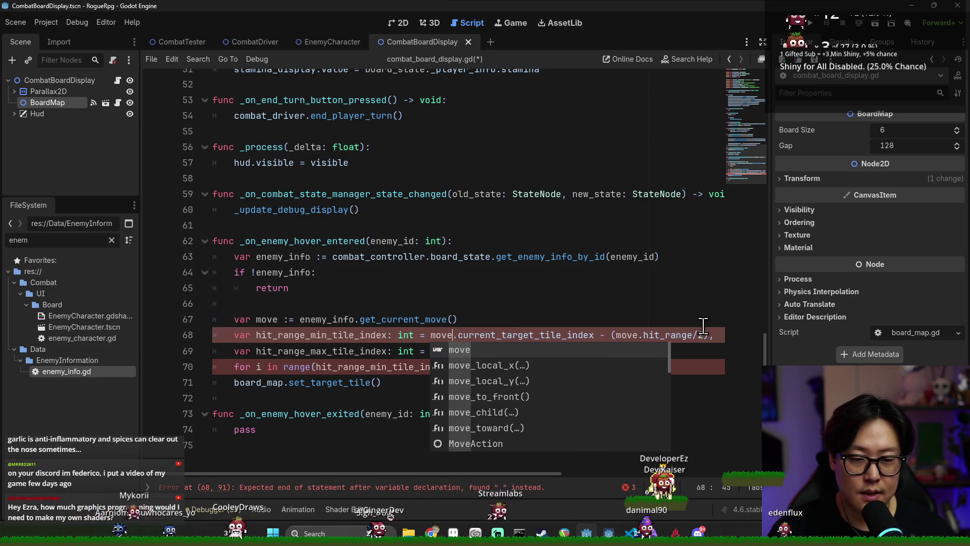
key("ctrl+shift+k")
key("ctrl+z")
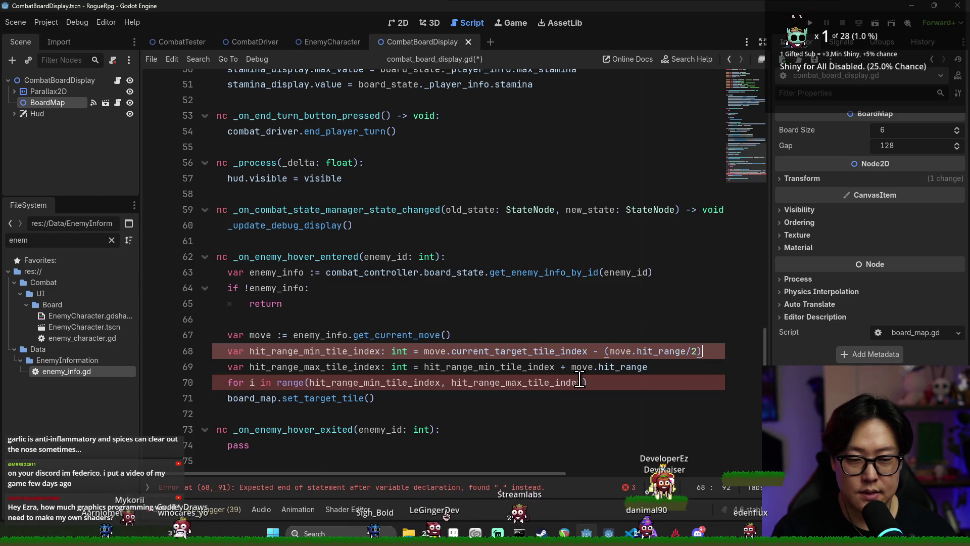
left_click(445, 383)
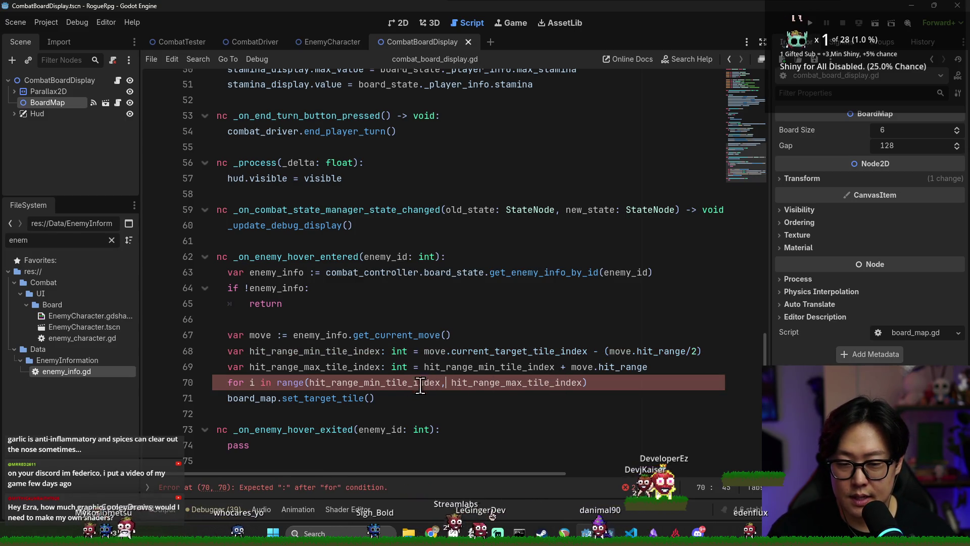